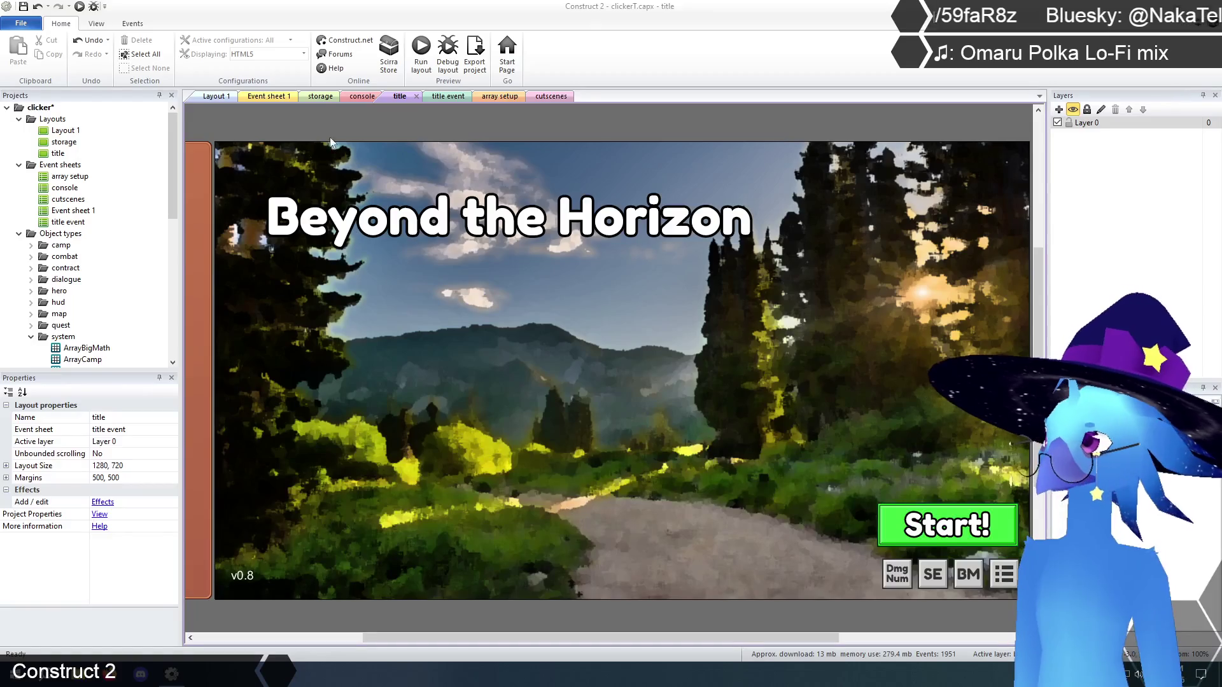
- Run the title layout in a browser preview and bring up the game's text console
click(423, 54)
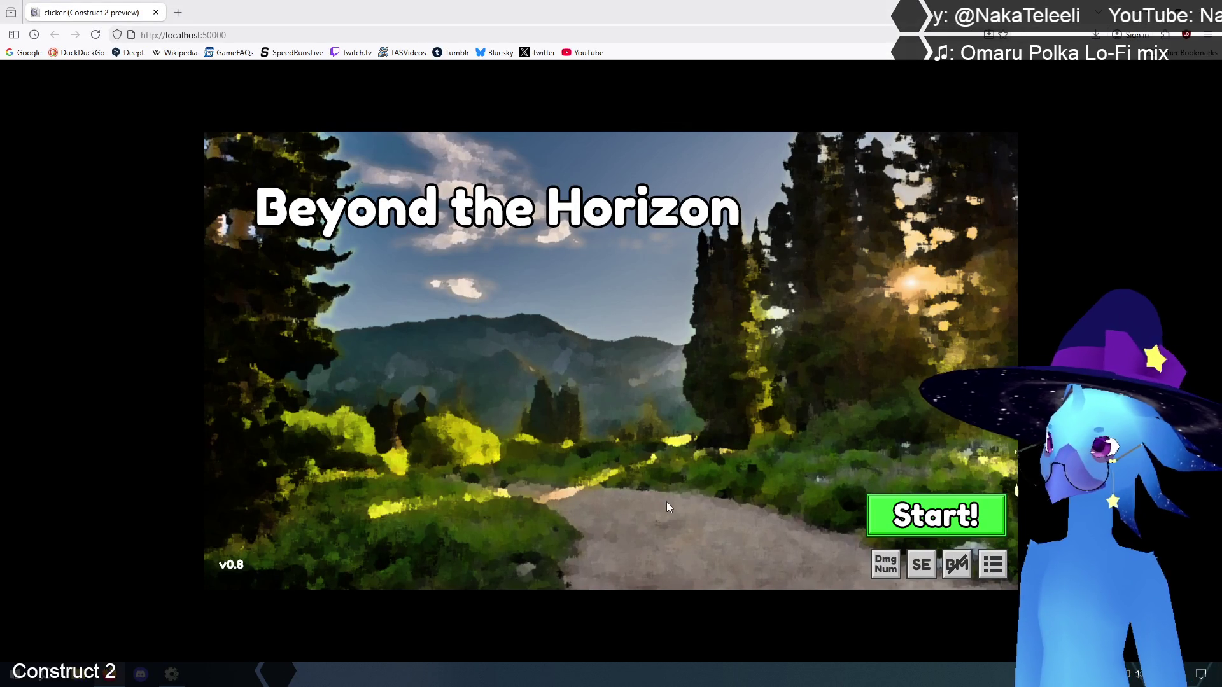
click(666, 502)
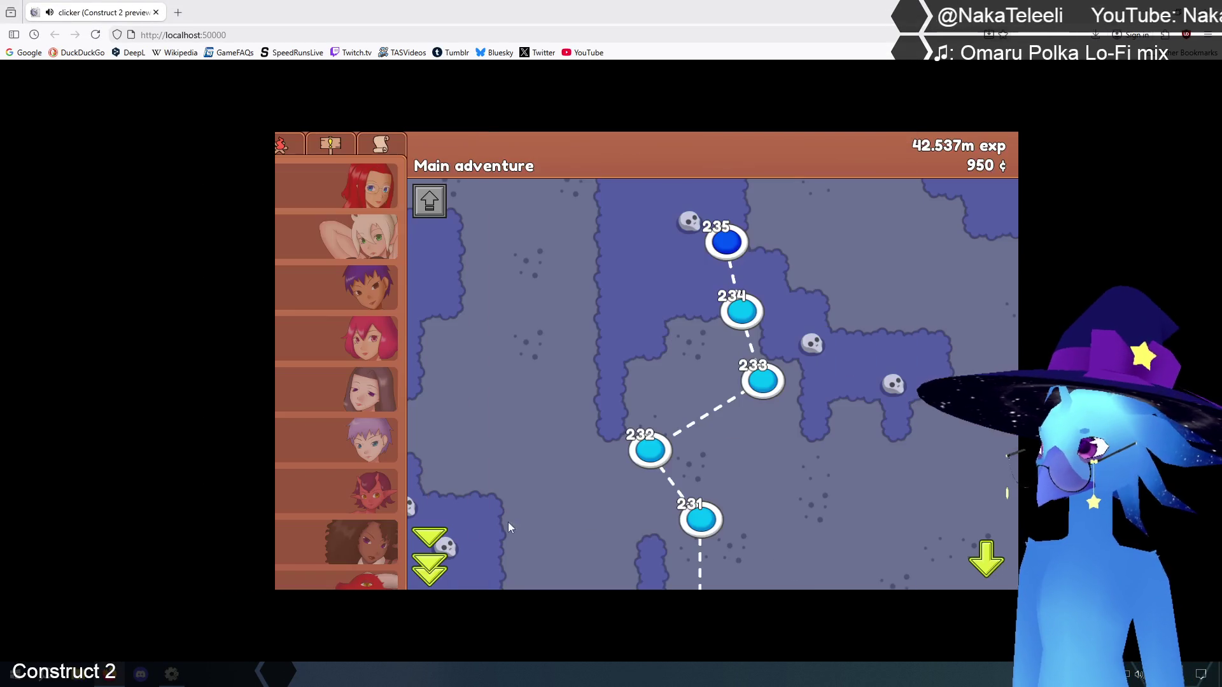
- Enter 'math 1.1e100 * 2e0' in the game console, then return to Event sheet 1
text(m)
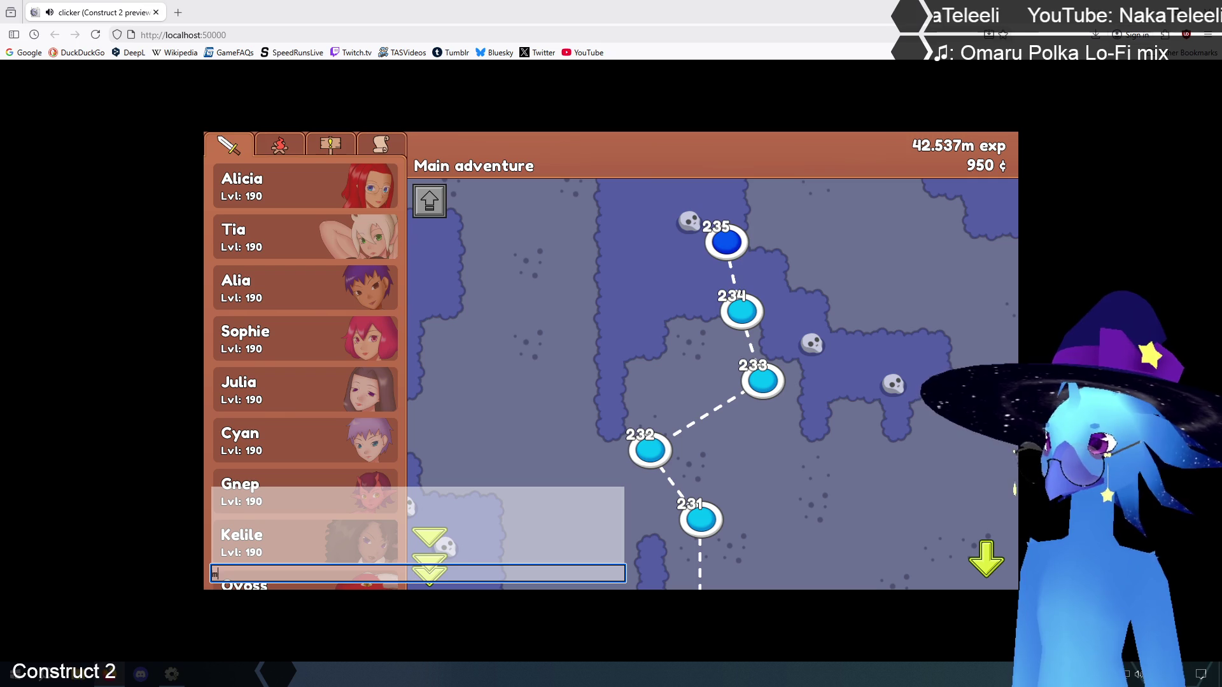
text(ath 1.1e1)
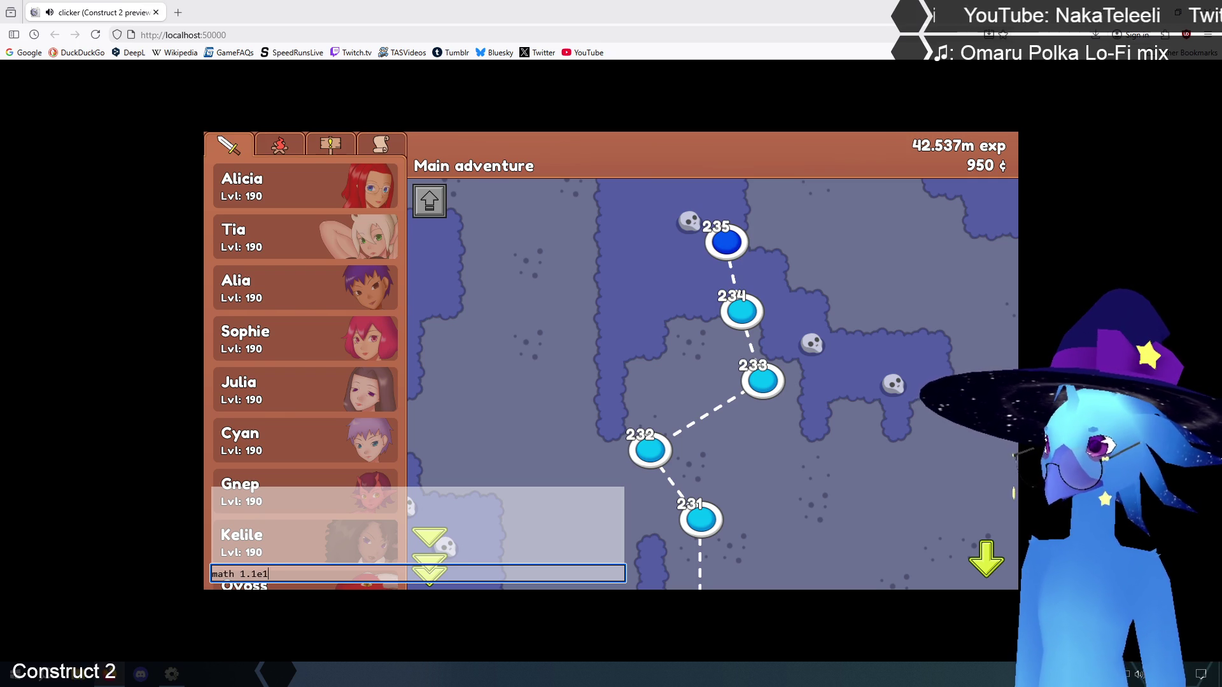
text(00 * 2e0)
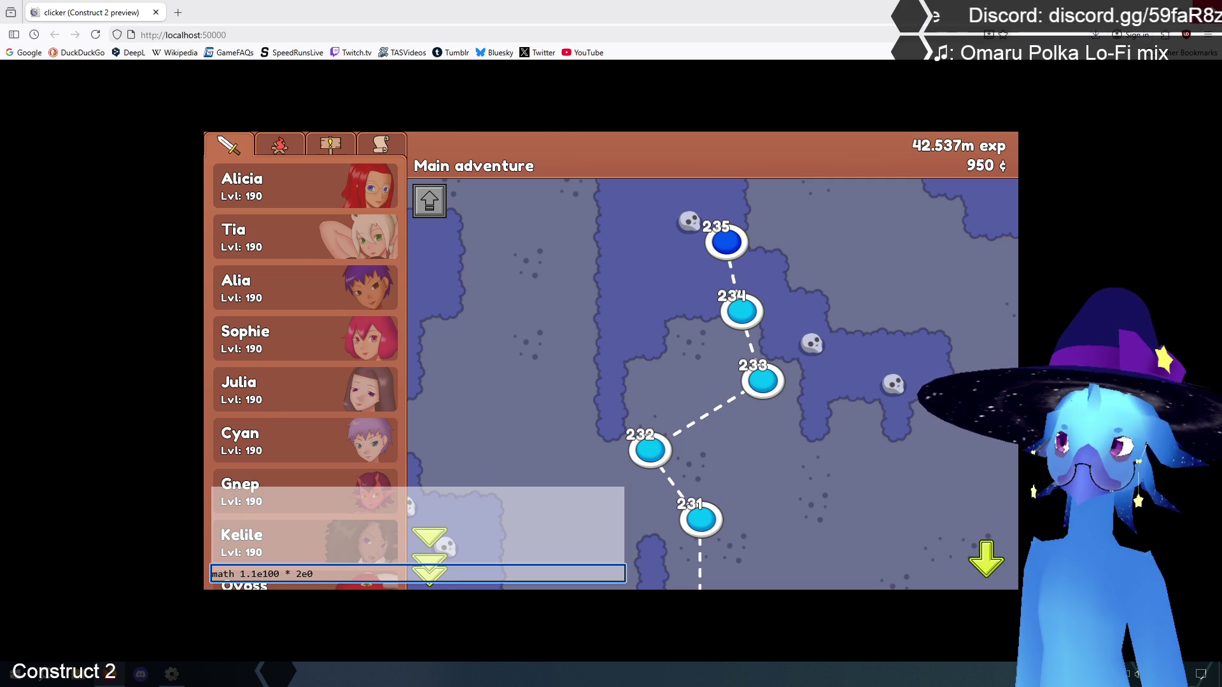
key(alt+Tab)
click(265, 97)
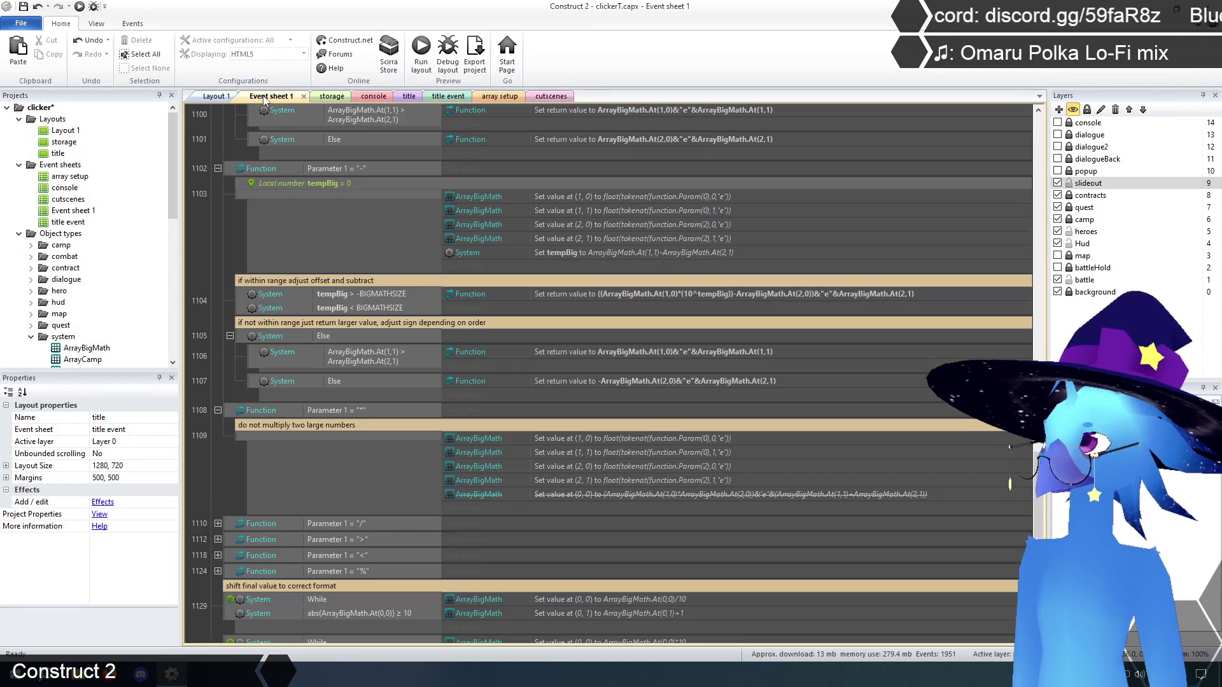
- Scroll through bigMath's '+', '-' and '*' branches in Event sheet 1, then return to the title layout
scroll(208, 478, up, 3)
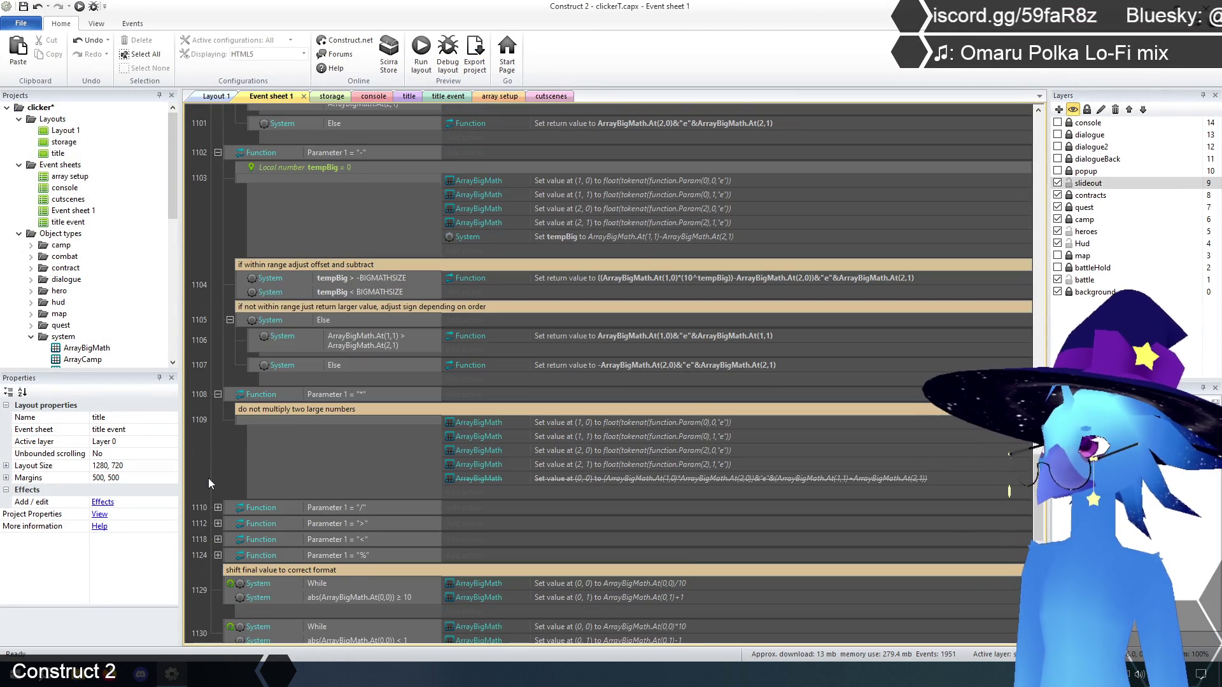
scroll(219, 470, up, 6)
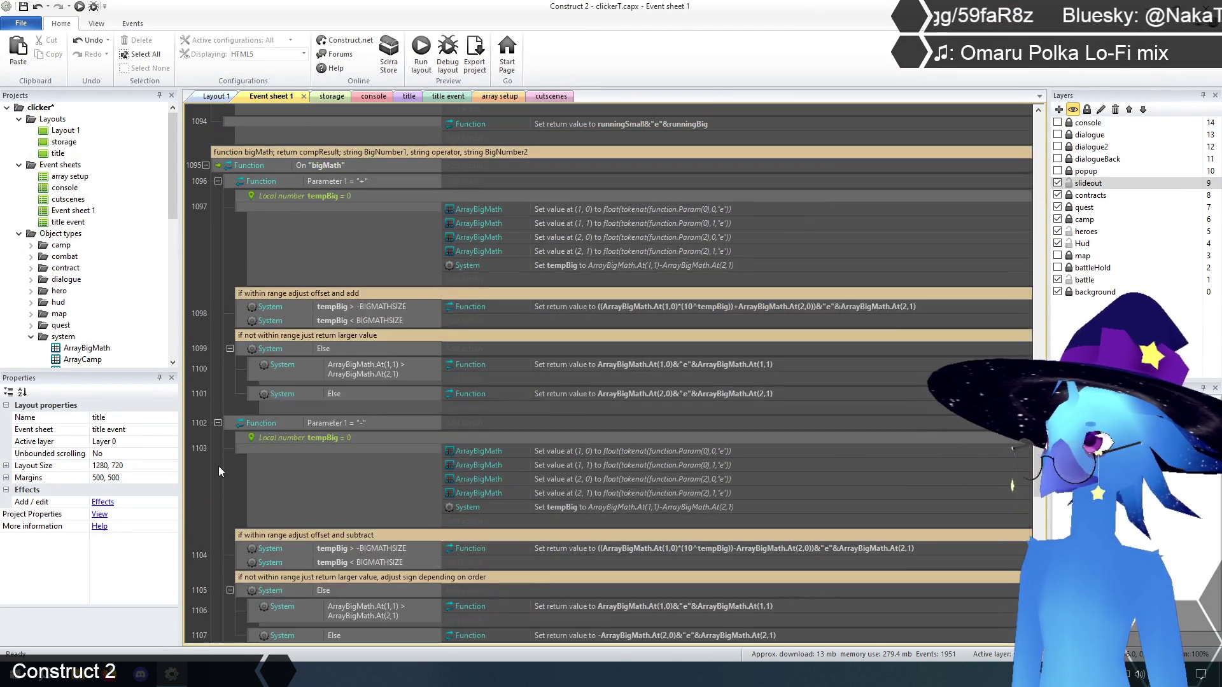
scroll(219, 469, down, 6)
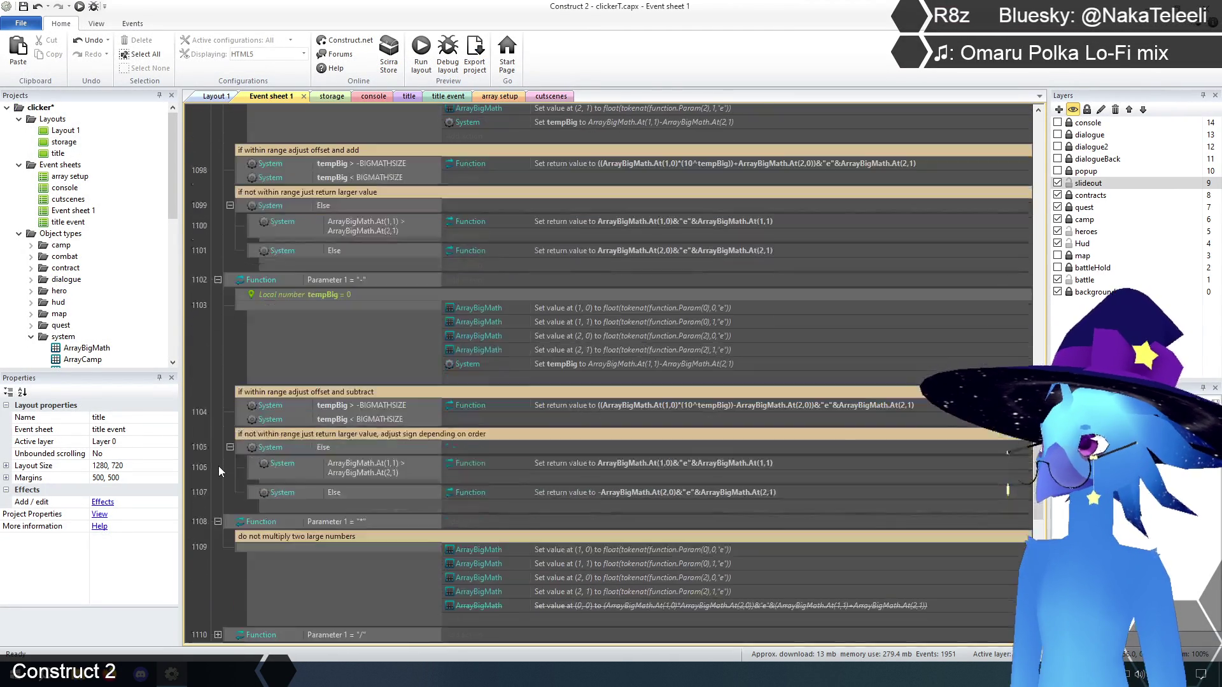
scroll(219, 471, down, 3)
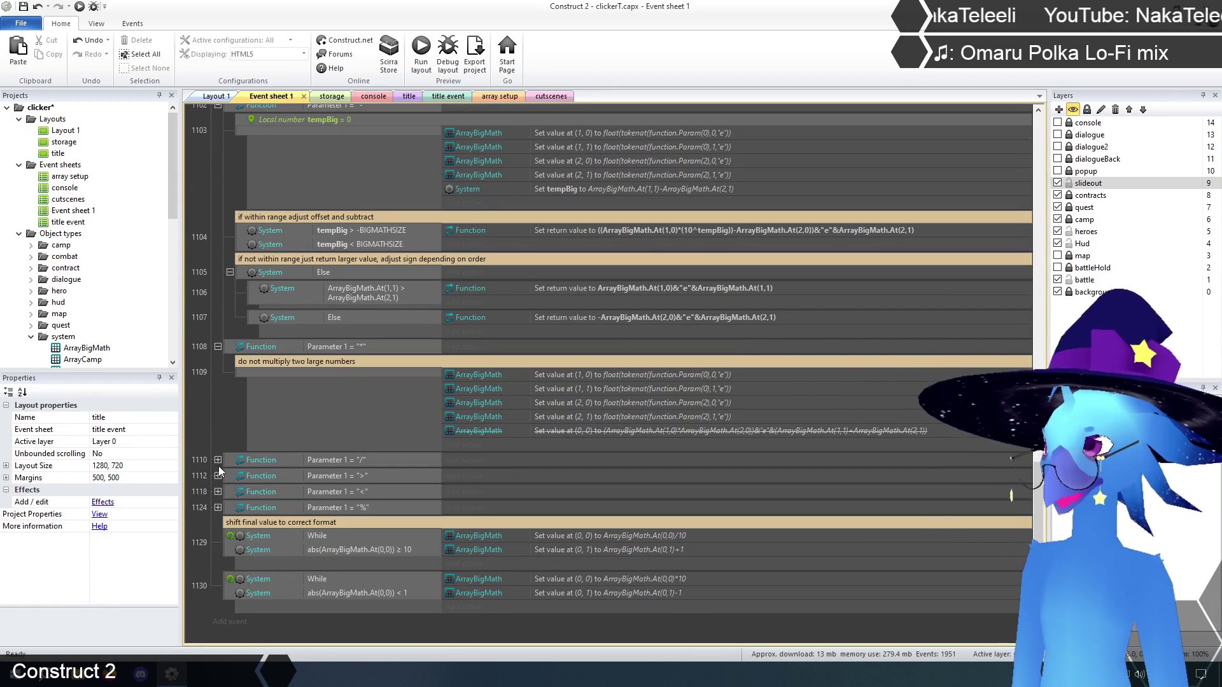
scroll(219, 469, up, 3)
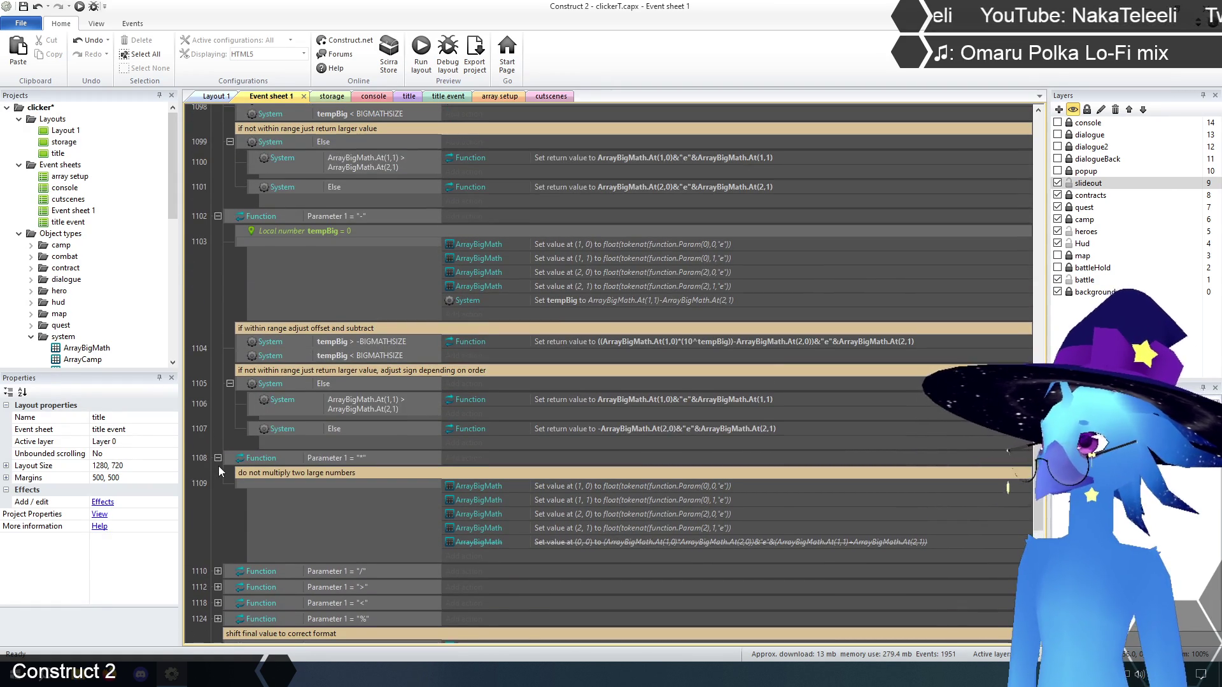
scroll(219, 471, up, 5)
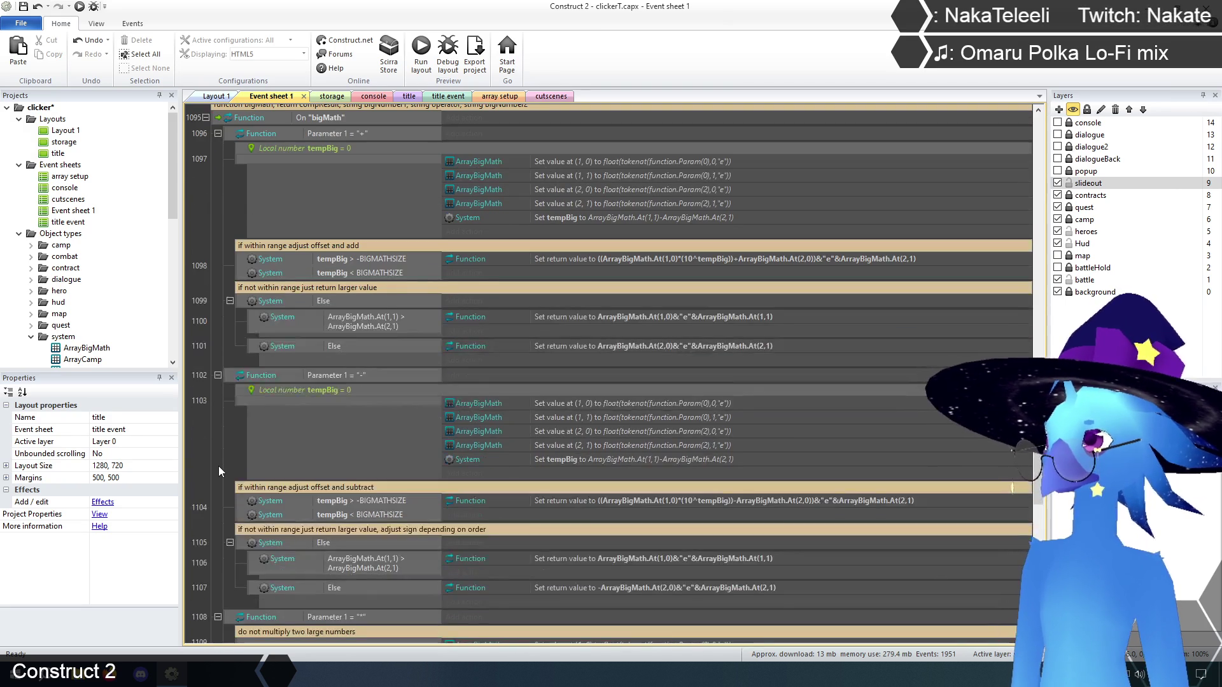
scroll(219, 471, down, 4)
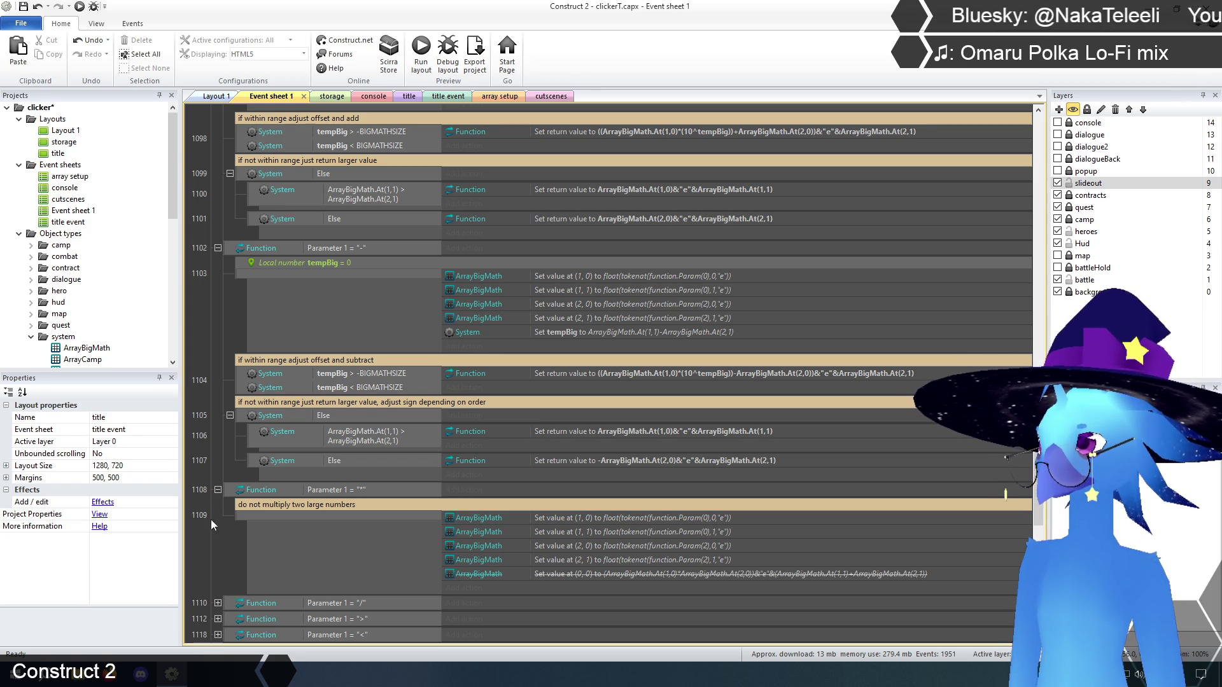
scroll(208, 533, down, 2)
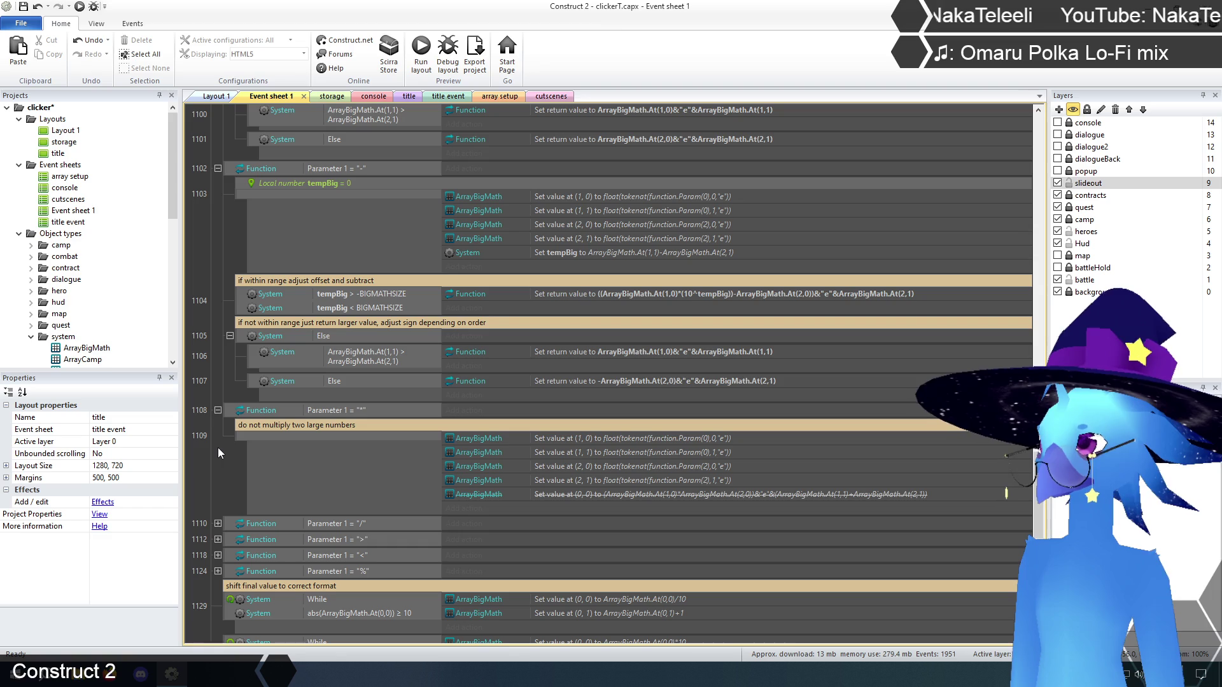
scroll(218, 450, up, 2)
scroll(218, 450, up, 2)
scroll(218, 448, up, 2)
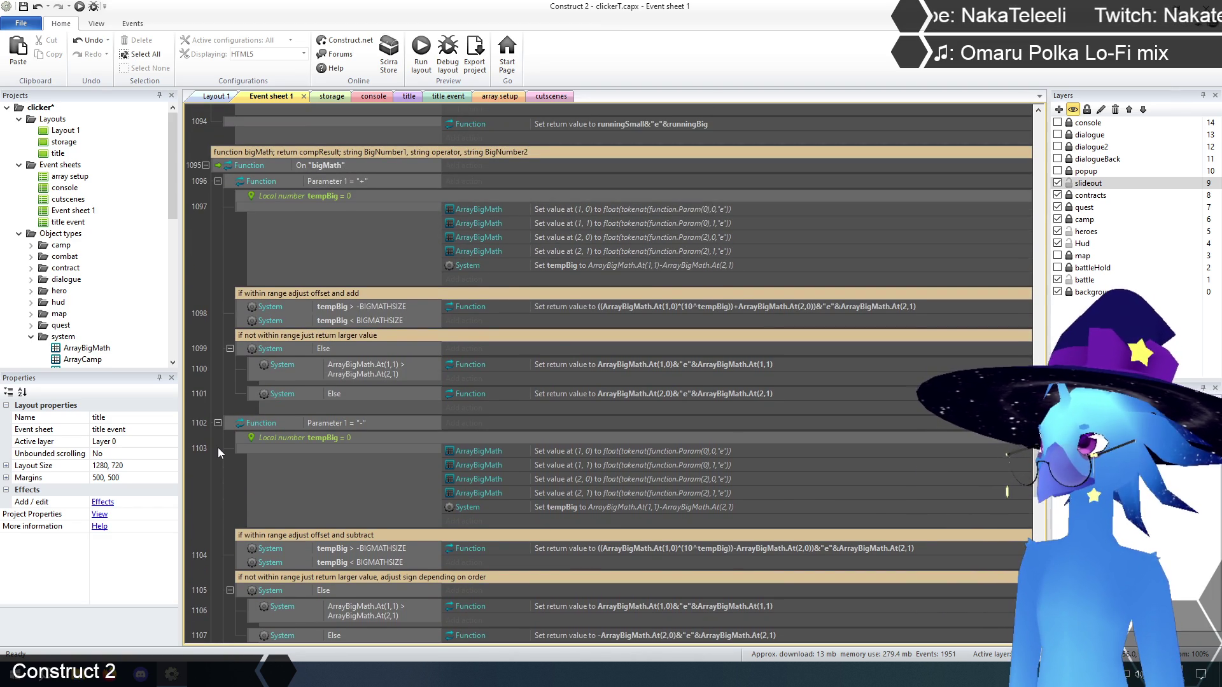
scroll(218, 448, down, 5)
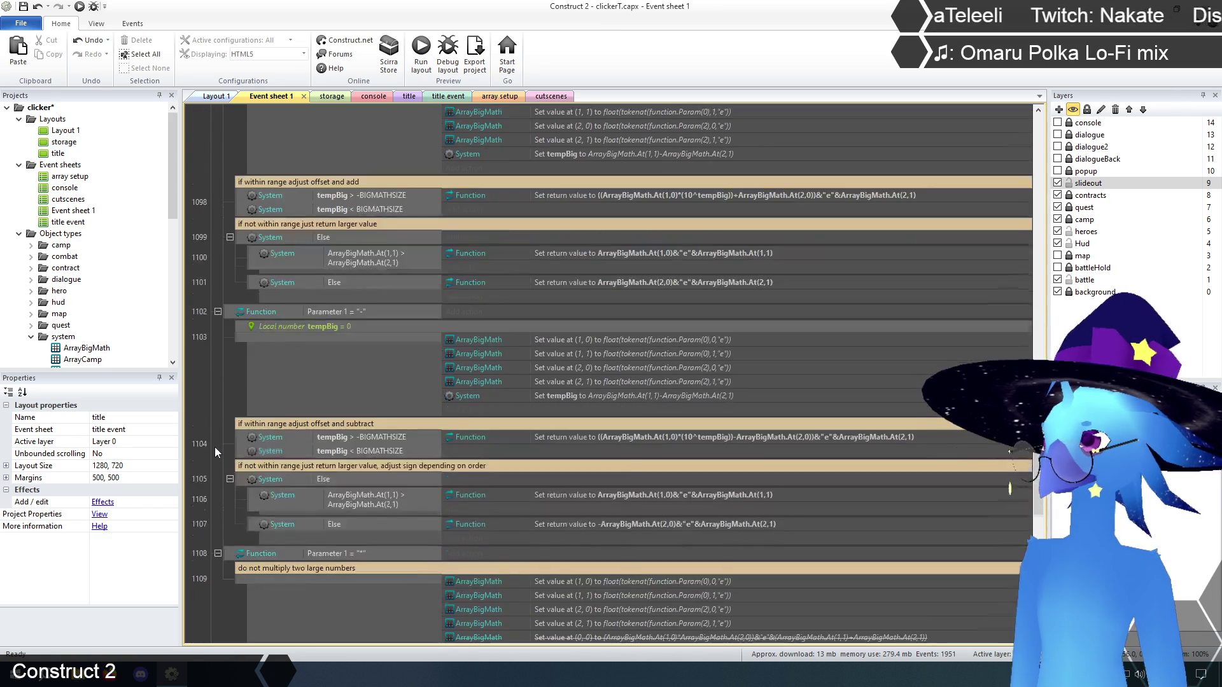
scroll(215, 447, down, 1)
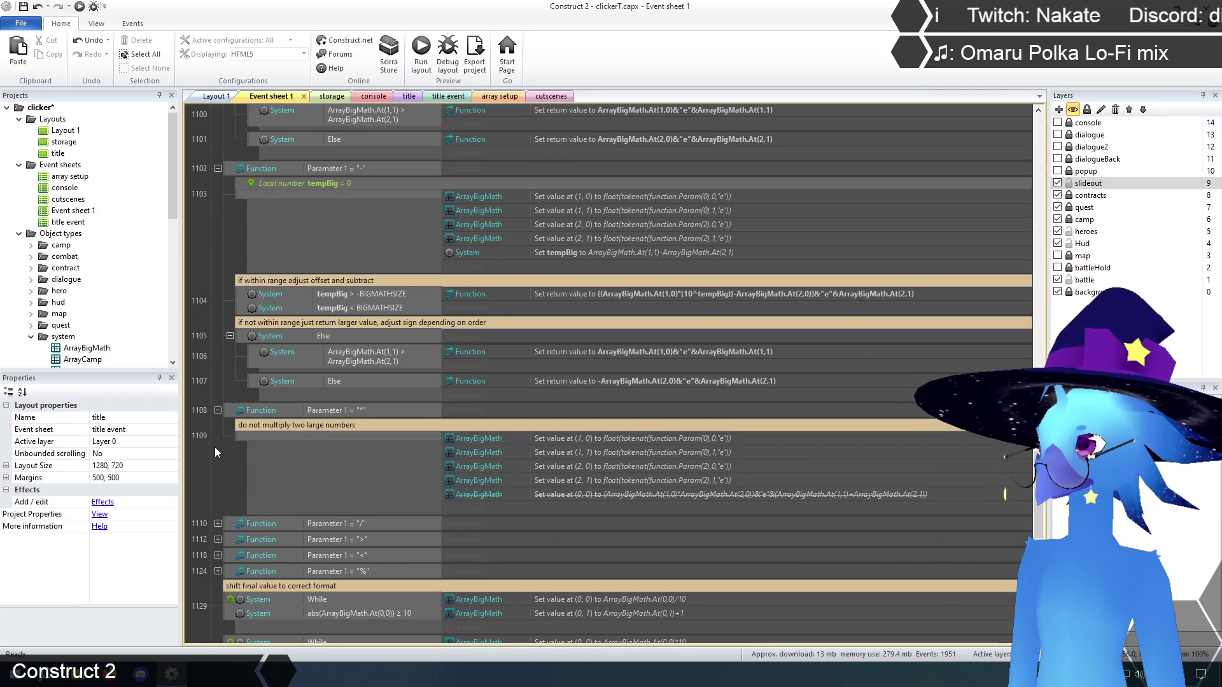
click(409, 96)
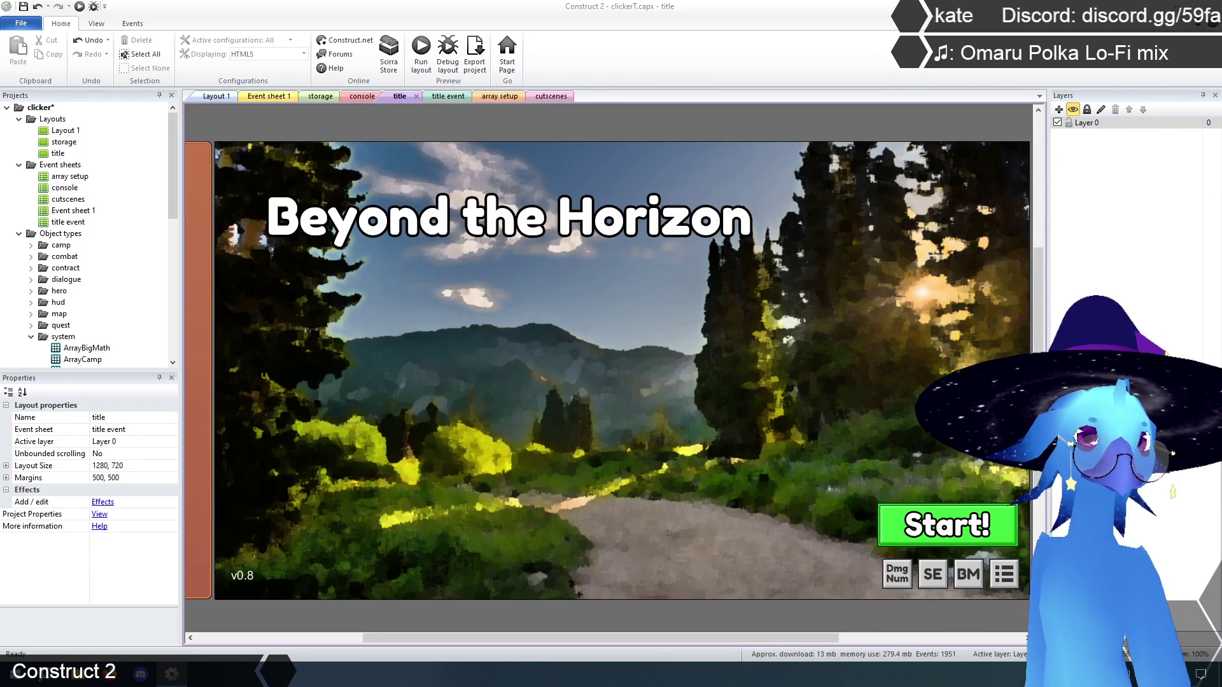
- Rerun the preview with F5 and enter 'math 1.1e100 + 1.1e100' in the game console
key(F5)
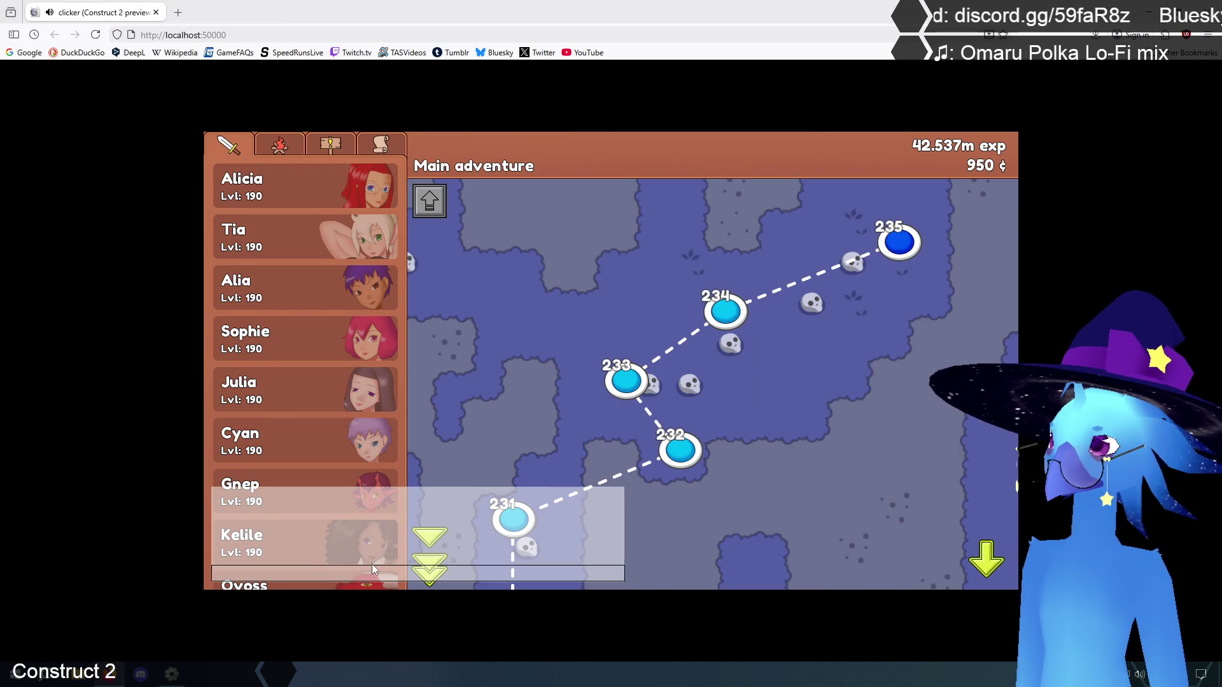
text(mat)
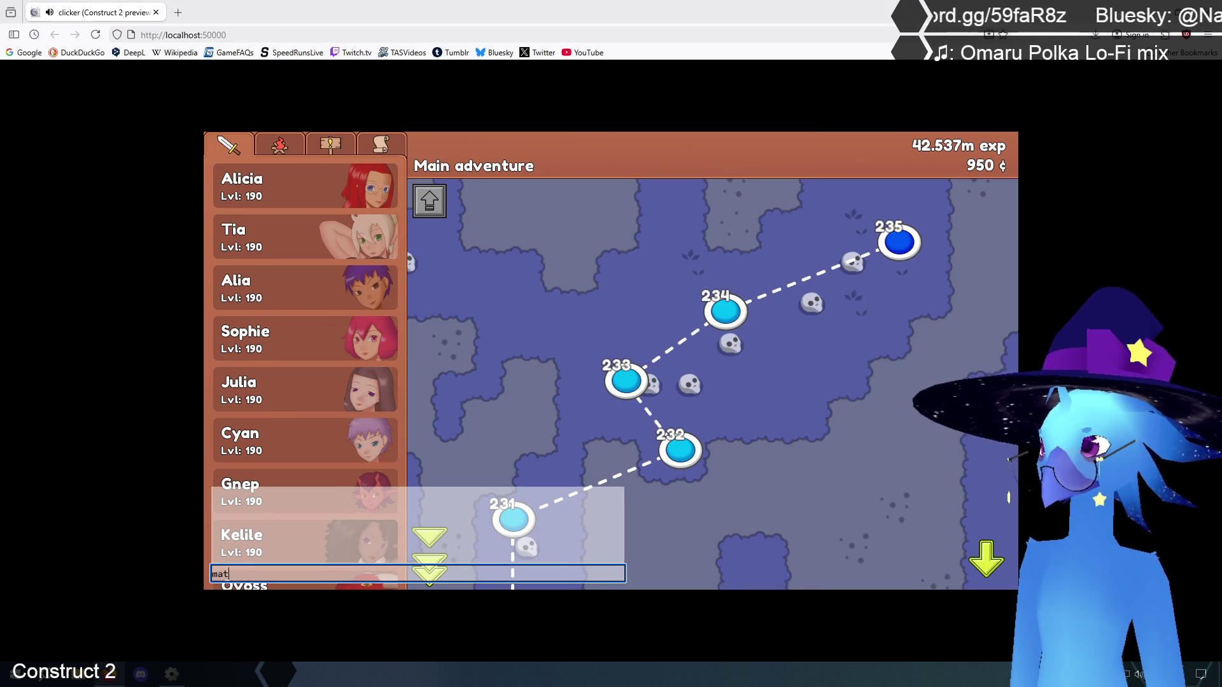
text(h 1.1e100)
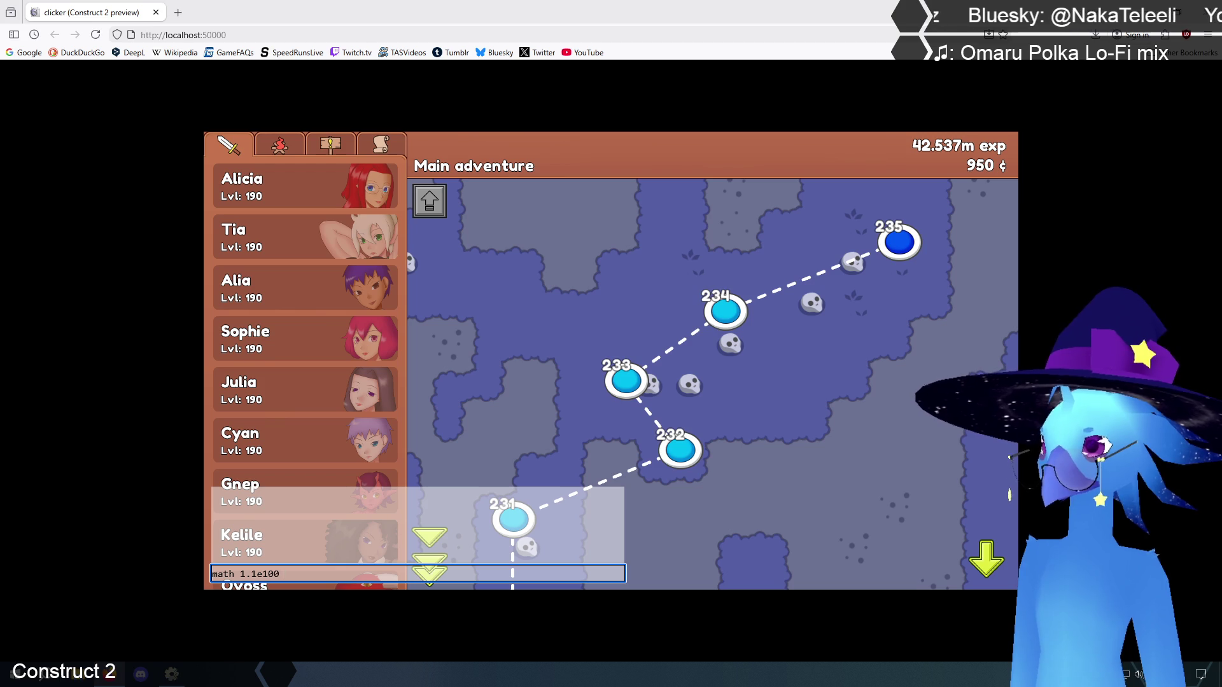
text( + 1.1e100)
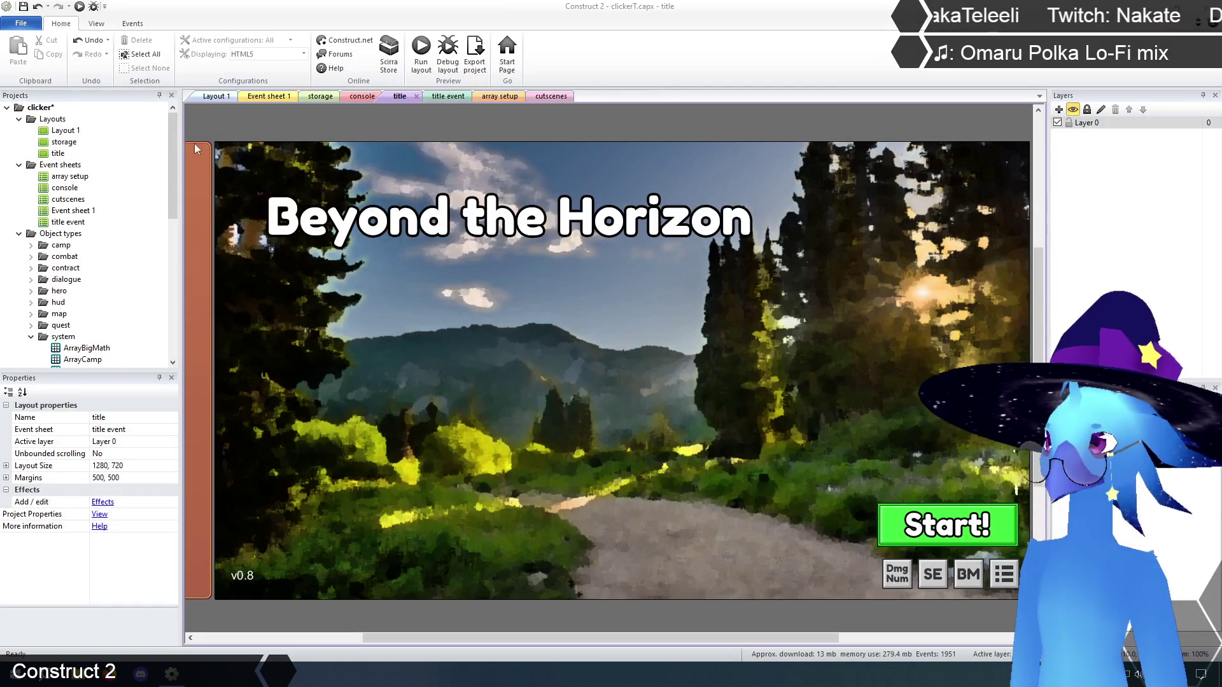
- Switch to Layout 1, then view the console event sheet's math event
click(216, 96)
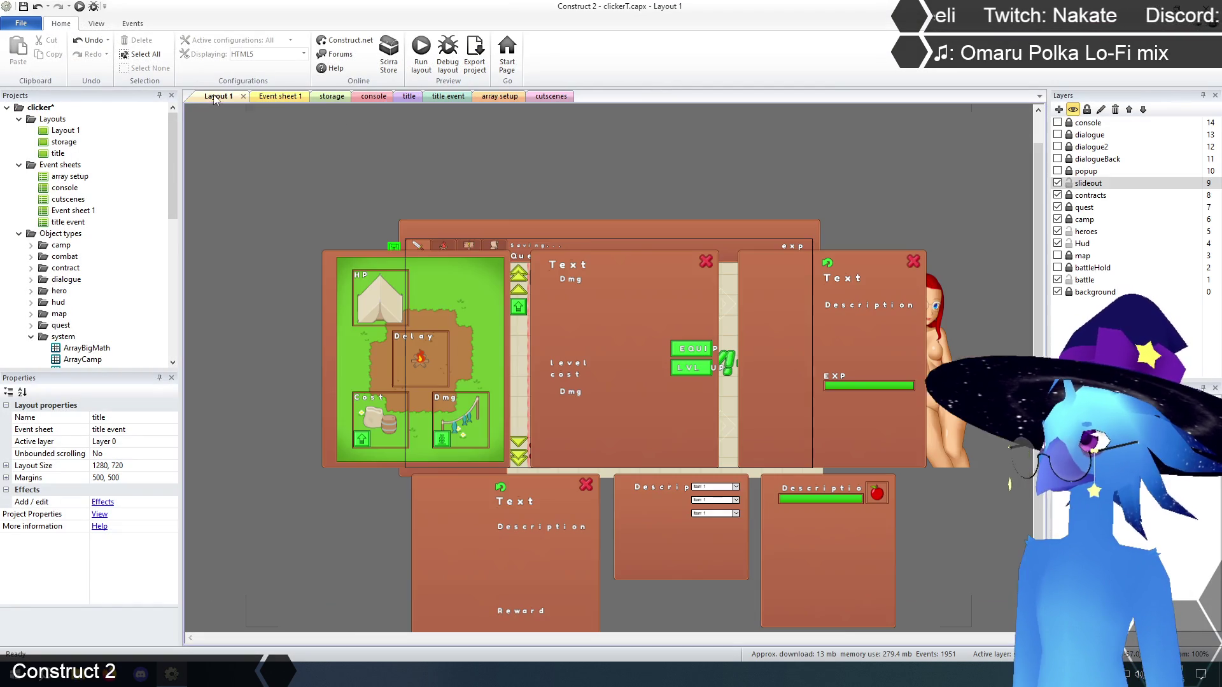
click(368, 98)
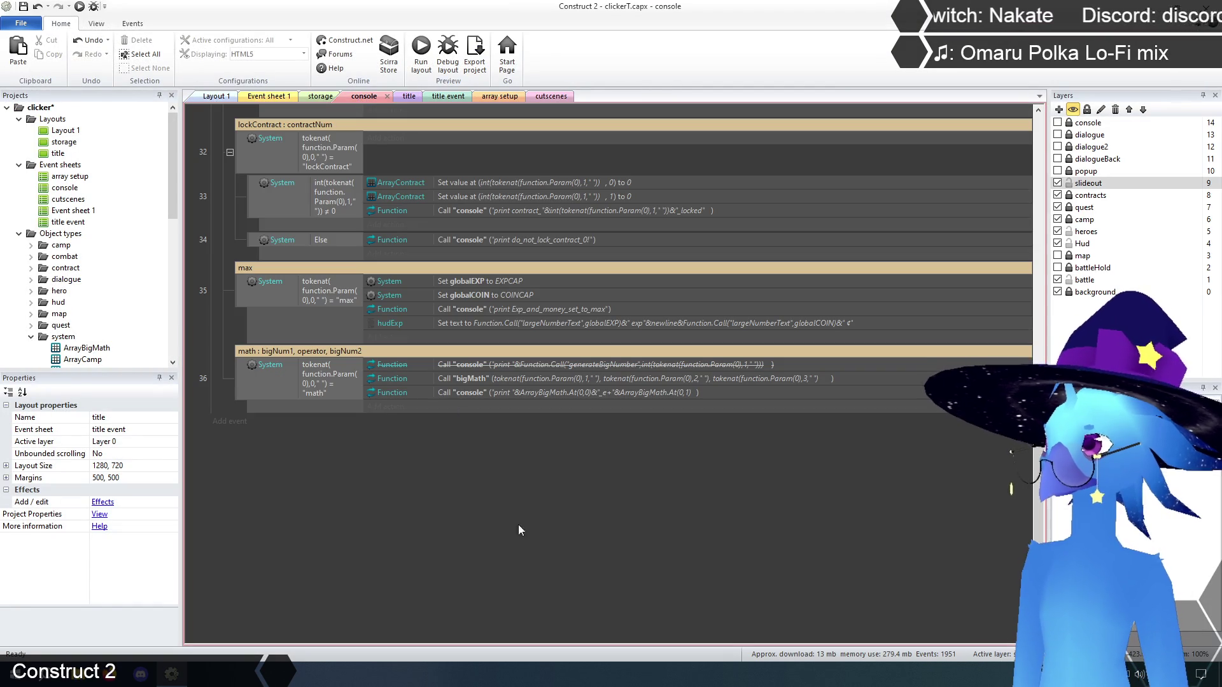
scroll(532, 546, up, 1)
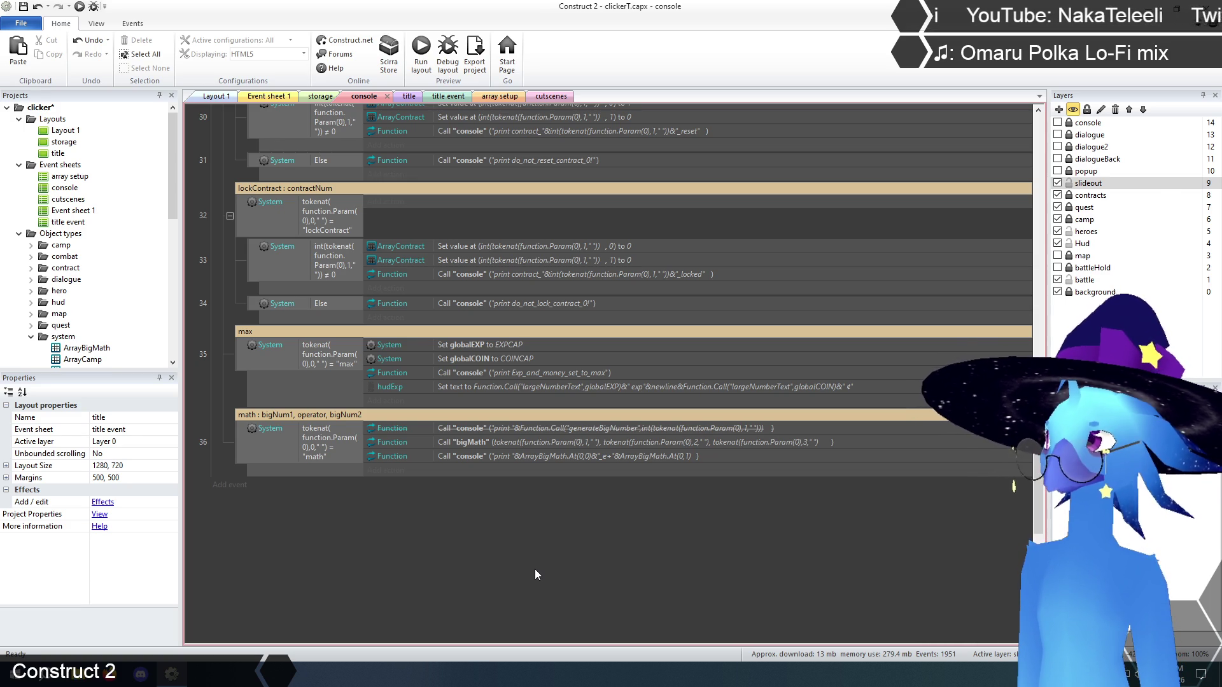
- Search the console event sheet for 'bigmath', then clear the search filter
click(139, 25)
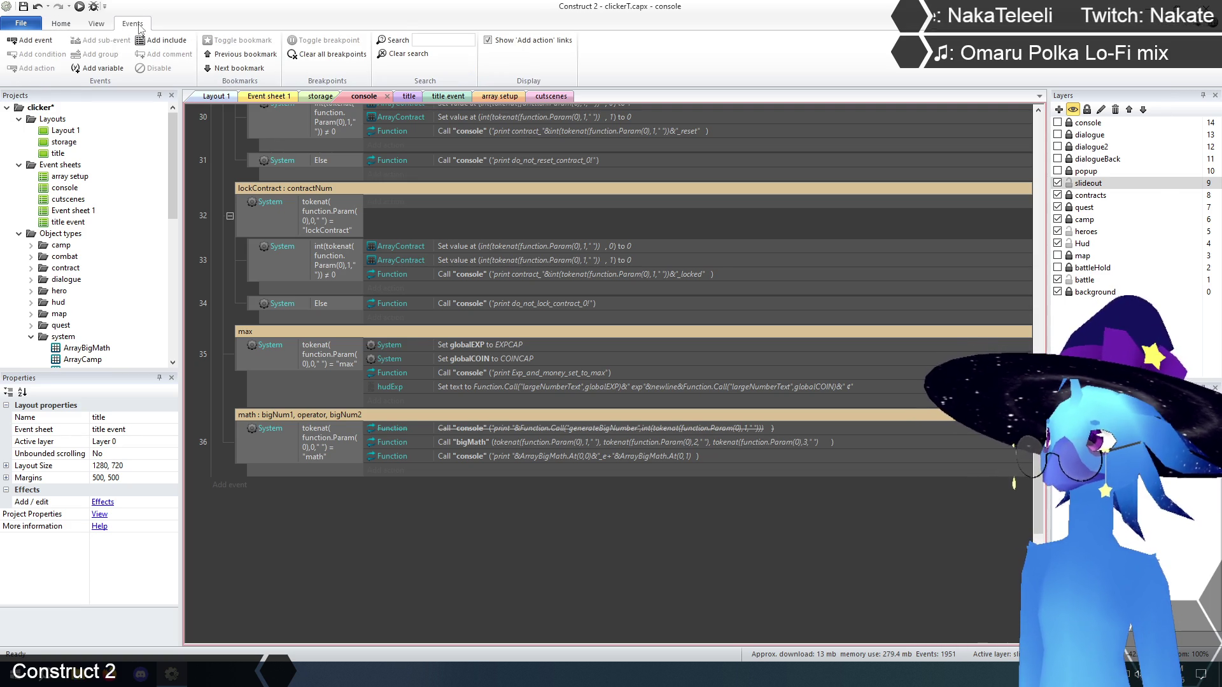
click(461, 41)
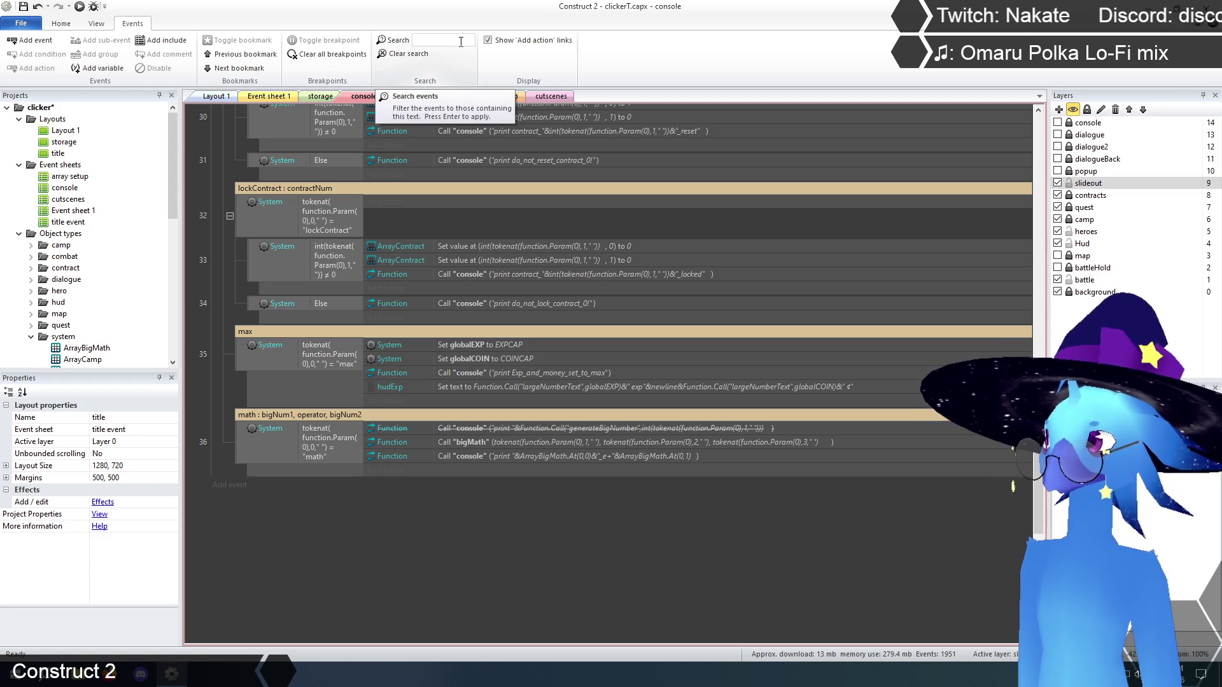
text(bigmath)
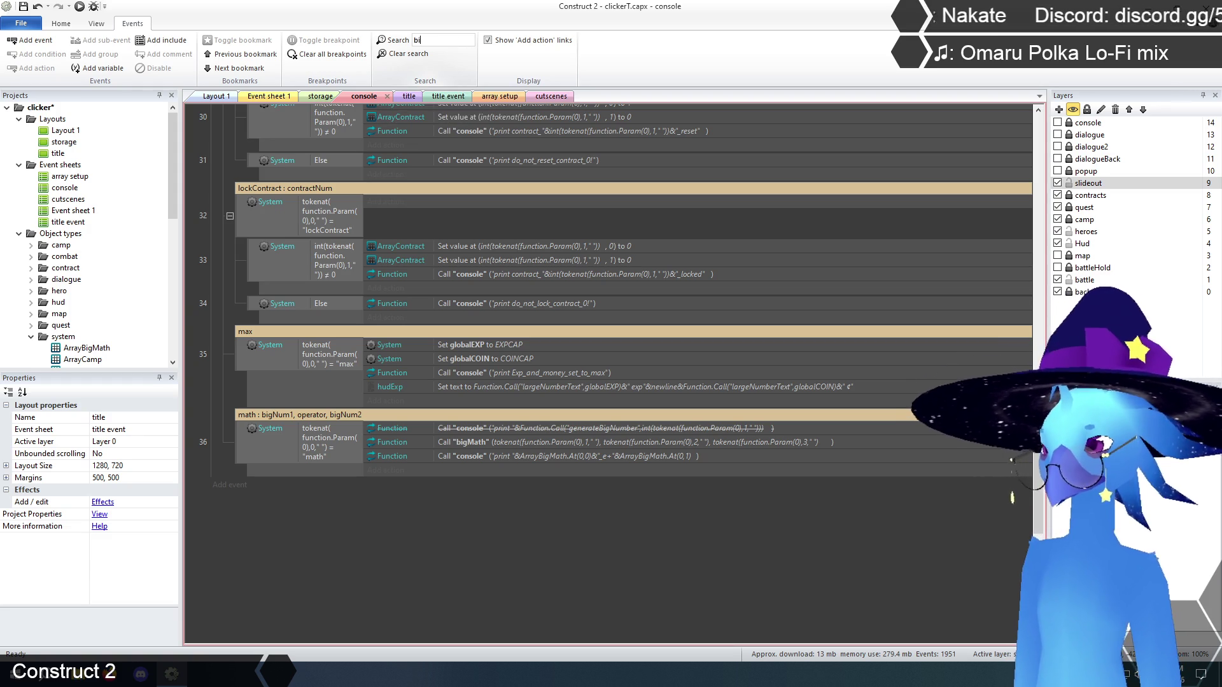
key(Return)
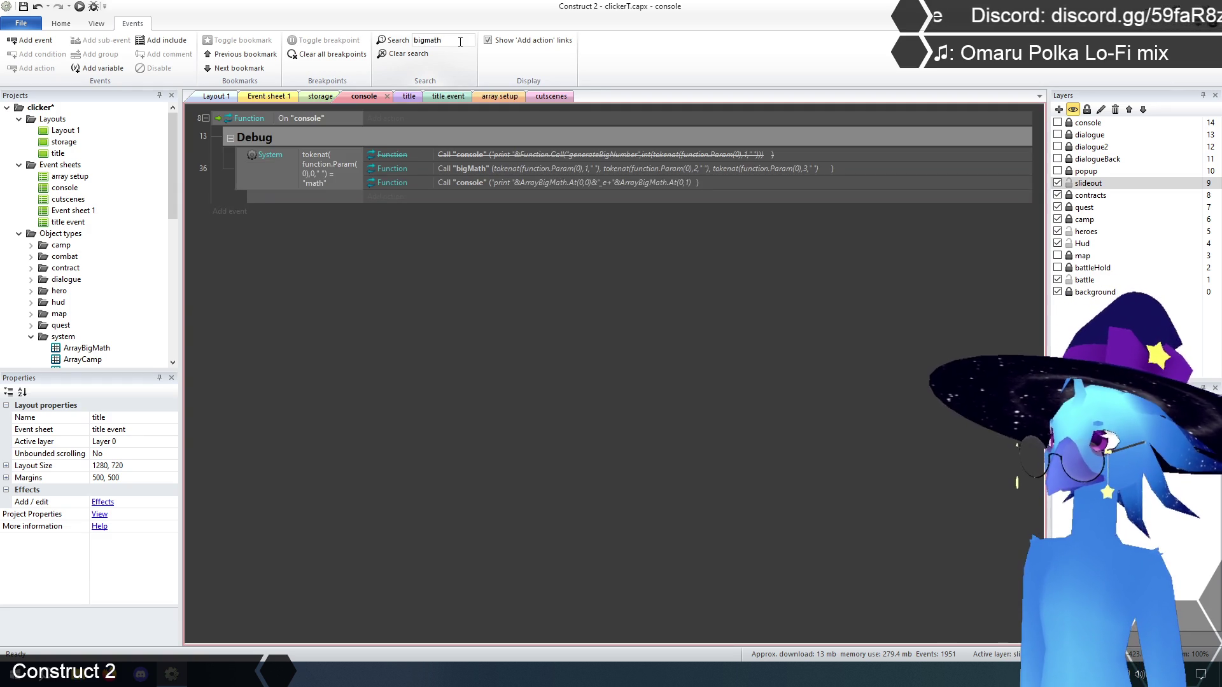
click(402, 54)
- Filter Event sheet 1 to events matching 'bigmath'
click(268, 96)
click(439, 40)
text(big)
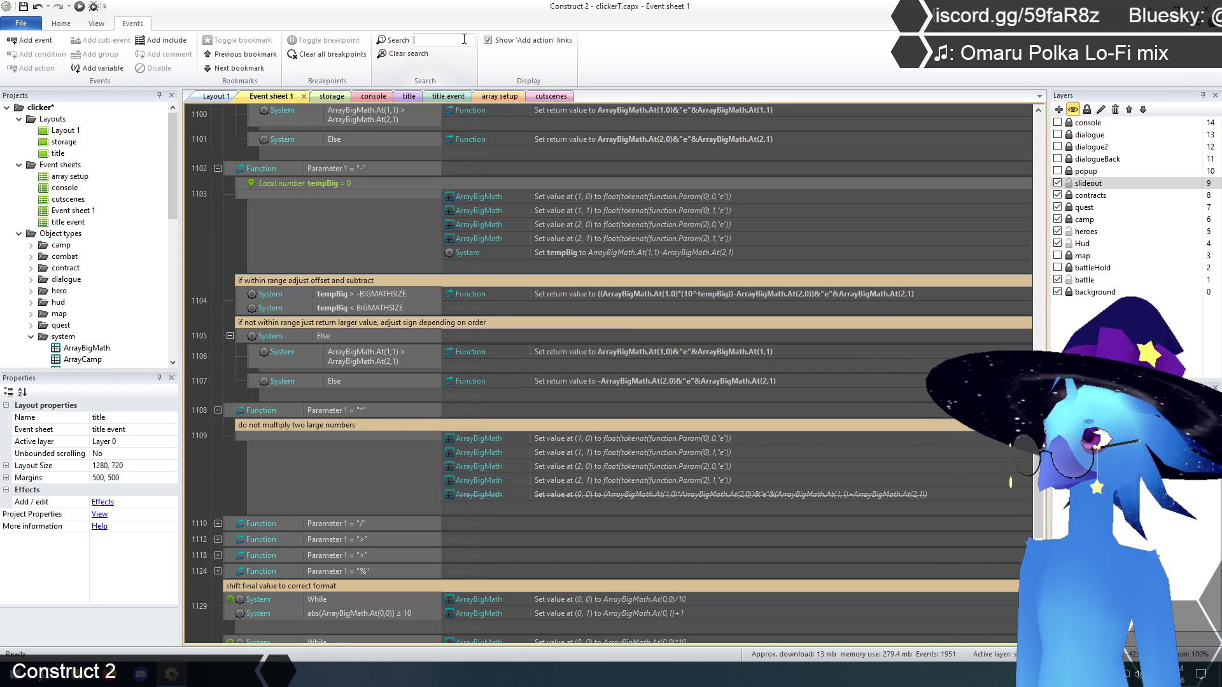
text(math)
key(Return)
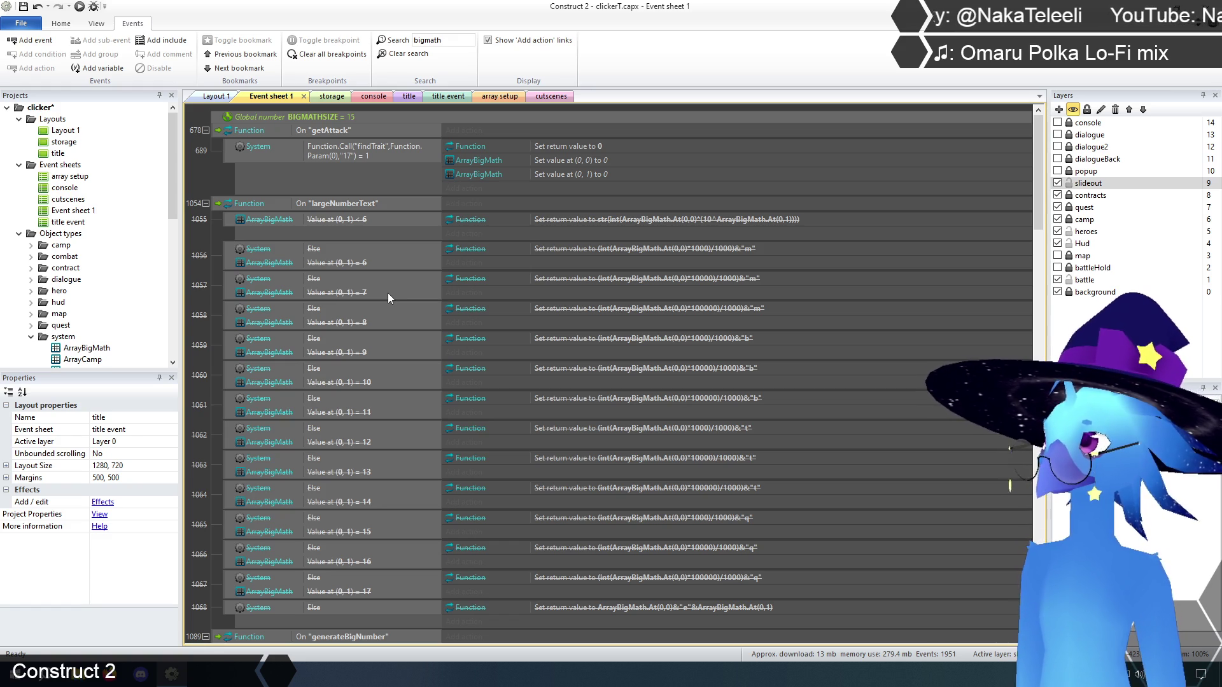
scroll(346, 261, down, 1)
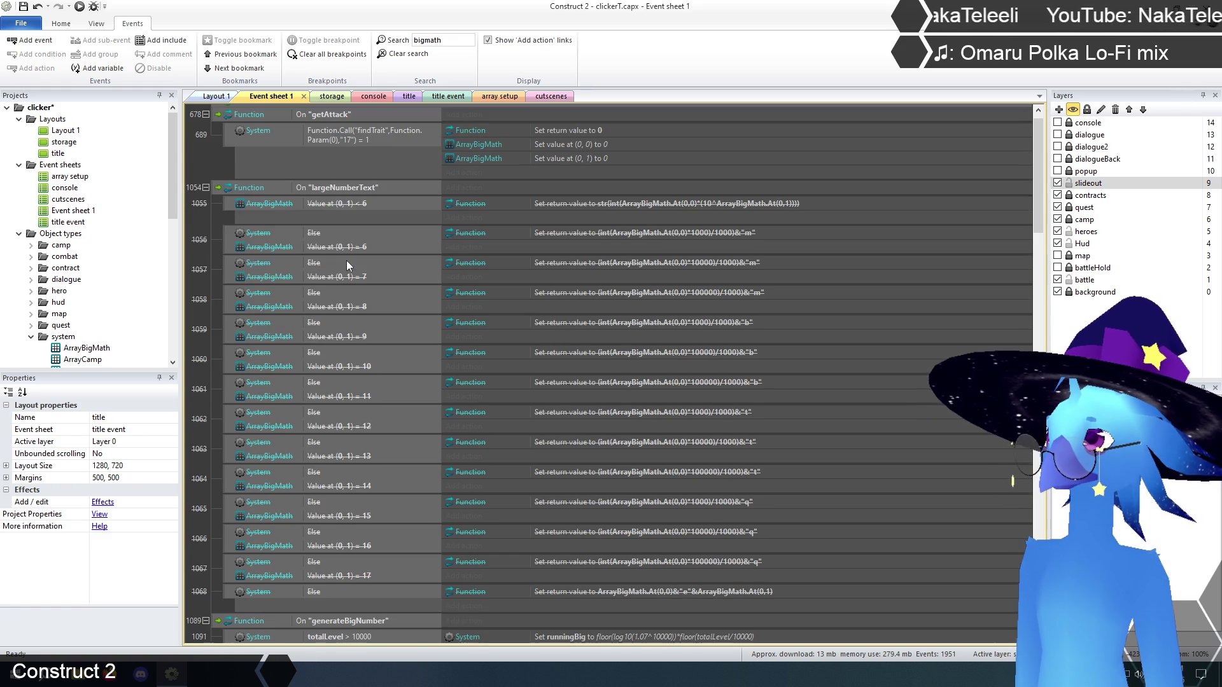
scroll(346, 261, down, 3)
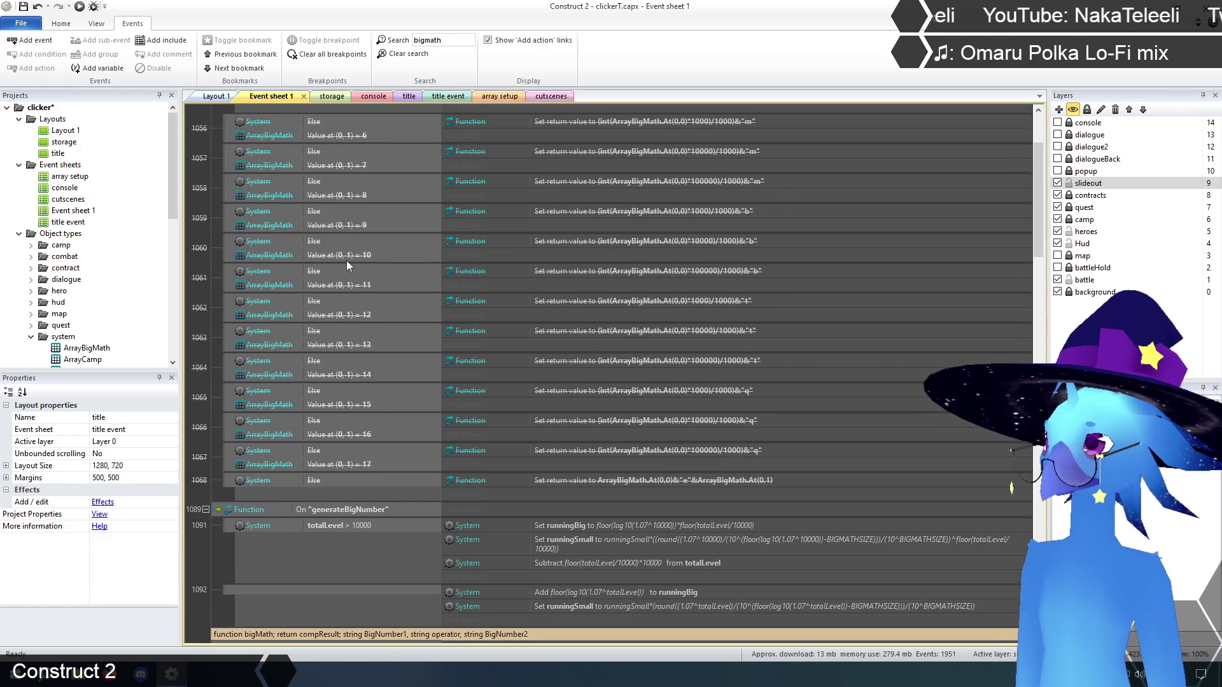
scroll(347, 261, down, 3)
scroll(346, 261, down, 3)
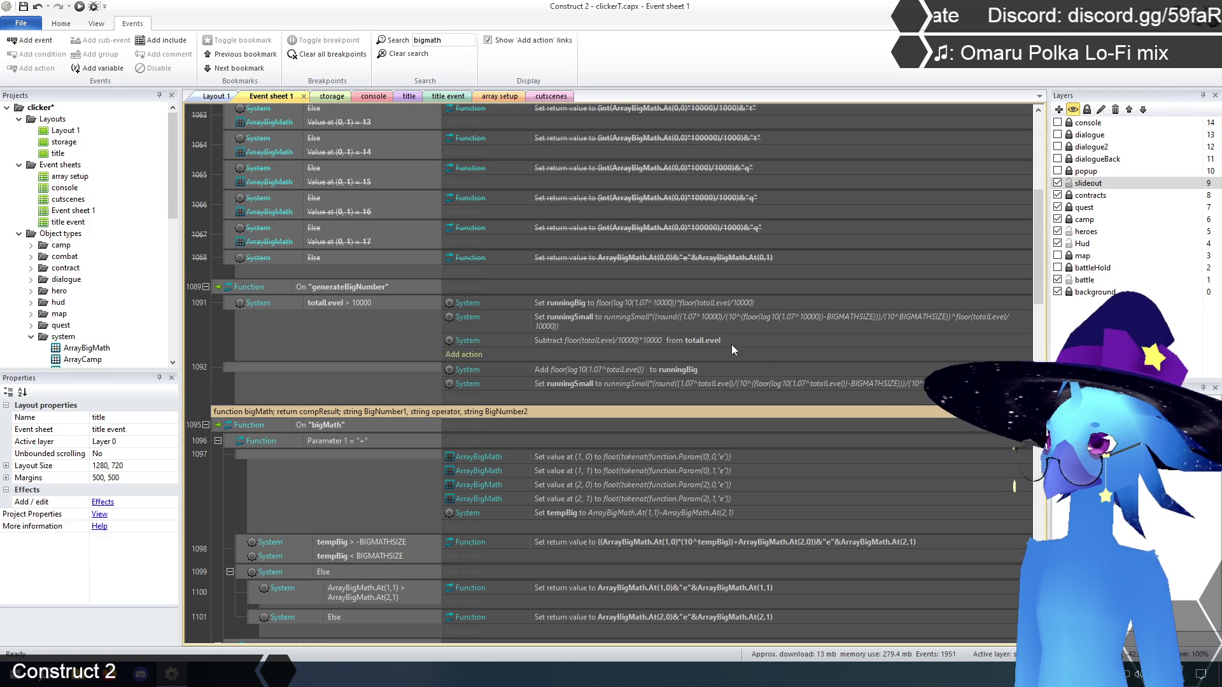
scroll(662, 388, up, 6)
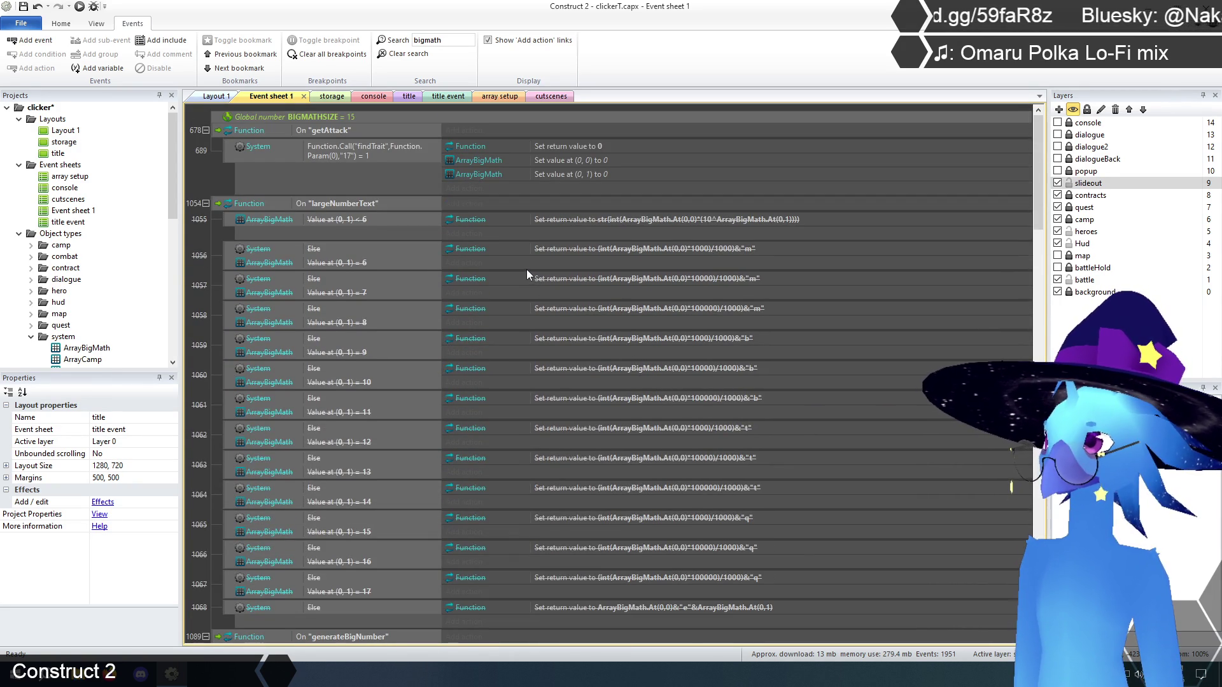
click(222, 135)
scroll(281, 213, down, 6)
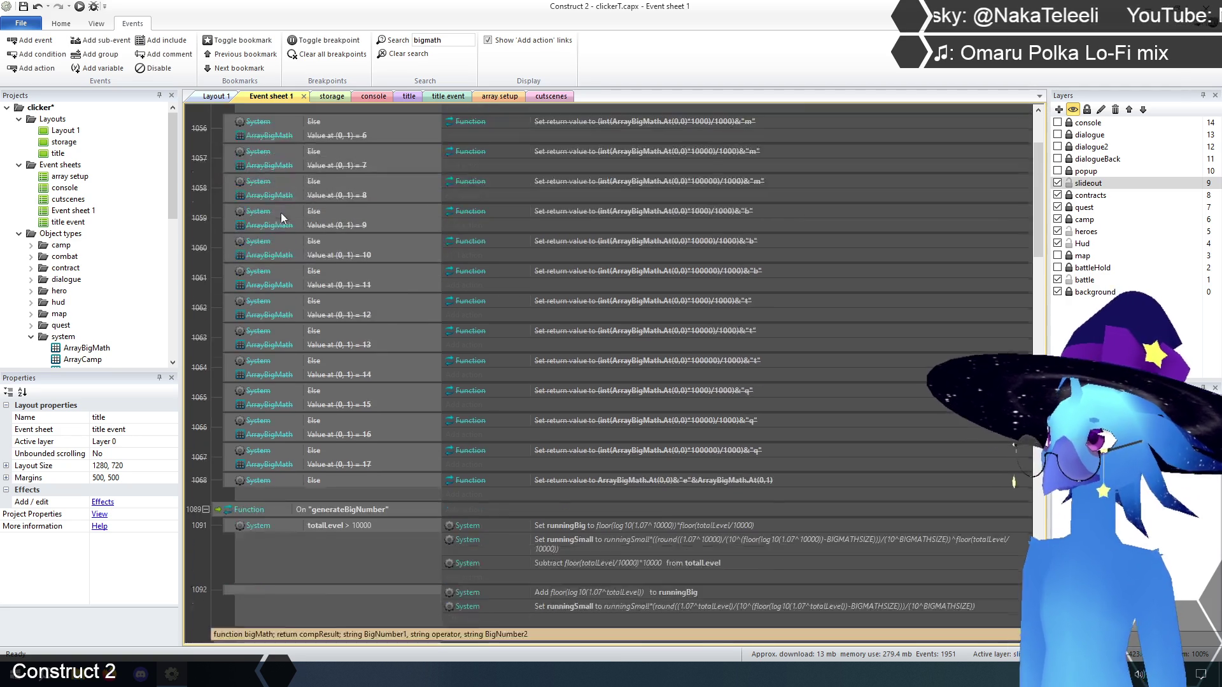
scroll(282, 205, down, 8)
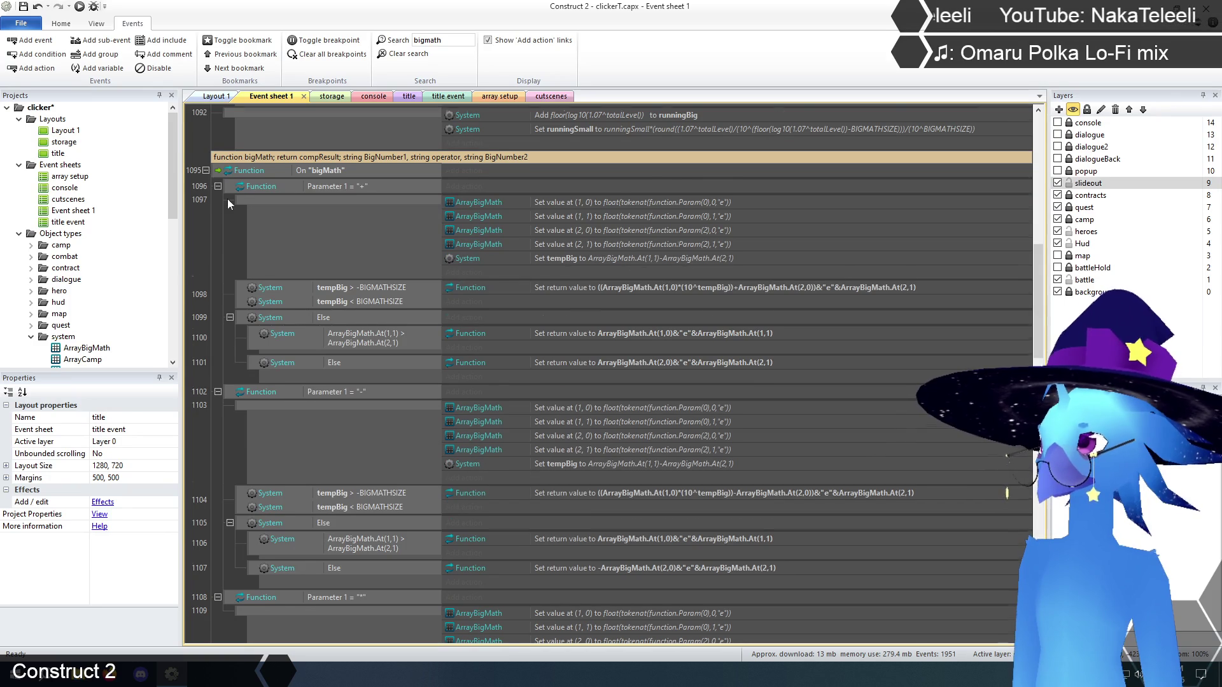
scroll(227, 199, down, 1)
scroll(215, 158, down, 15)
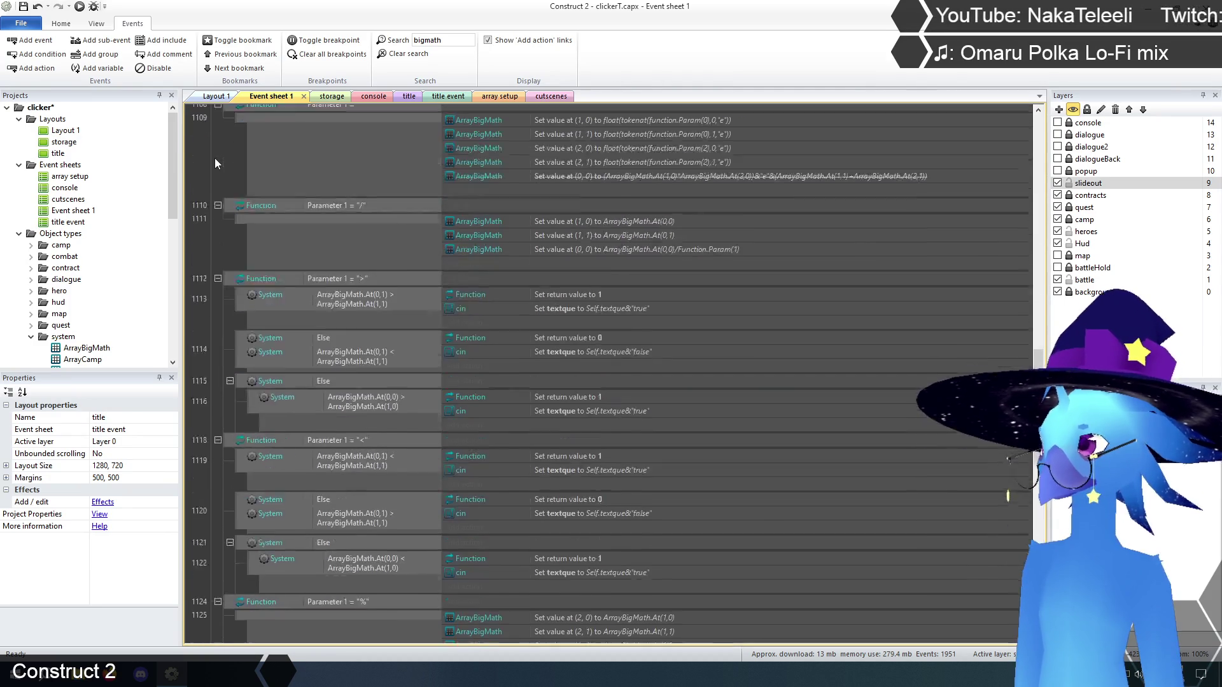
scroll(215, 158, down, 4)
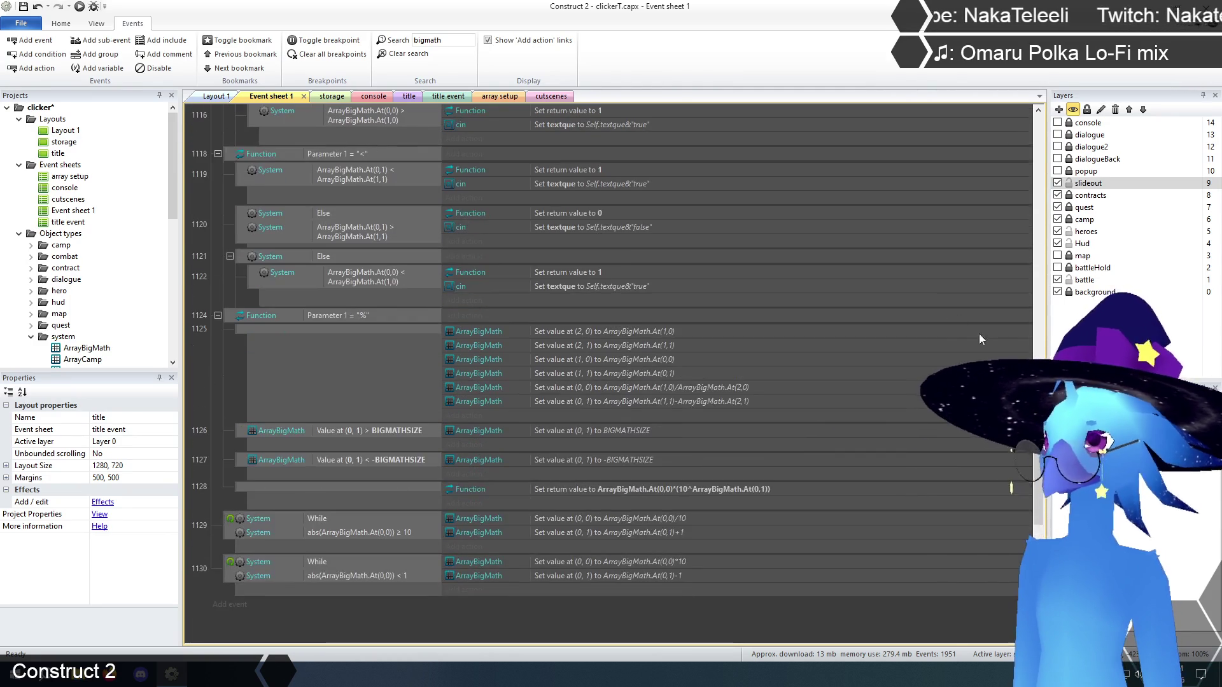
drag(1034, 453, 1026, 116)
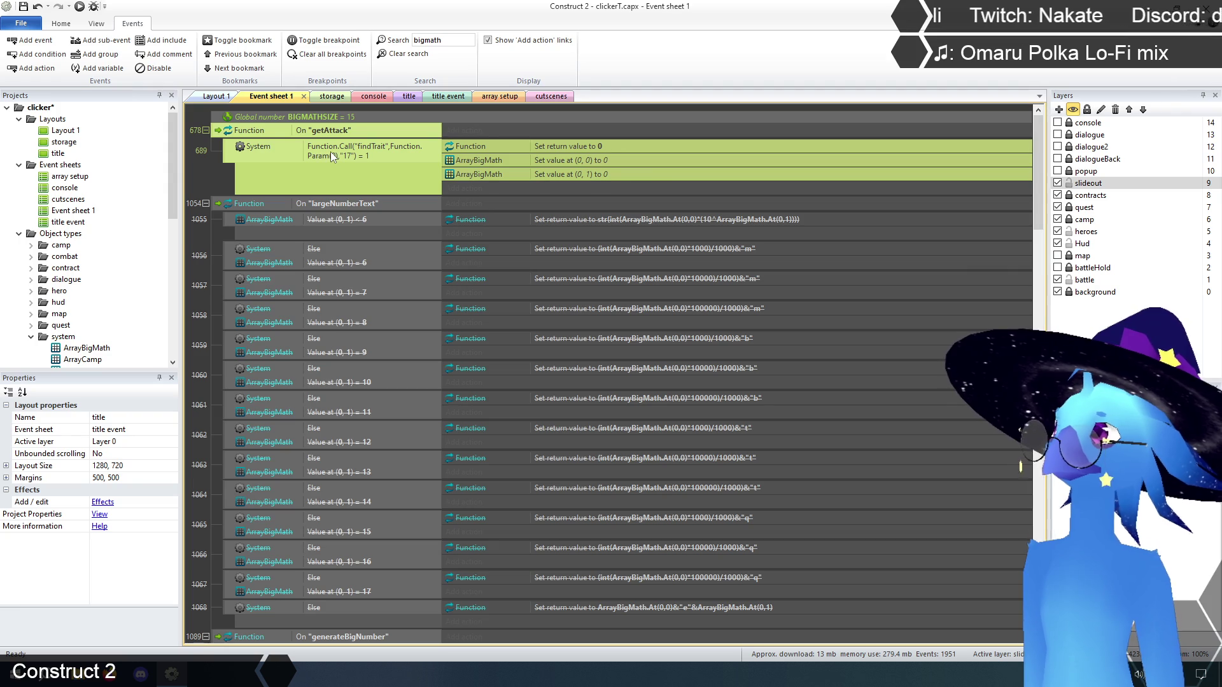
- Delete getAttack's ArrayBigMath 'Set value at' actions for (0,0) and (0,1), keeping only return value 0
click(601, 163)
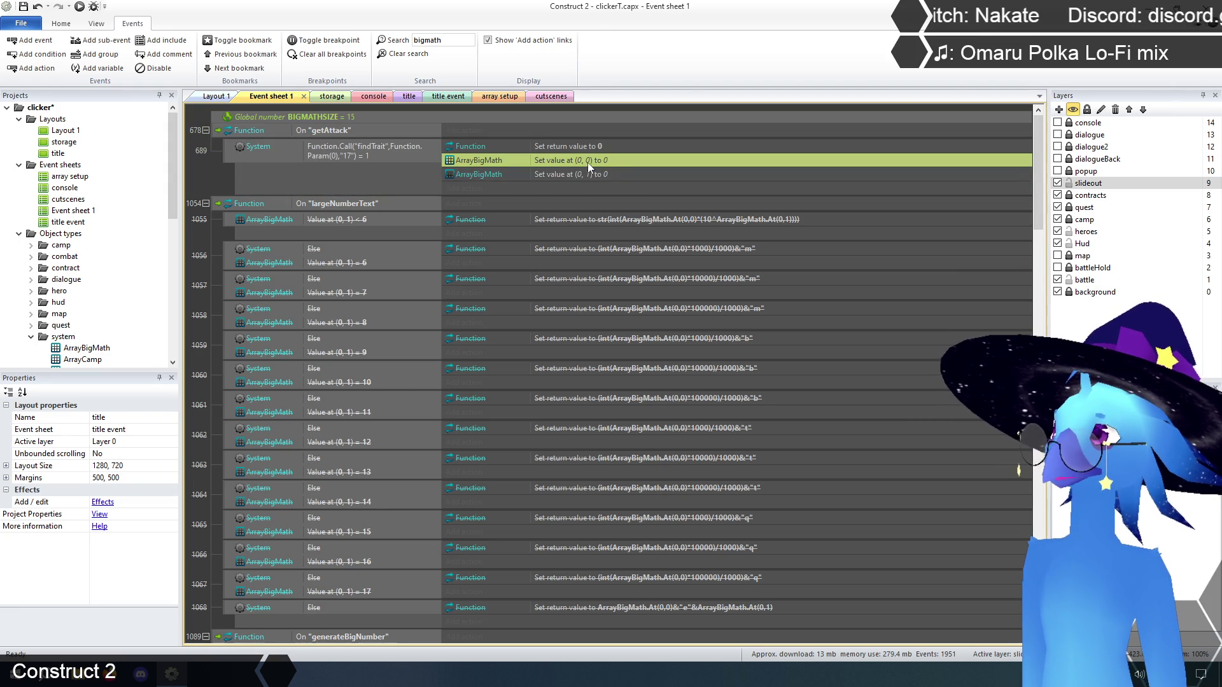
ctrl+click(564, 174)
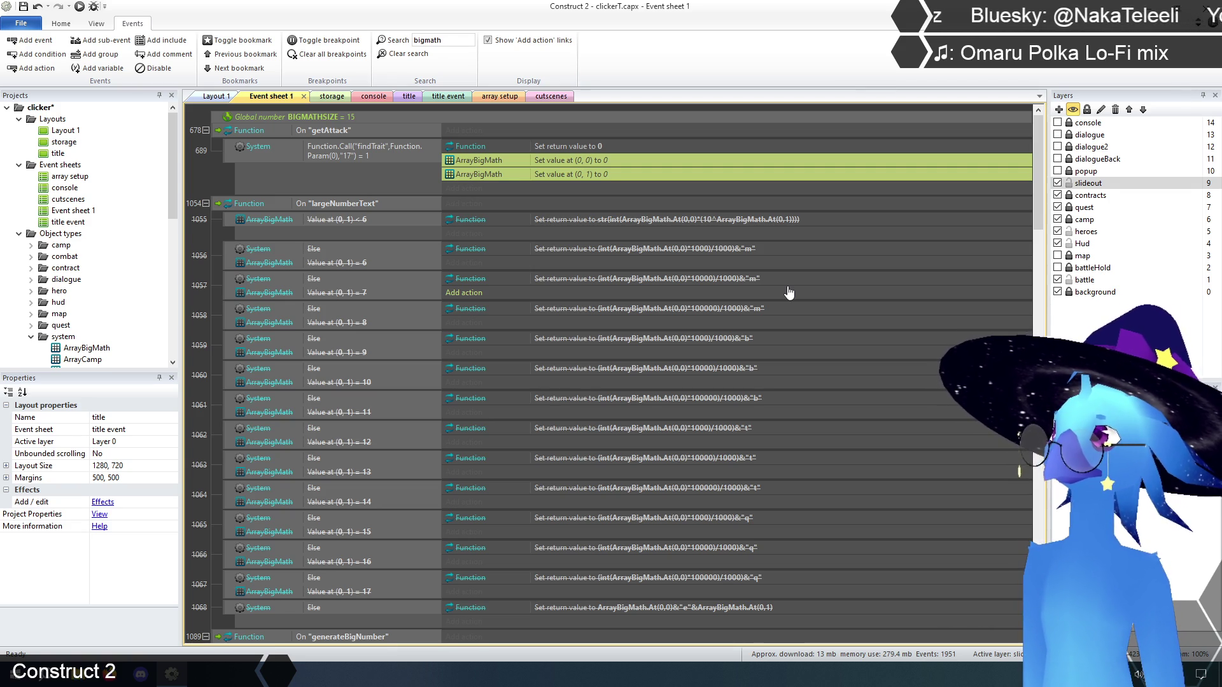
key(Delete)
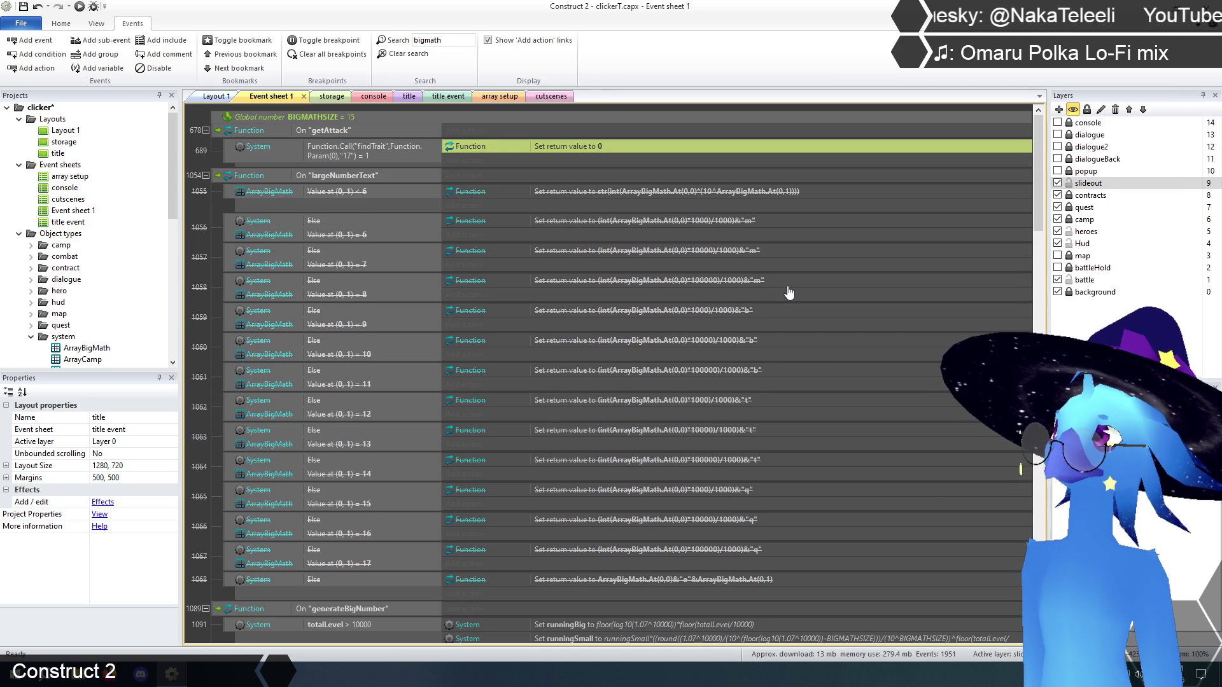
click(203, 226)
mouse_move(1038, 194)
mouse_down()
mouse_move(1047, 303)
mouse_move(1052, 245)
mouse_up()
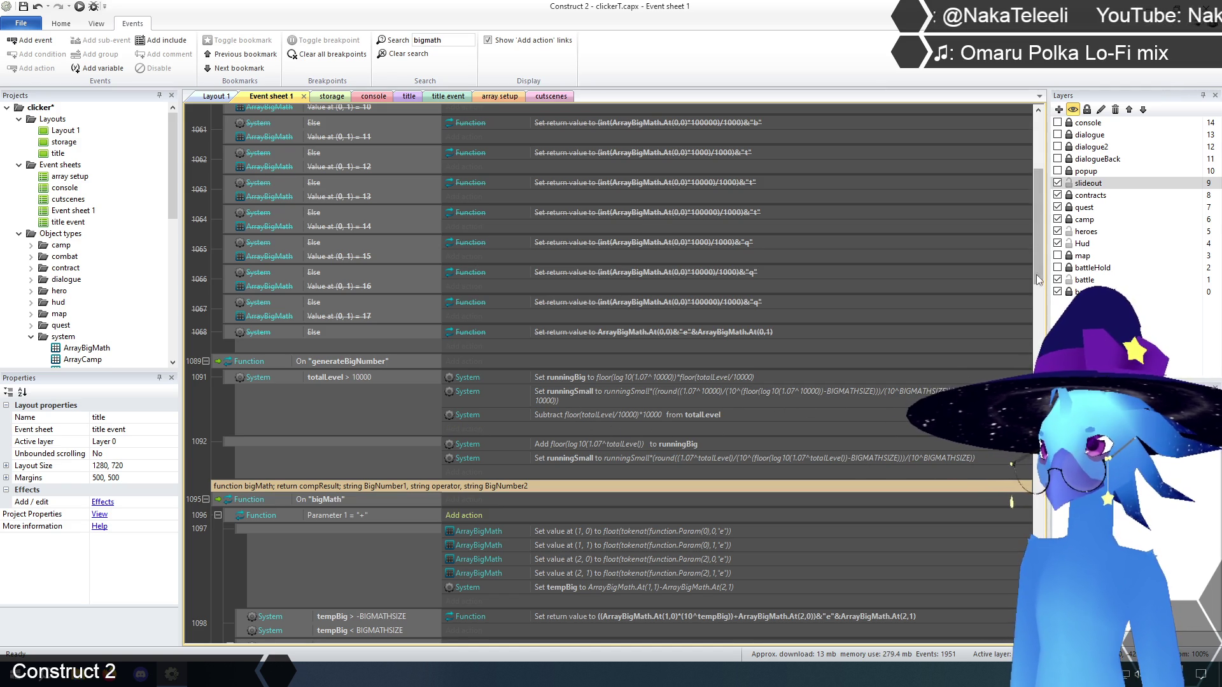
scroll(1035, 277, up, 3)
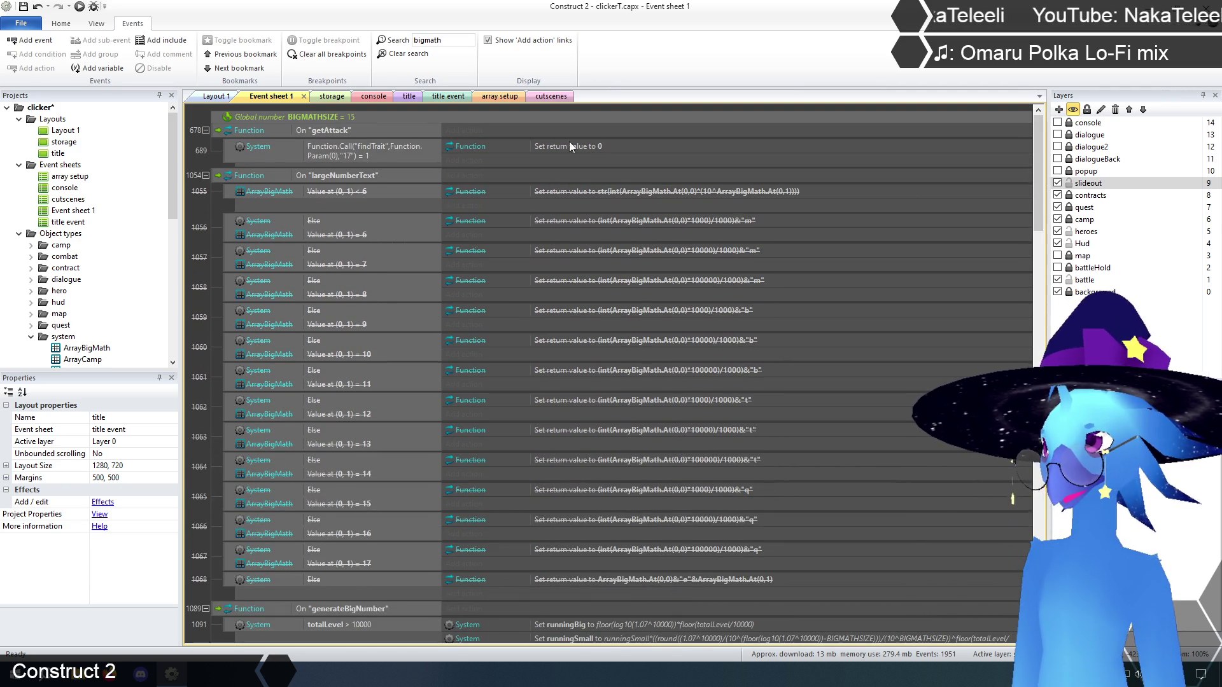
- Clear the bigmath filter and open the bigMath call's parameters in the console sheet's math event
click(380, 55)
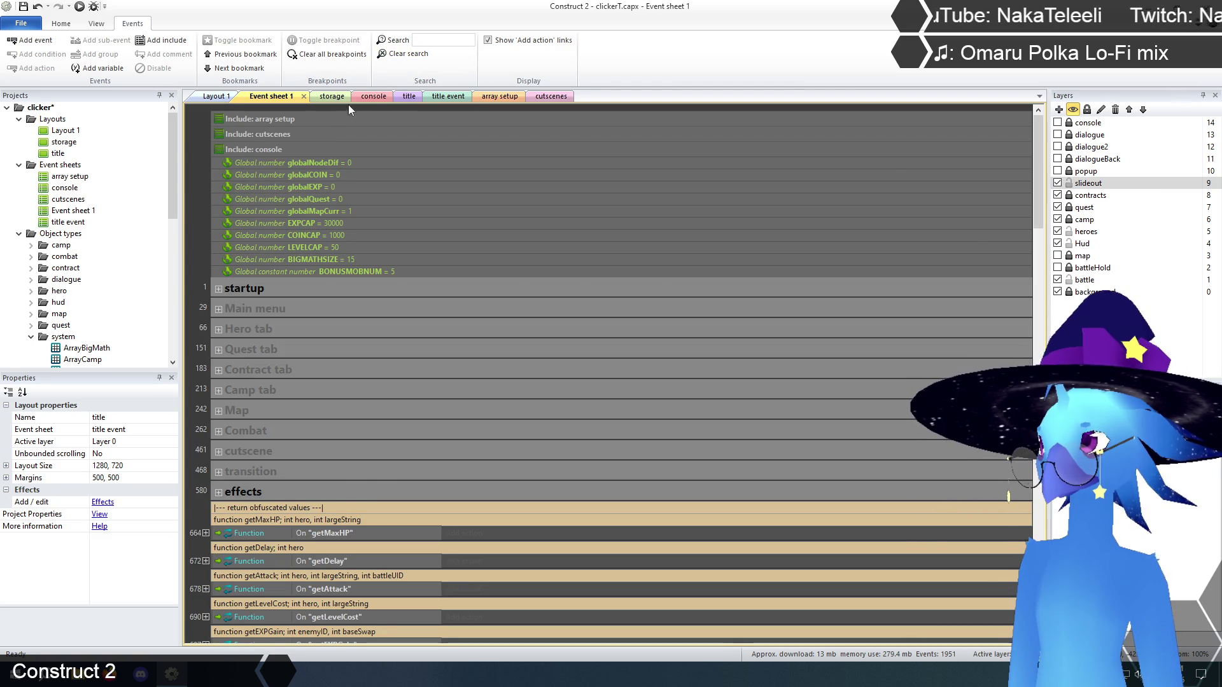
click(409, 96)
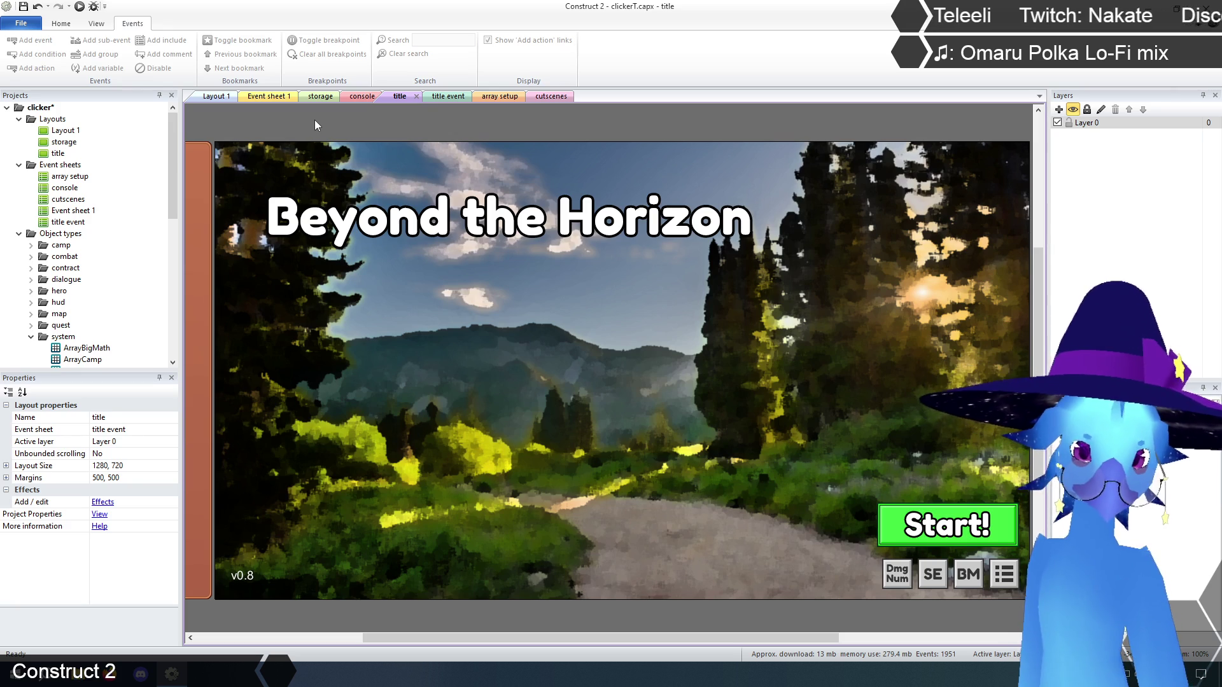
click(360, 97)
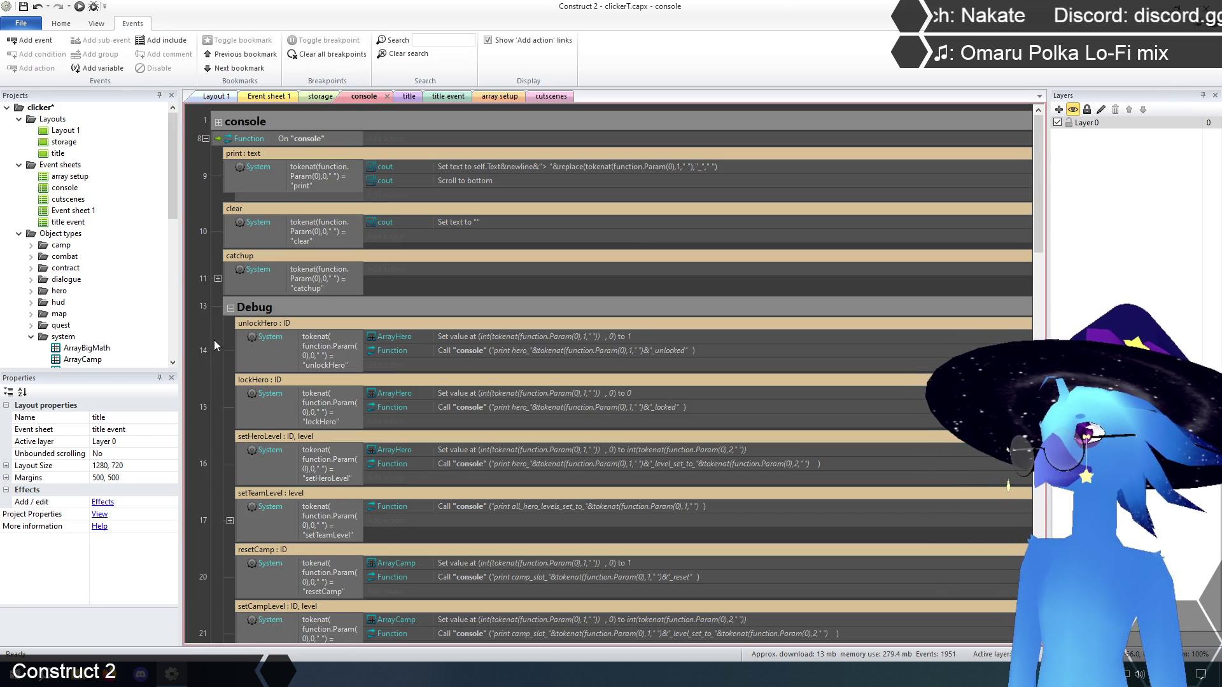
scroll(212, 345, down, 10)
scroll(210, 306, down, 5)
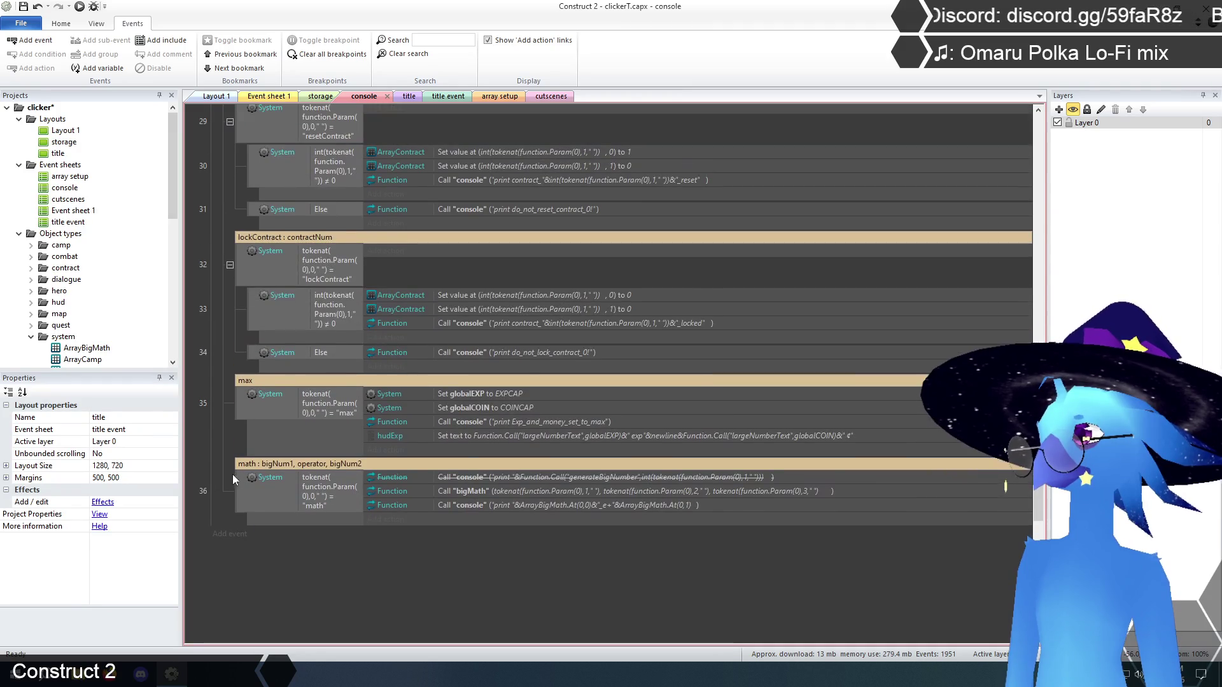
scroll(224, 448, down, 3)
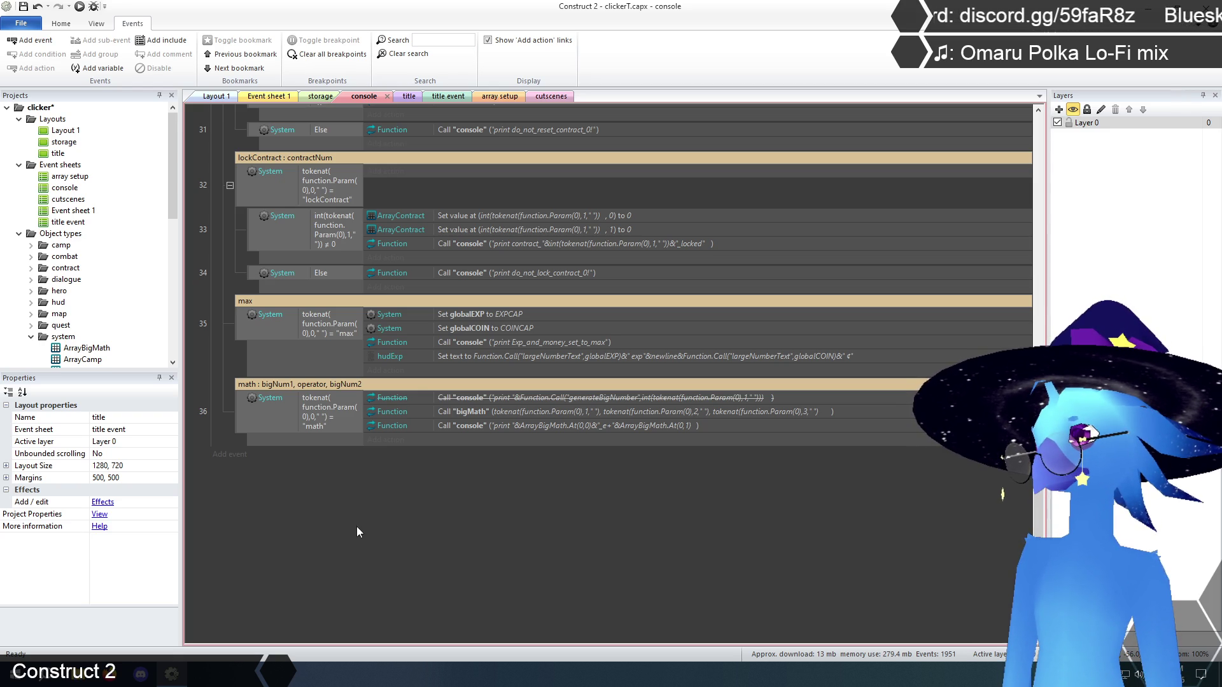
double_click(498, 414)
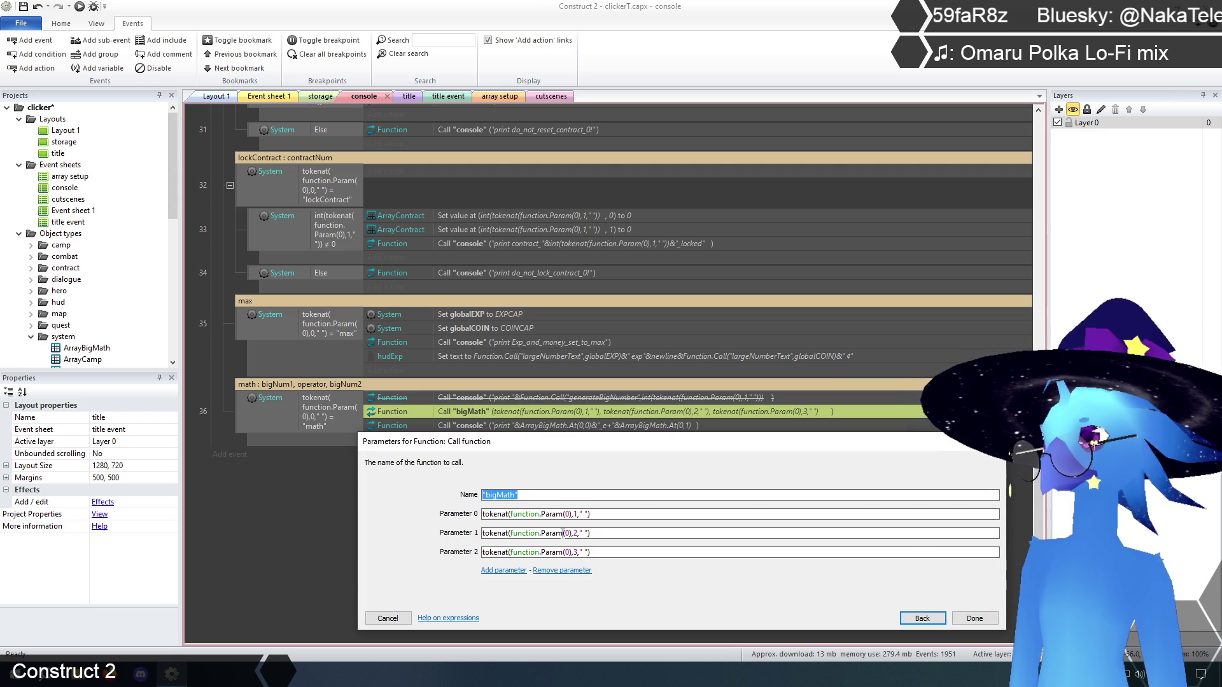
- Edit the math event's console print action and delete its ArrayBigMath readout expression
click(388, 618)
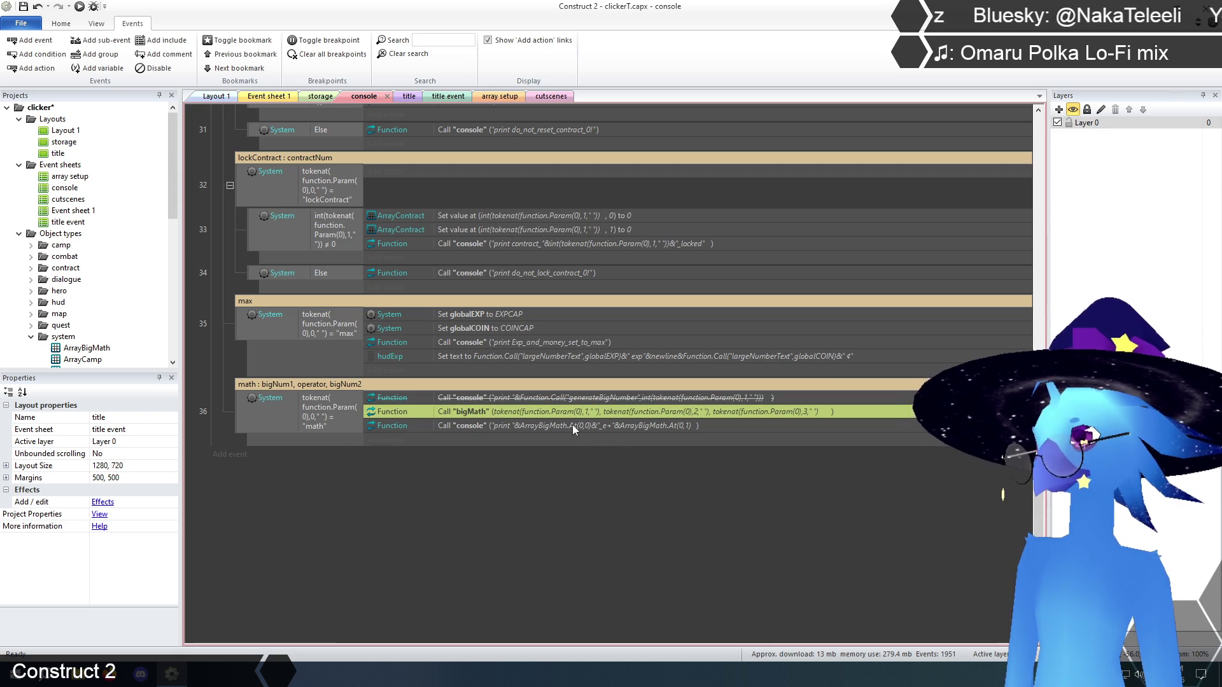
click(571, 425)
double_click(572, 426)
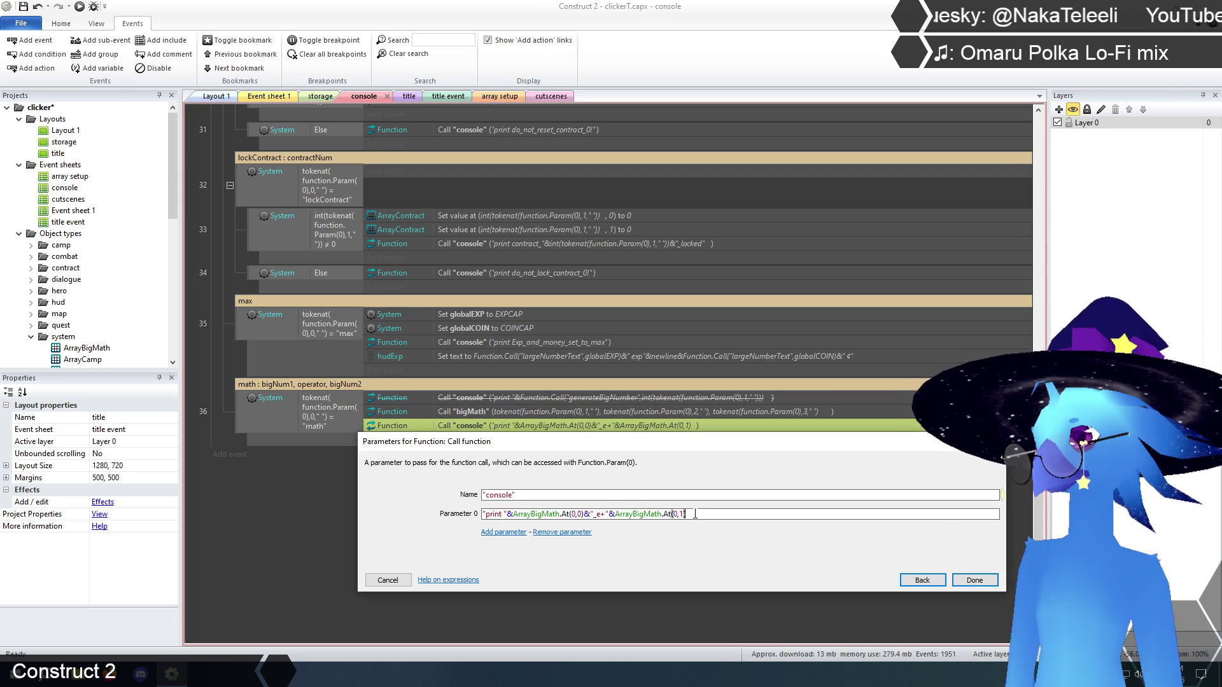
drag(513, 514, 736, 512)
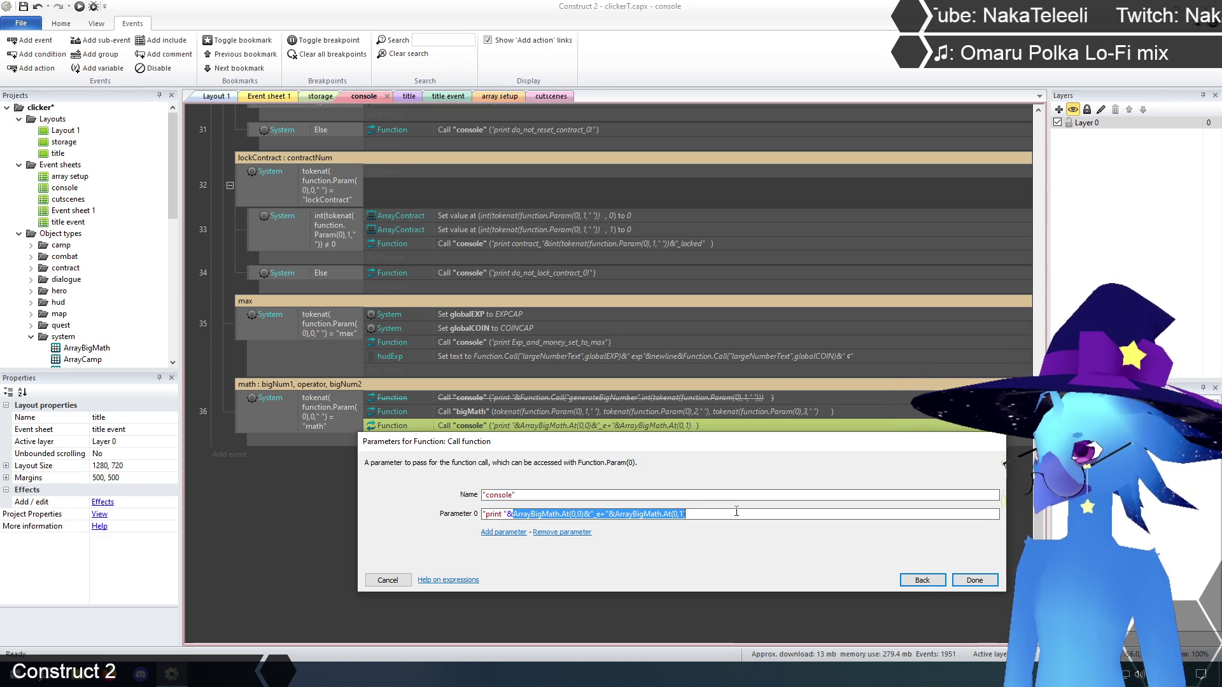
key(BackSpace)
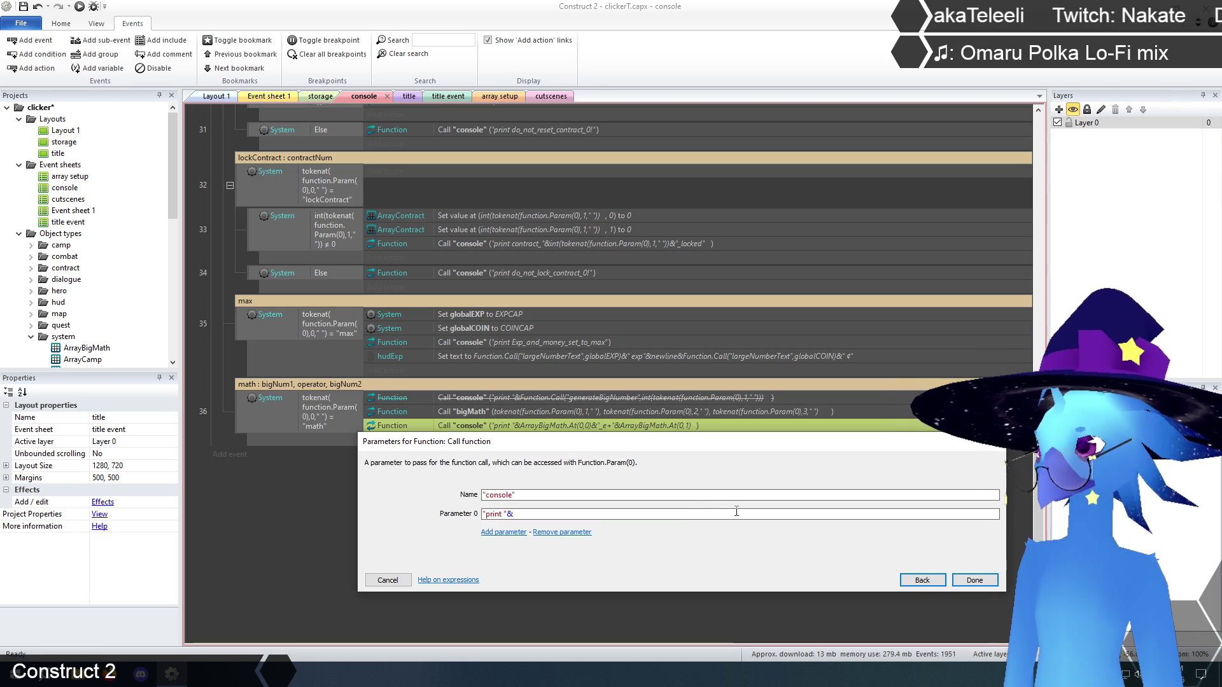
- Insert Function.Call(bigMath) into the print text, correcting the wrongly autocompleted BIGMATHSIZE name
text(Function.cal)
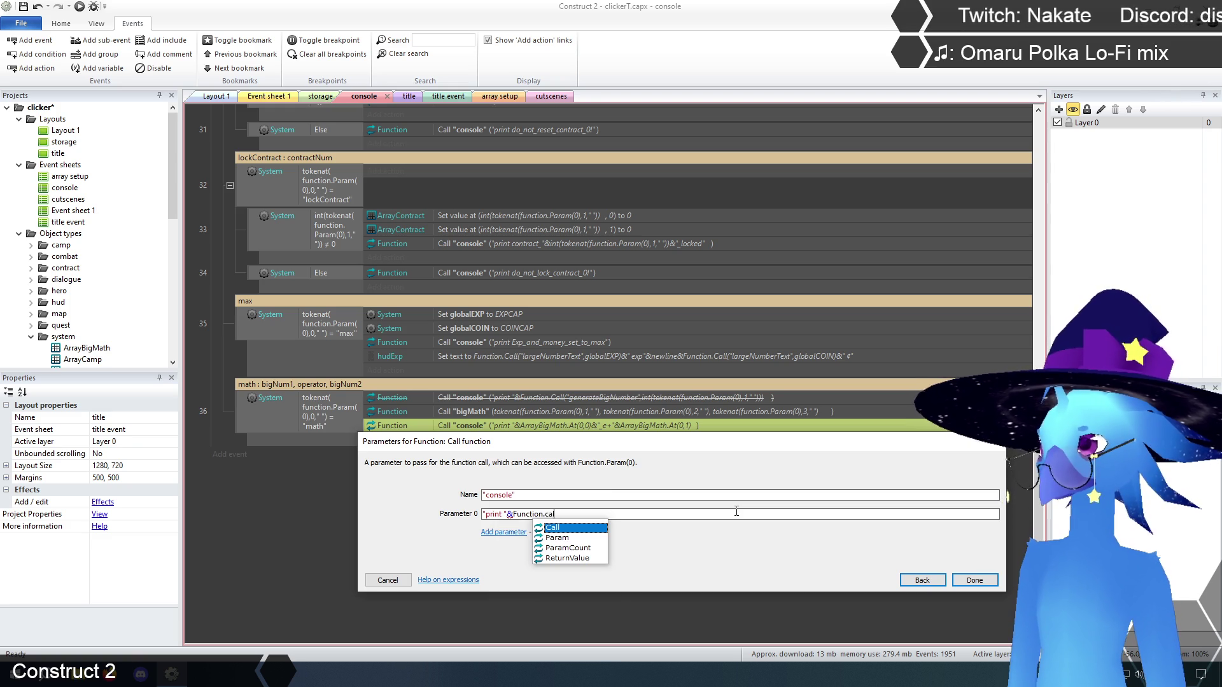
key(Tab)
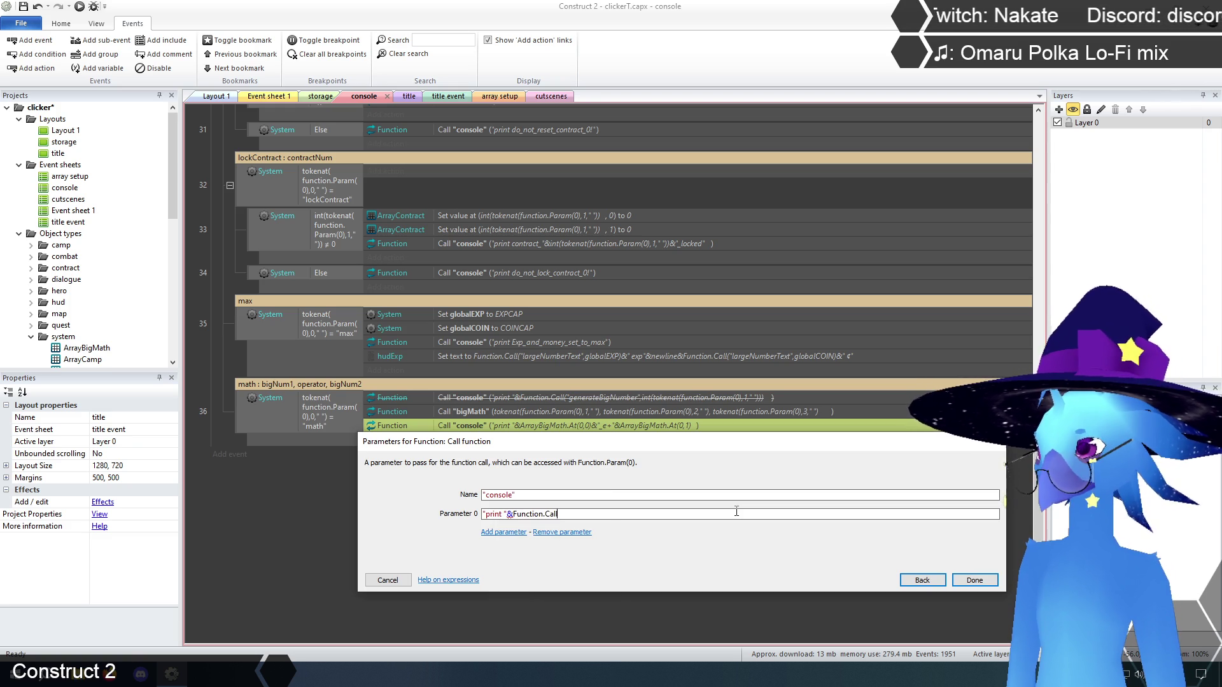
text(())
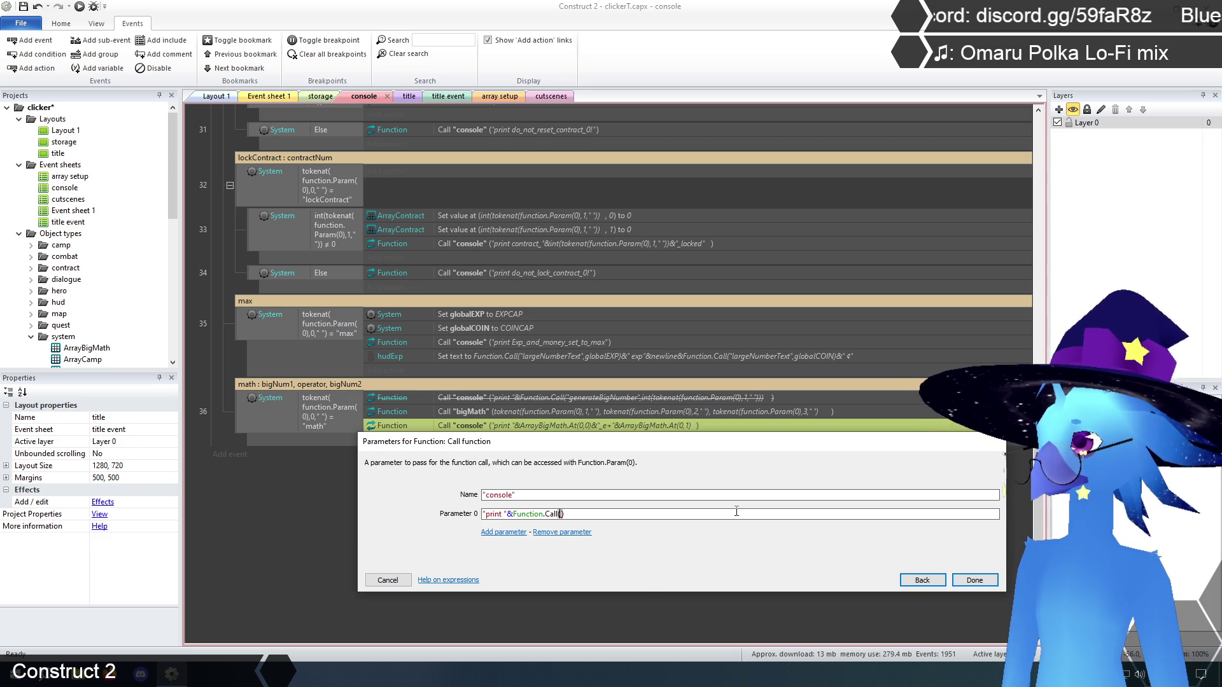
text(bigMath)
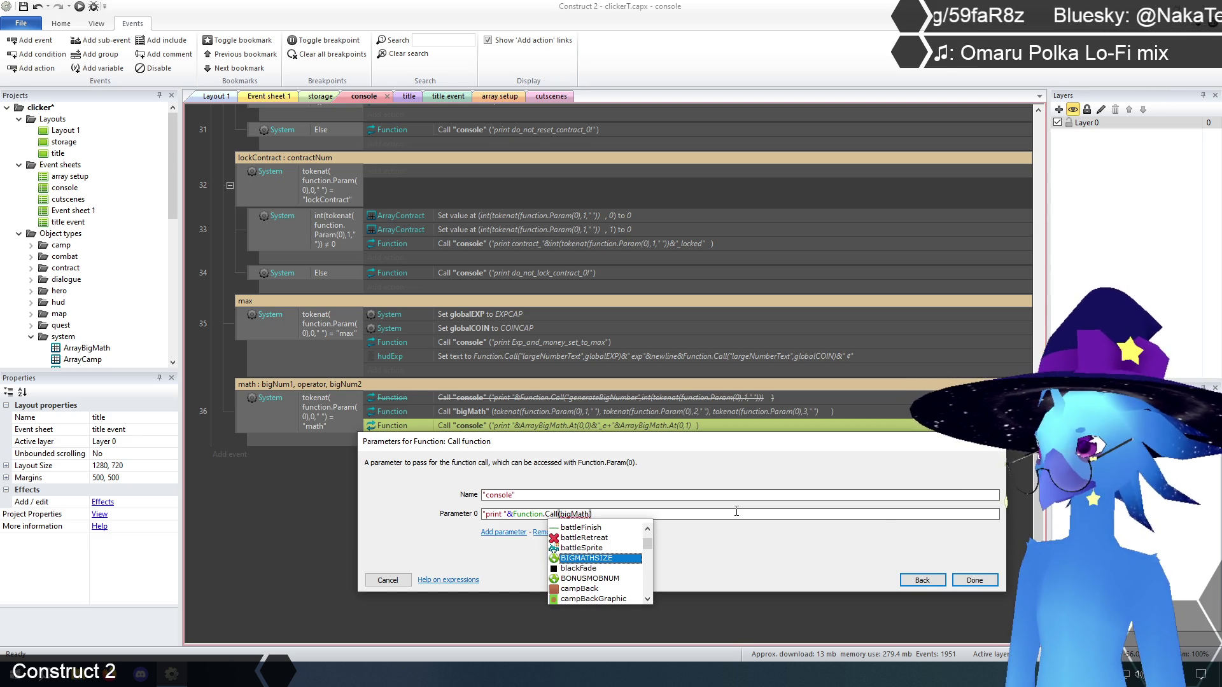
key(Return)
key(BackSpace)
key(BackSpace)
key(BackSpace)
text(bigMath)
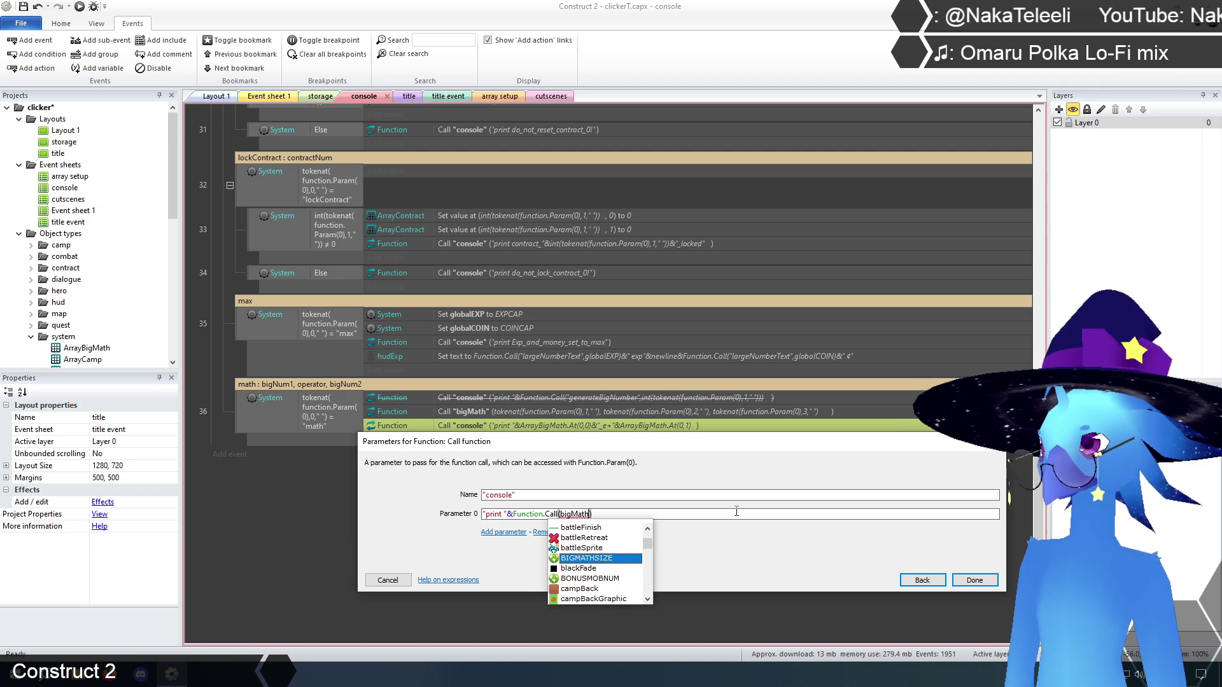
text(,)
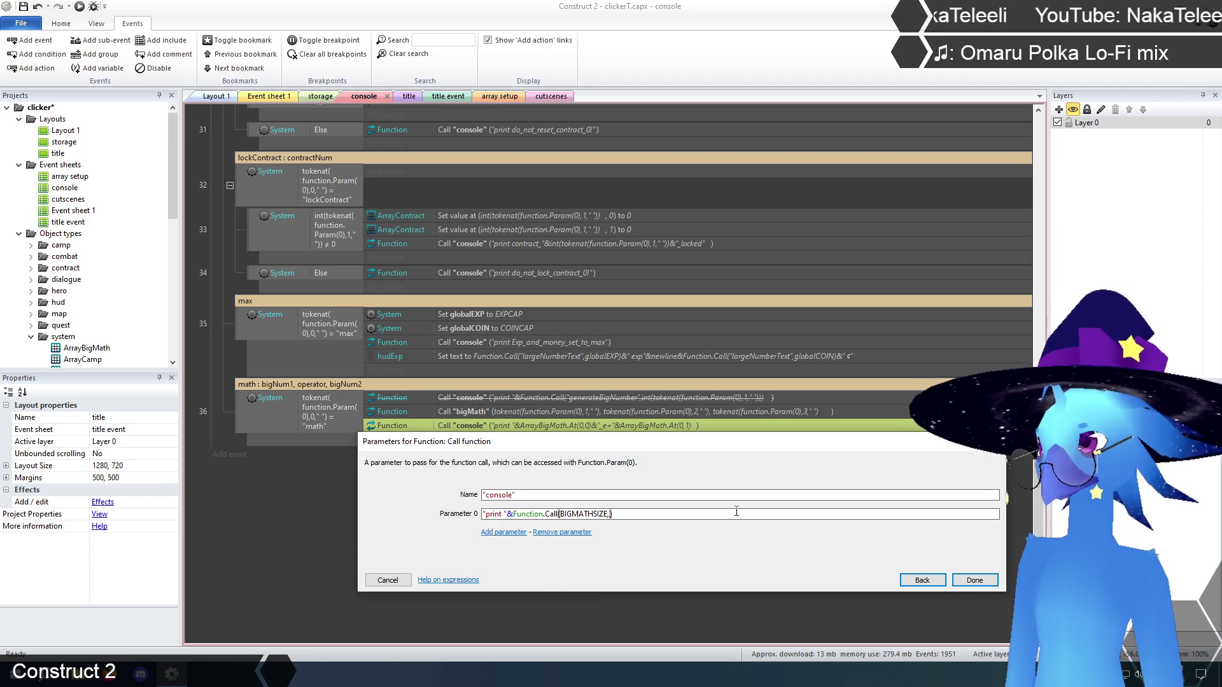
key(BackSpace)
key(BackSpace)
key(BackSpace)
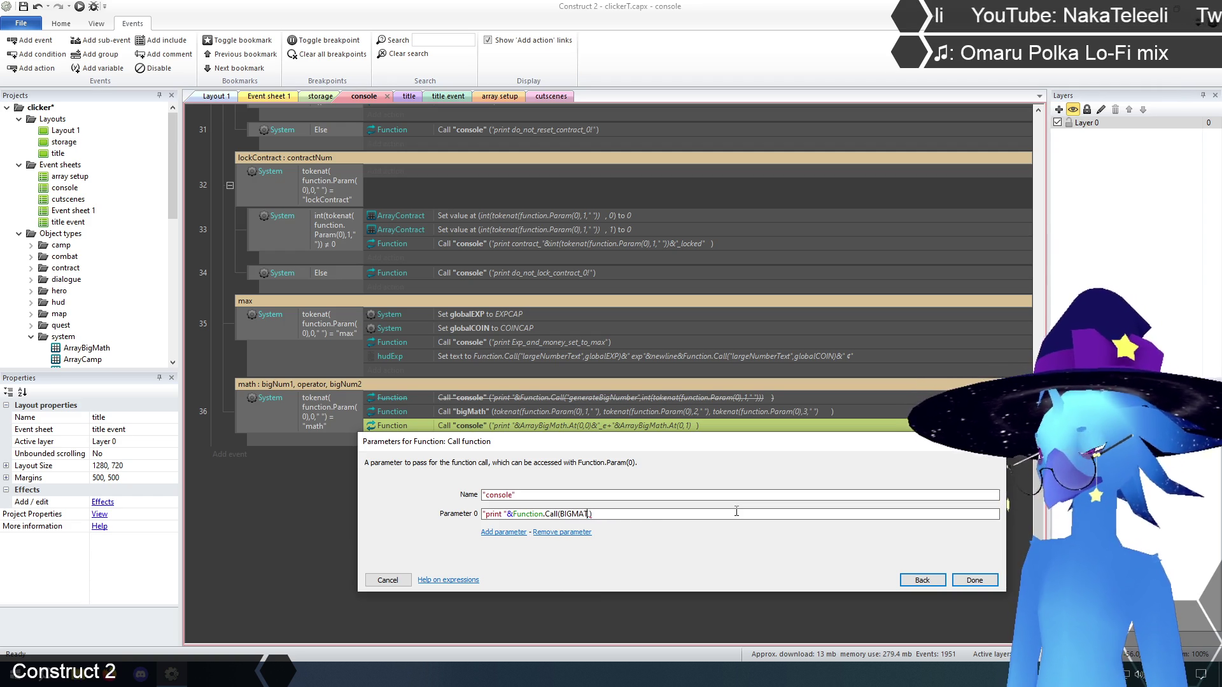
key(BackSpace)
key(BackSpace)
key(BackSpace)
text(bigMa)
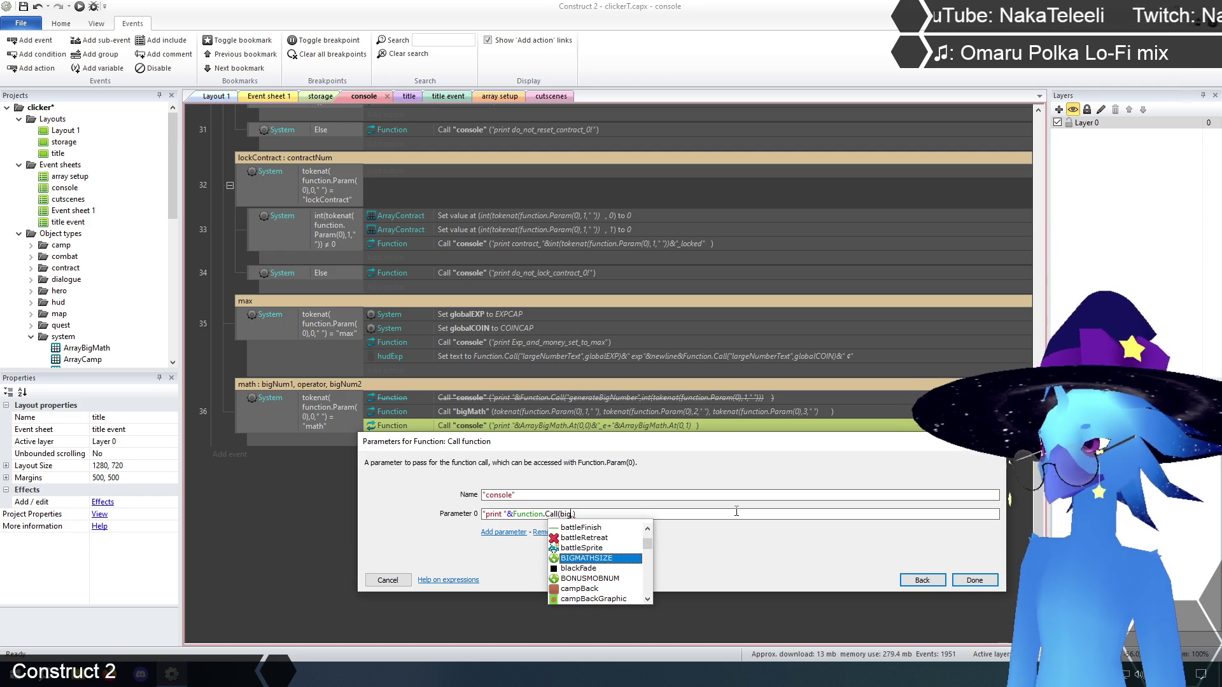
text(th,)
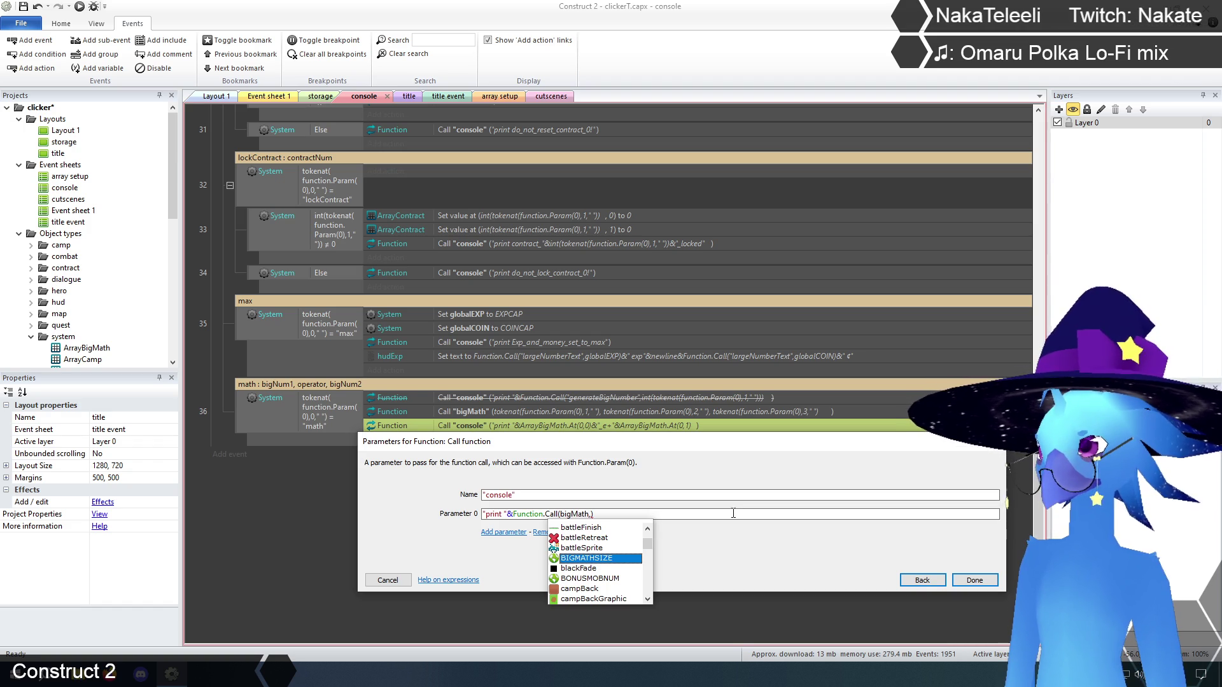
click(733, 513)
key(Left)
key(Left)
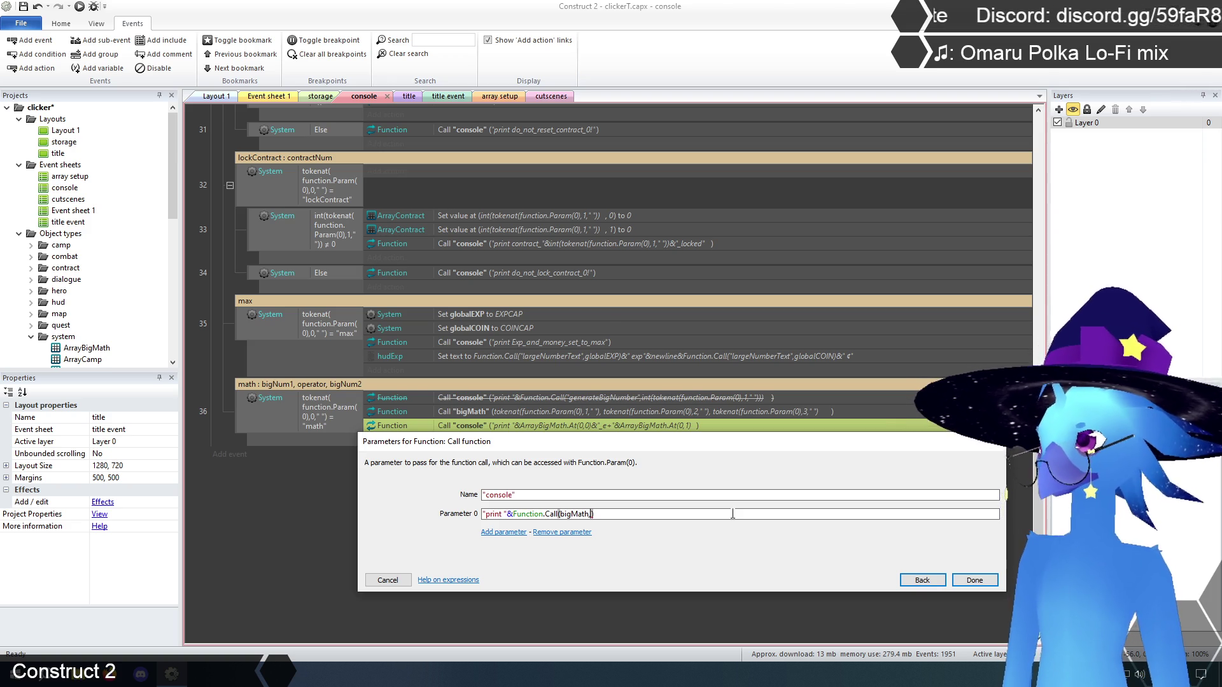
- Fix the syntax error by quoting "bigMath" in Function.Call and confirm the console action
click(974, 581)
click(607, 514)
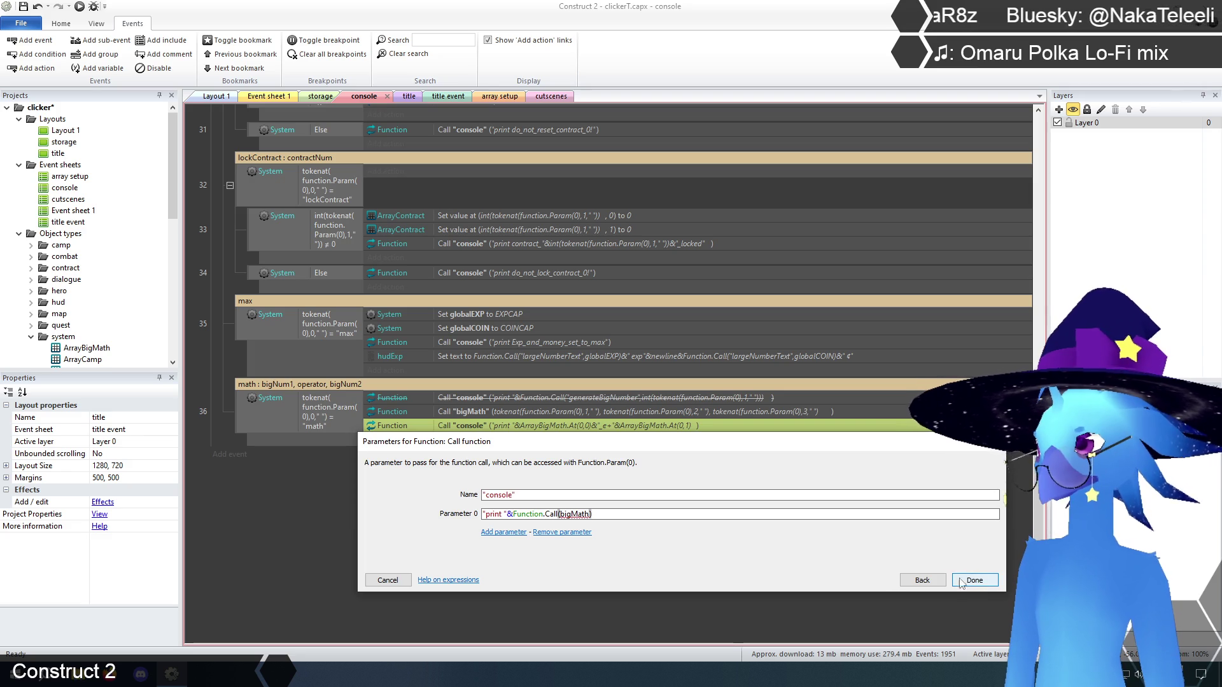
text(")
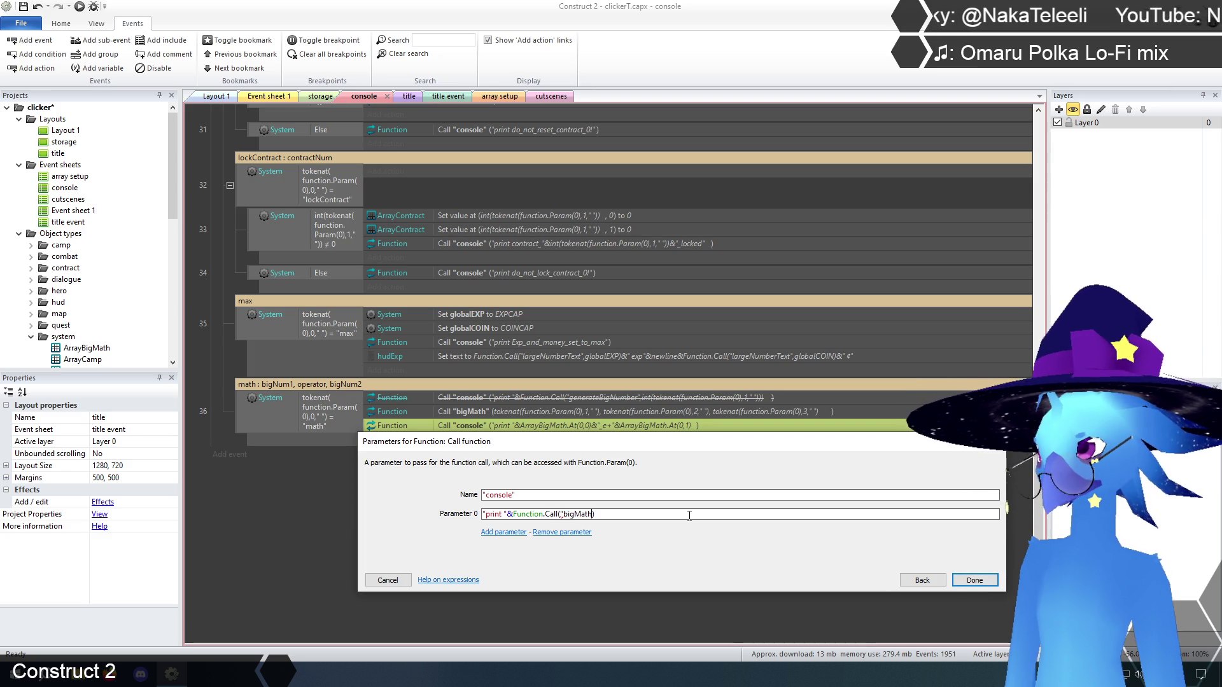
text(")
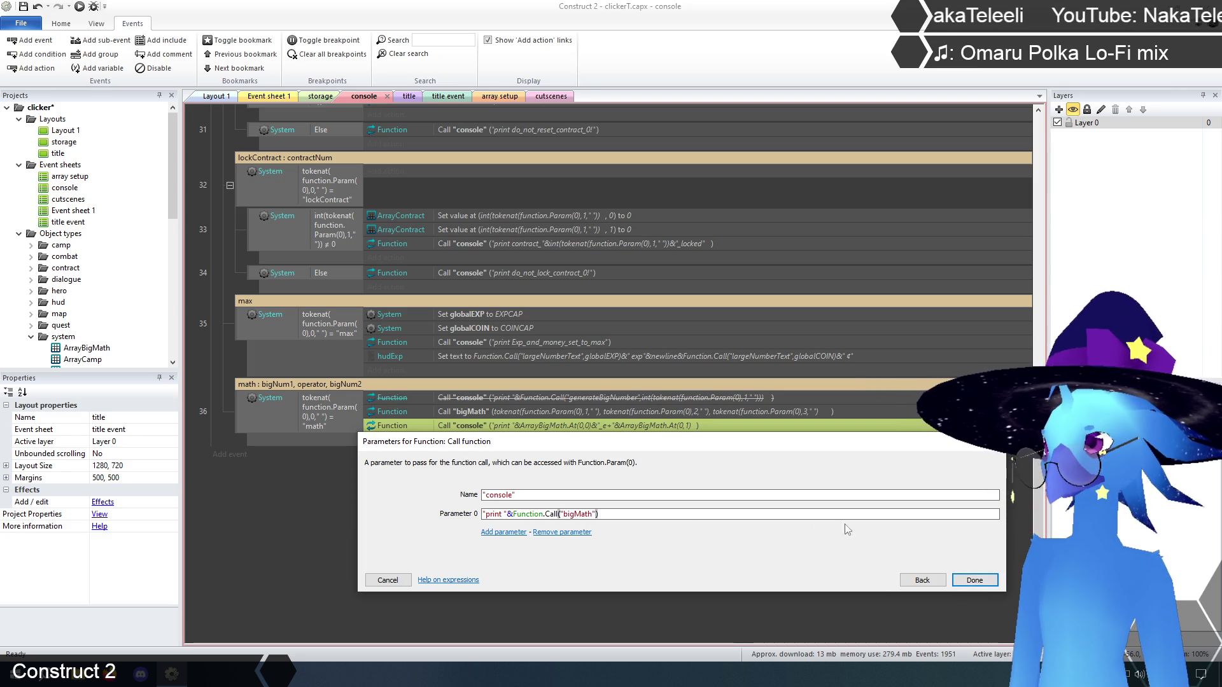
click(966, 580)
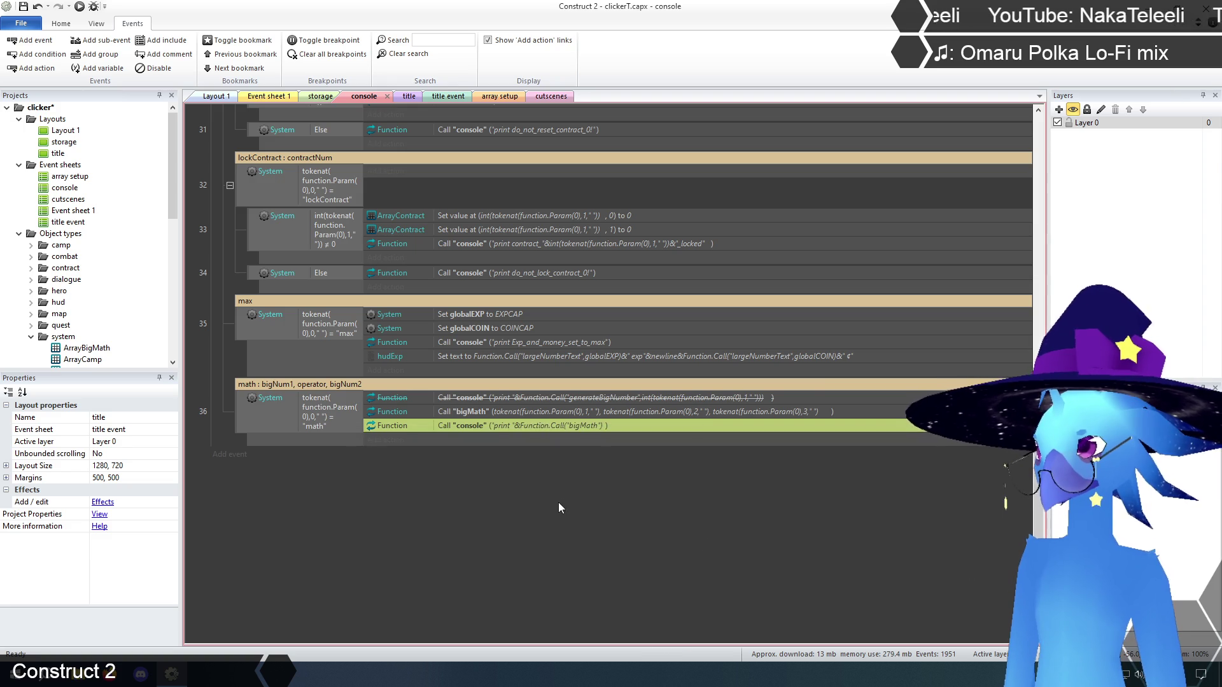
- Append tokenat(function.Param(0),1," ") as the first argument of the console's Function.Call
double_click(539, 412)
click(602, 513)
key(ctrl+a)
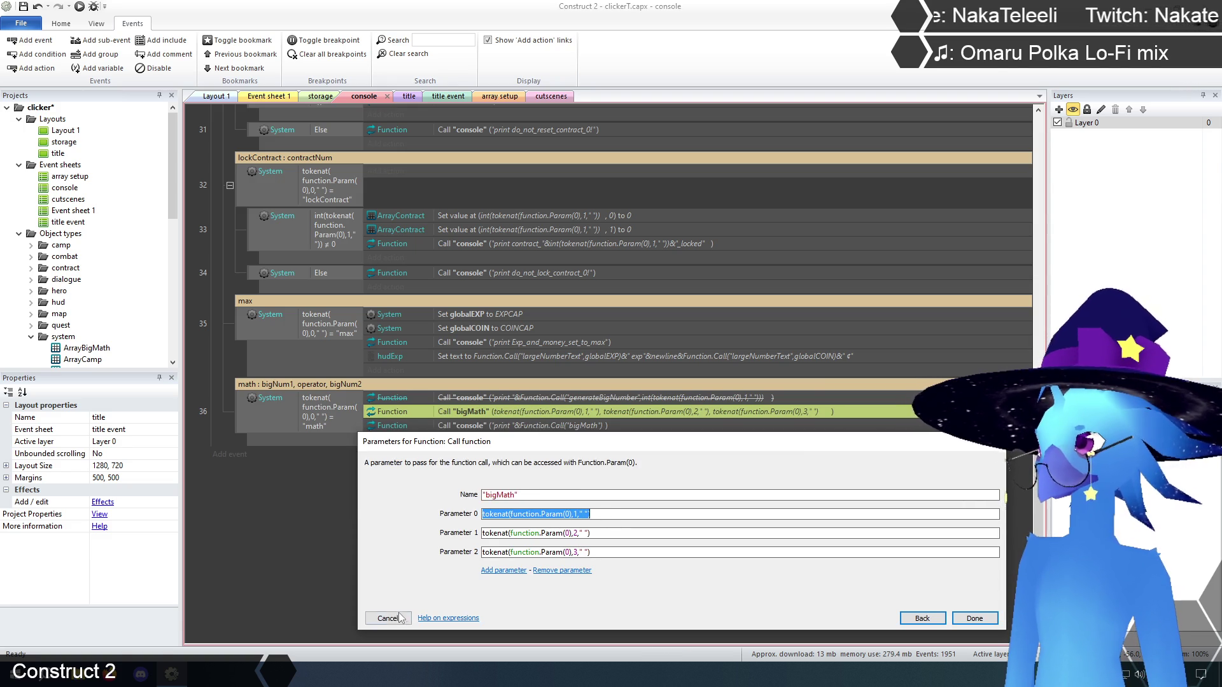
click(401, 618)
double_click(544, 426)
click(624, 514)
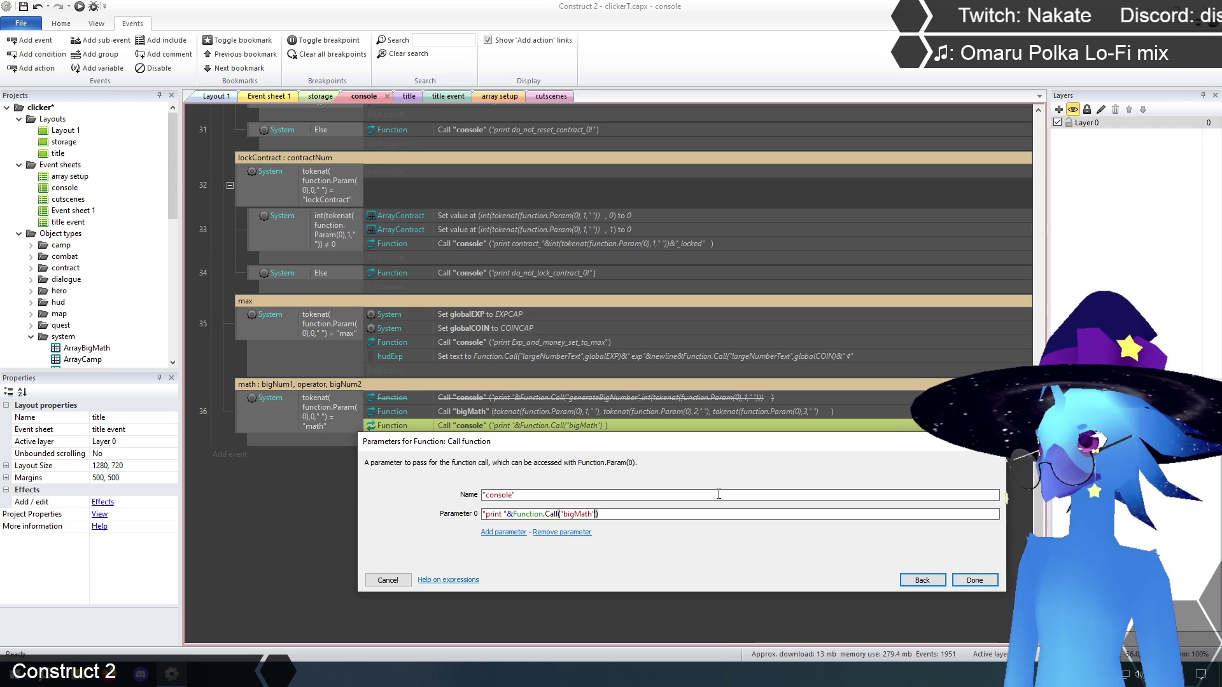
text(,tokenat(function.Param(0),1," ")
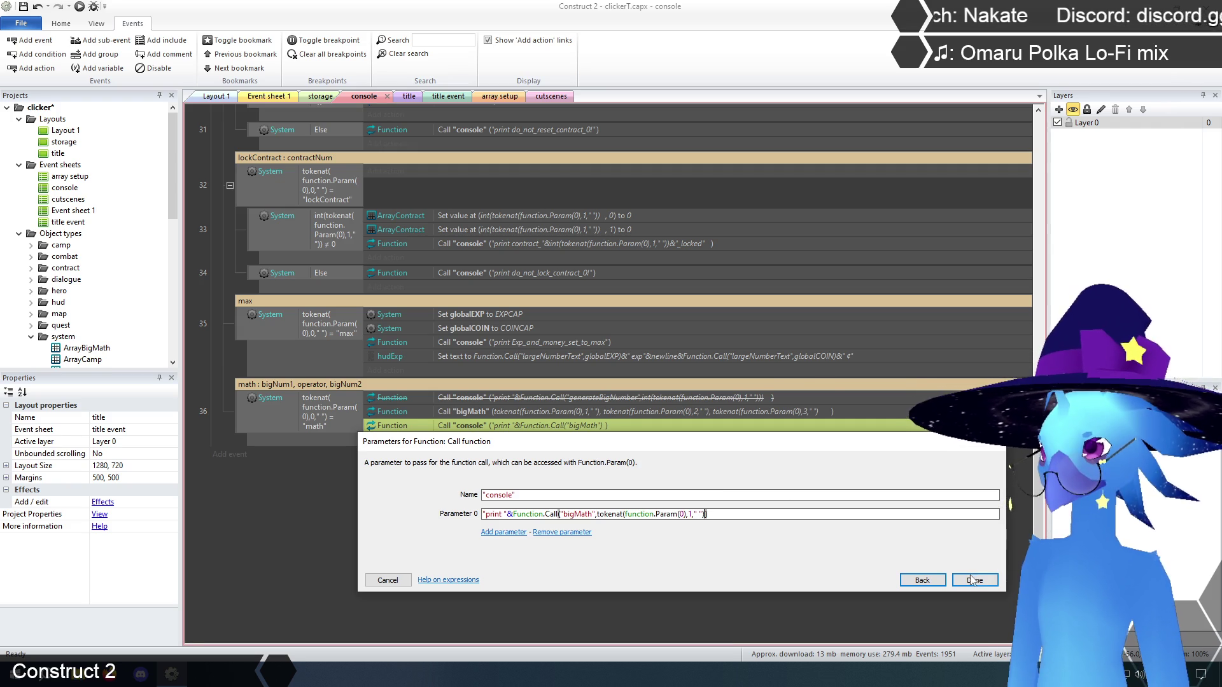
click(972, 581)
- Append tokenat(function.Param(0),2," ") as the second Function.Call argument
double_click(590, 412)
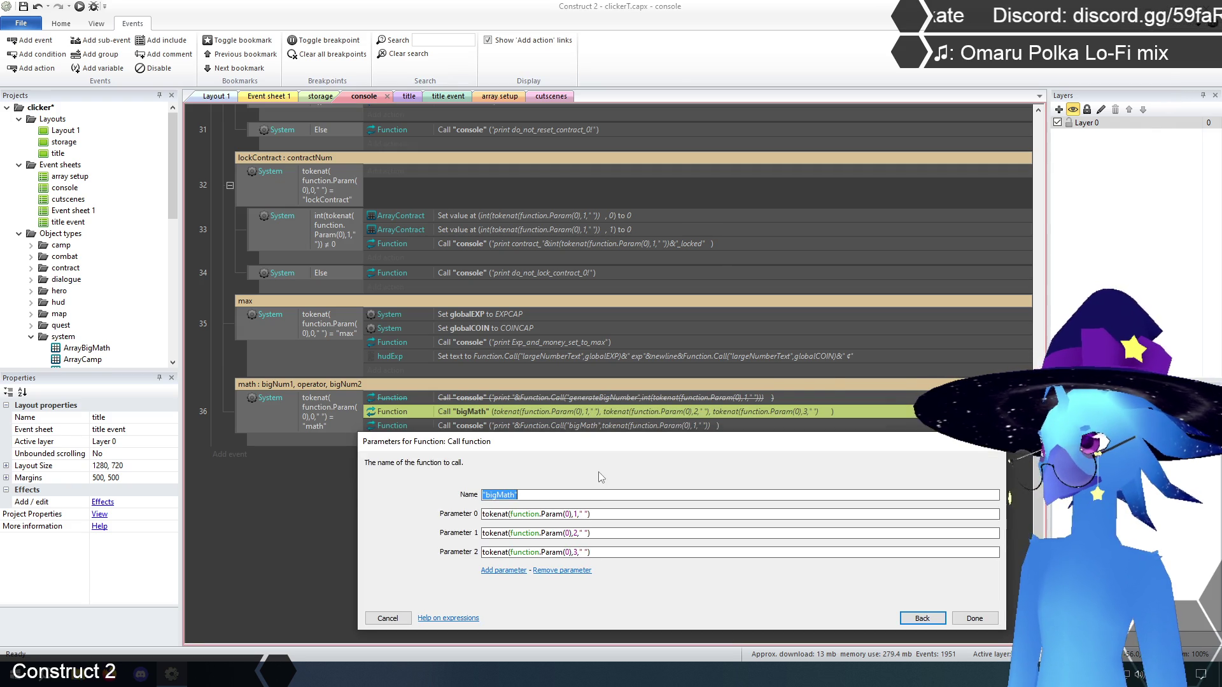
key(Tab)
key(Tab)
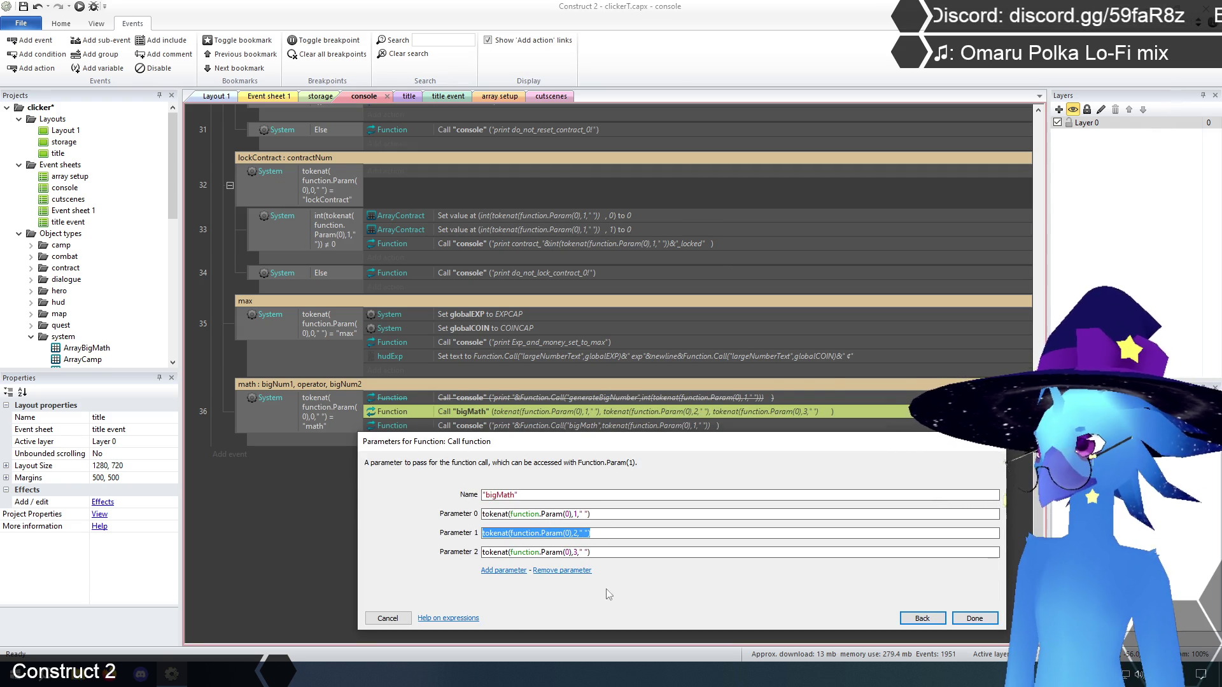
click(389, 618)
click(658, 427)
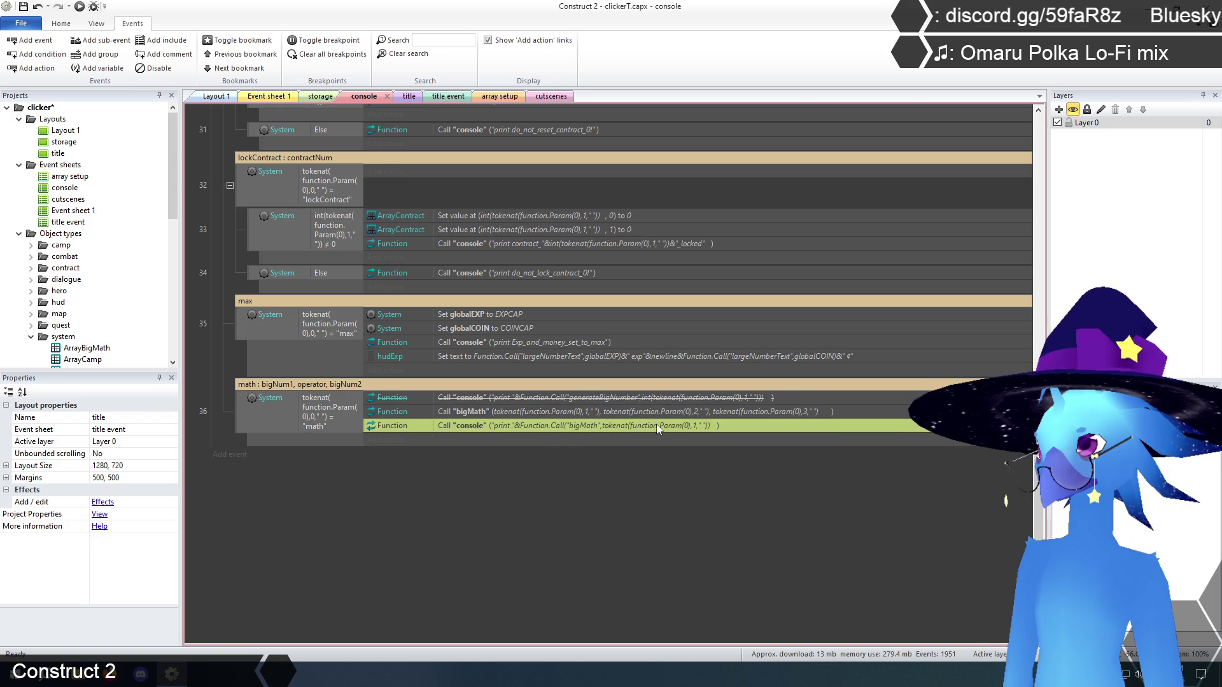
double_click(658, 427)
click(743, 515)
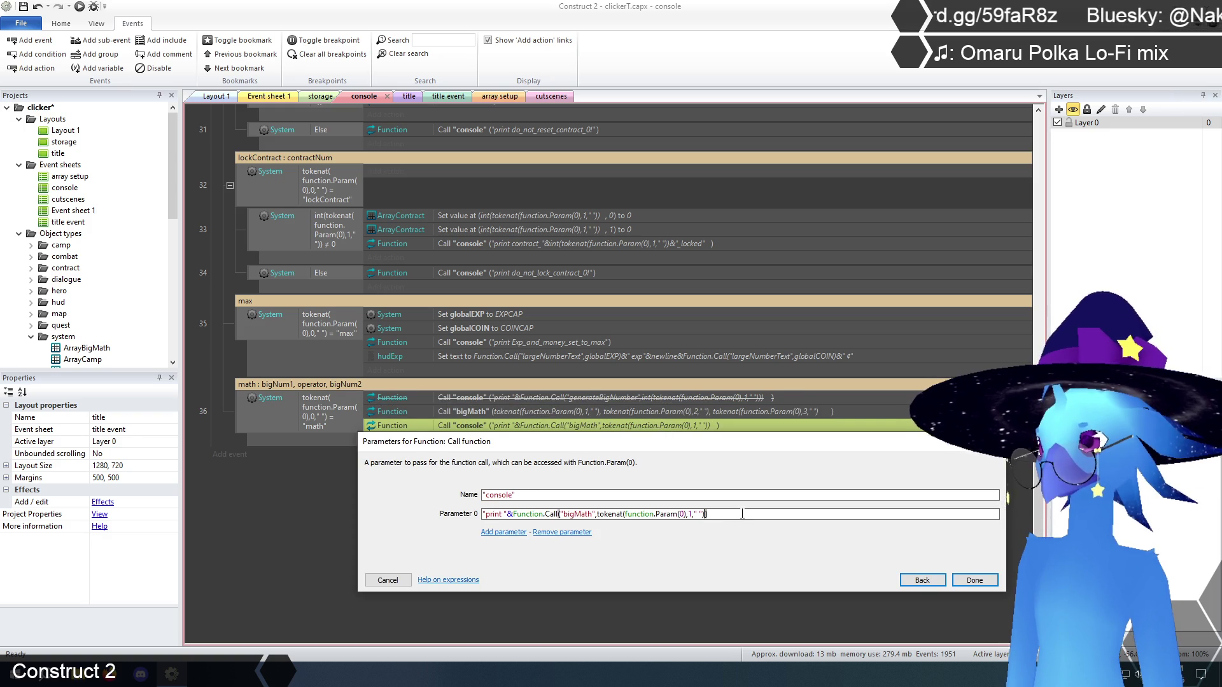
text(,tokenat(function.Param(0),2," "))
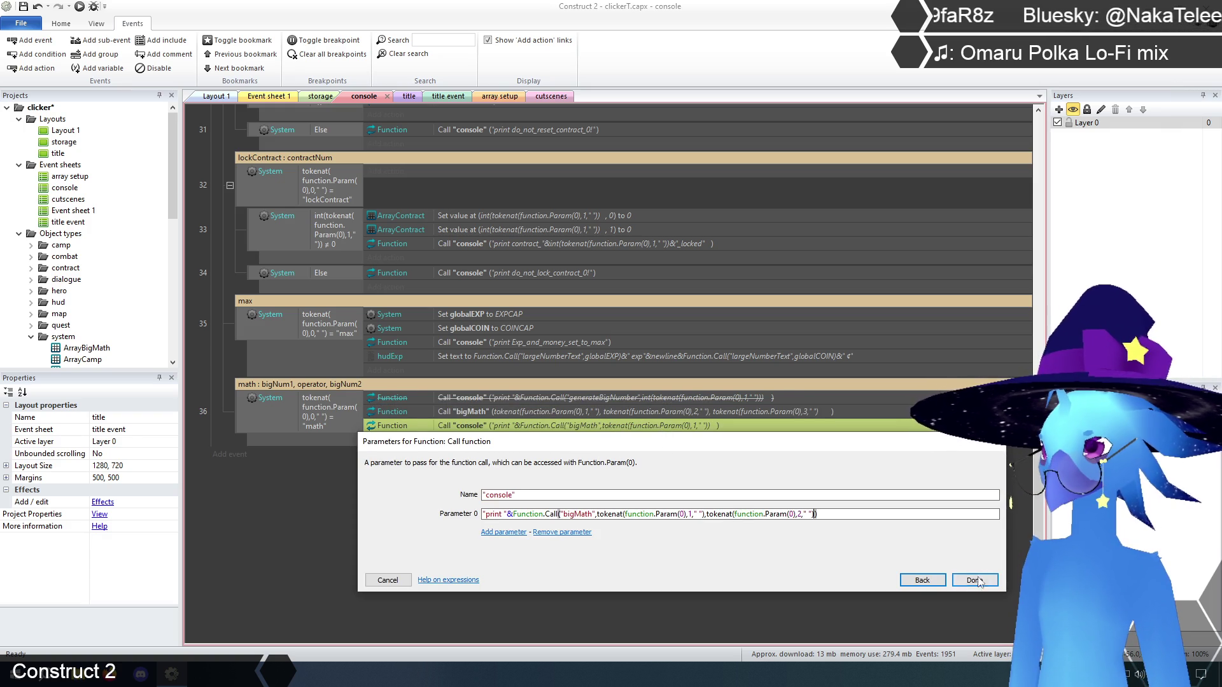
click(975, 580)
- Paste in the third tokenat(function.Param(0),3," ") argument copied from the bigMath call
double_click(690, 413)
click(586, 551)
key(ctrl+a)
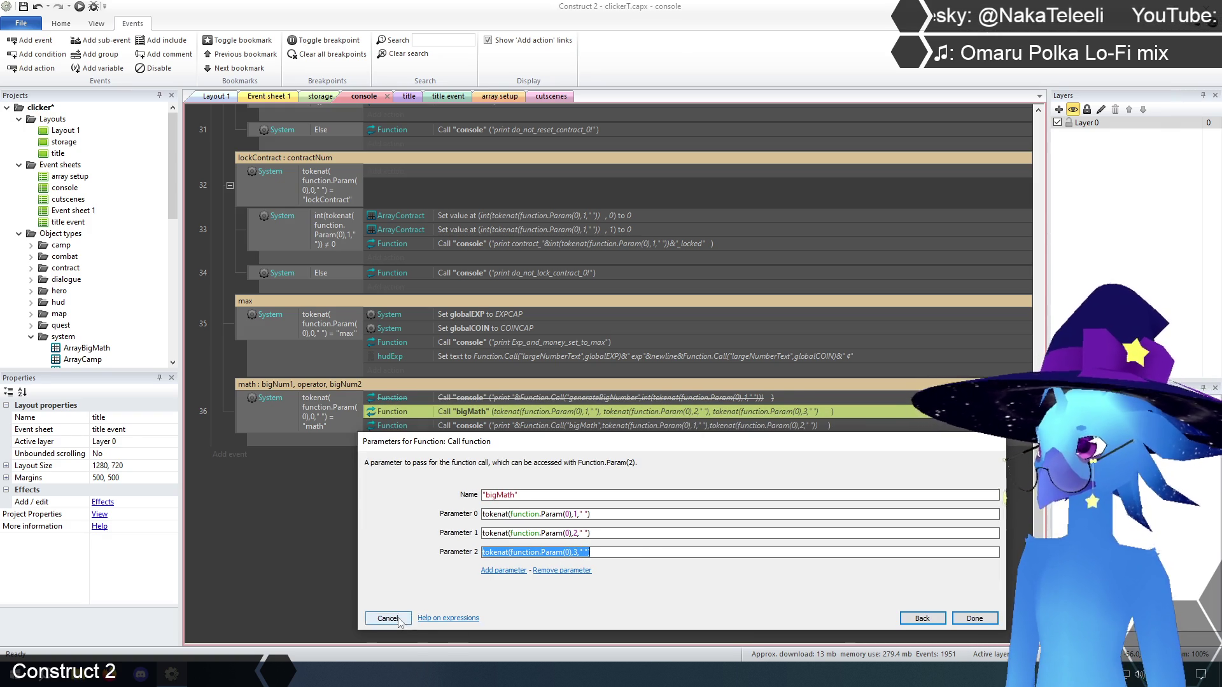
click(387, 618)
double_click(806, 426)
click(830, 514)
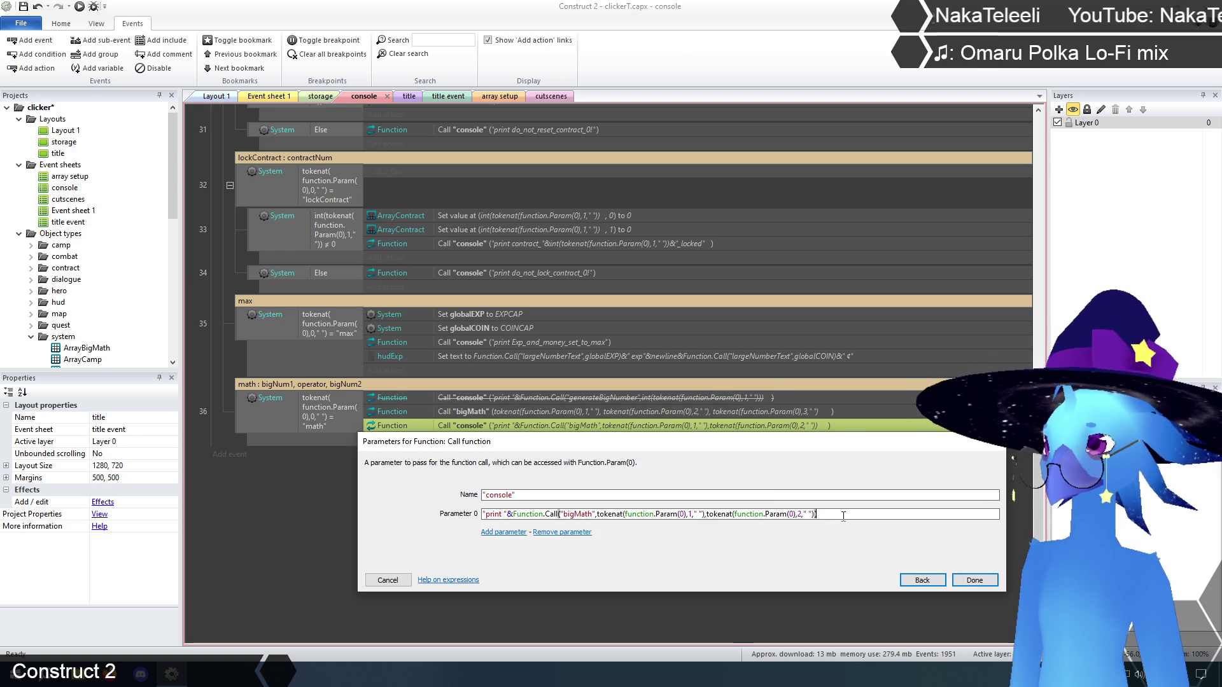
text(,tokenat(function.Param(0),3," "))
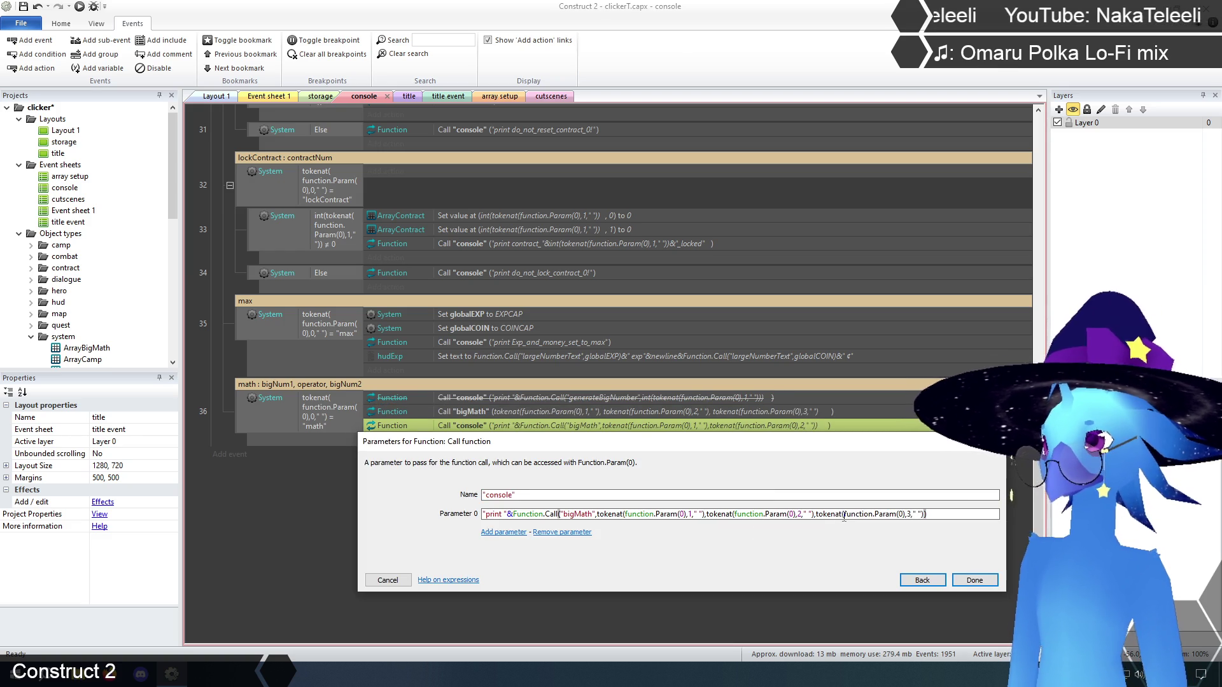
click(975, 580)
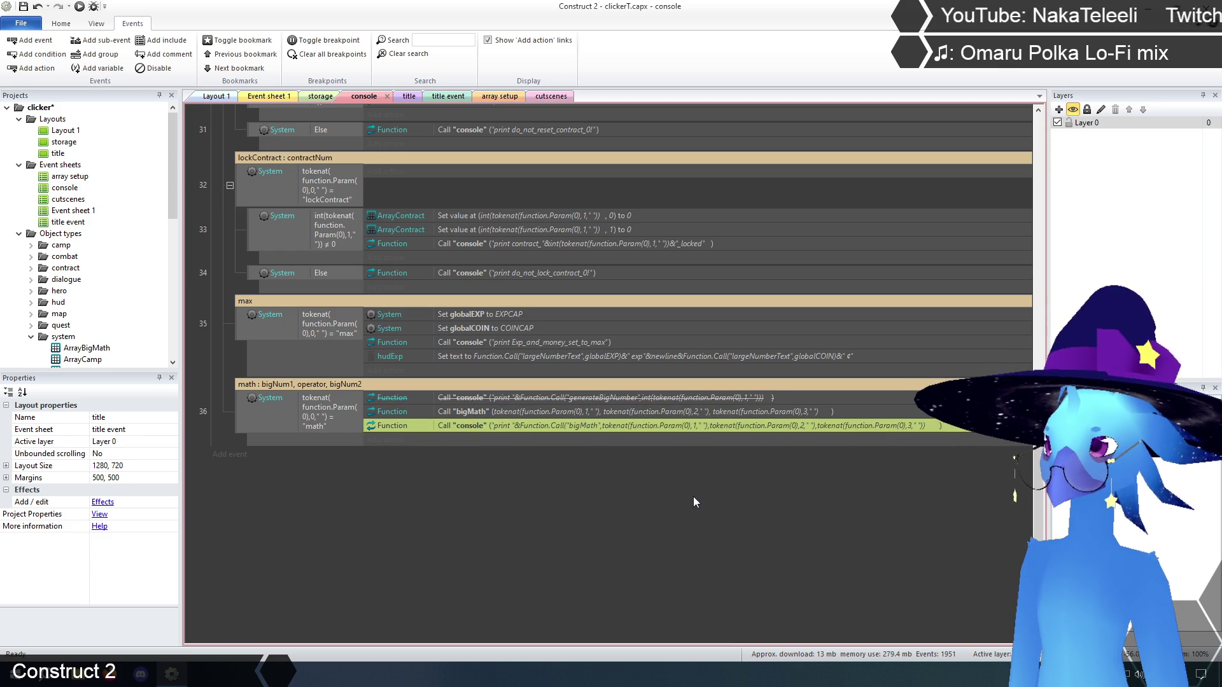
- Disable the standalone bigMath call action in the math event
click(529, 417)
right_click(528, 417)
click(589, 482)
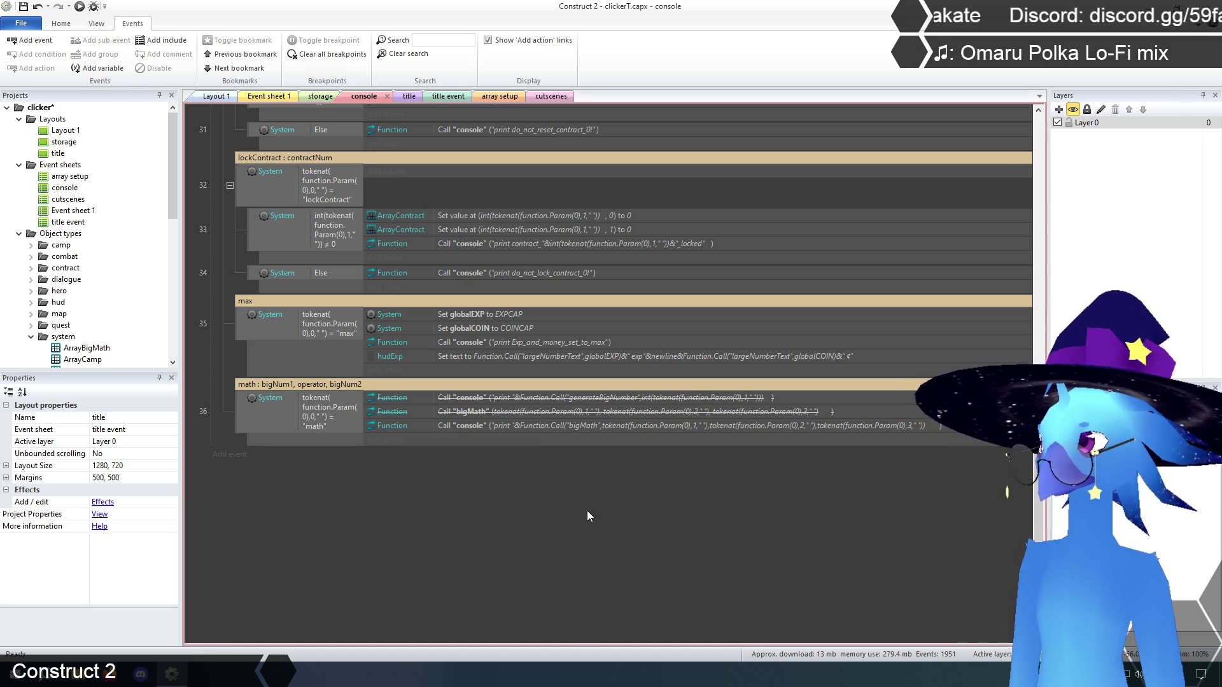
click(409, 96)
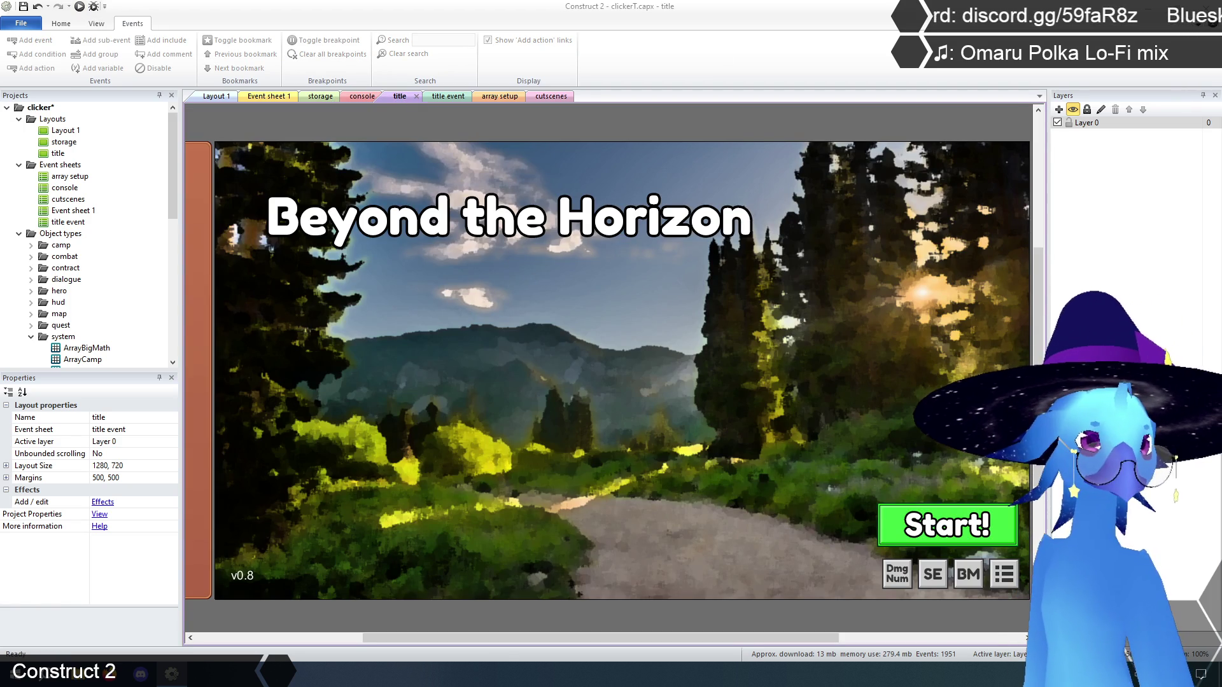
- Preview the game in Firefox and enter 'math 1.1e100 + 1.2e100' in the in-game console
key(F5)
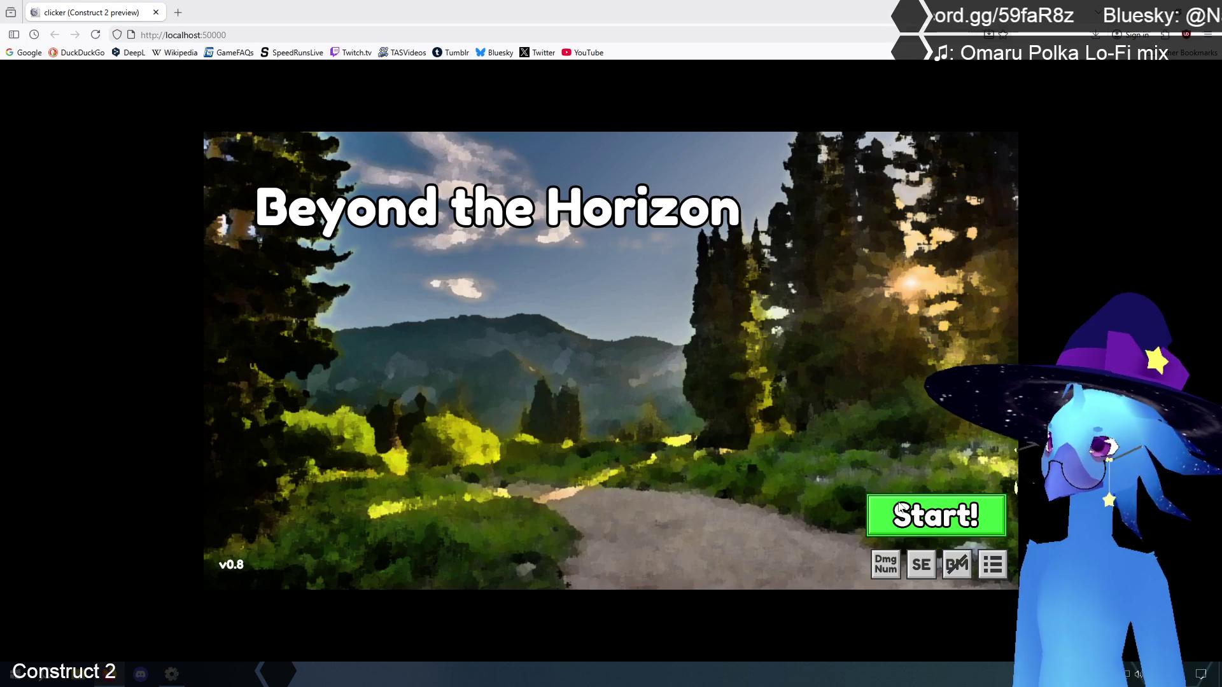
click(912, 509)
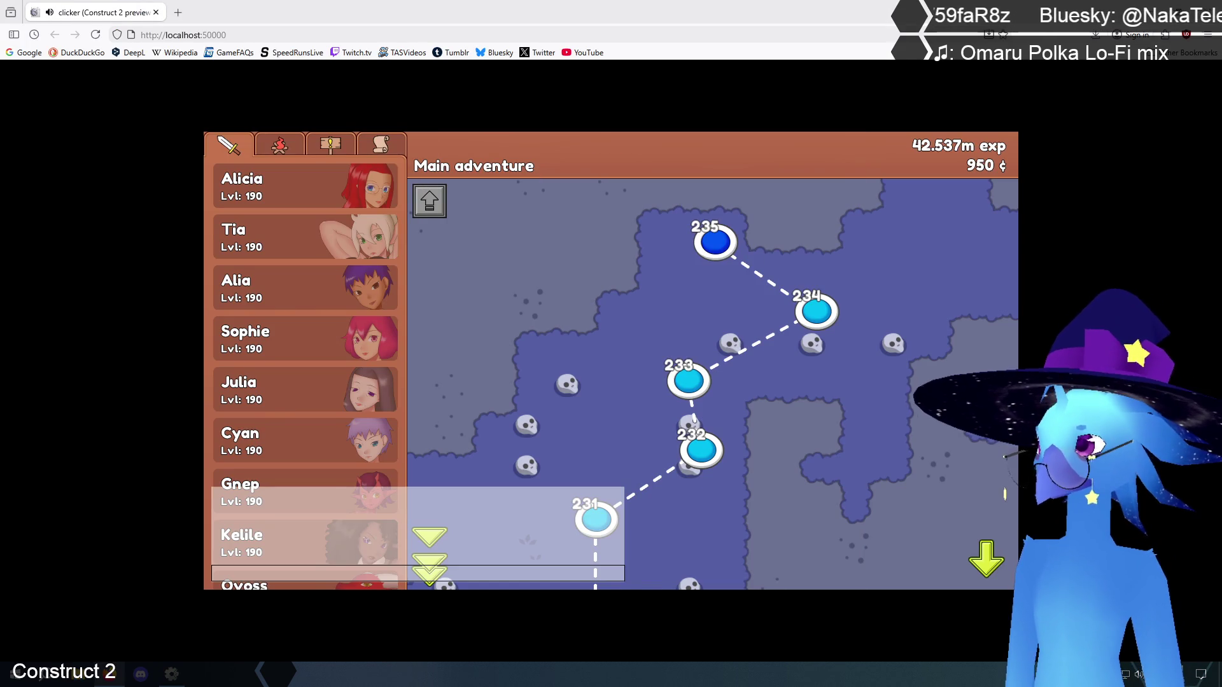
click(401, 576)
text(ma)
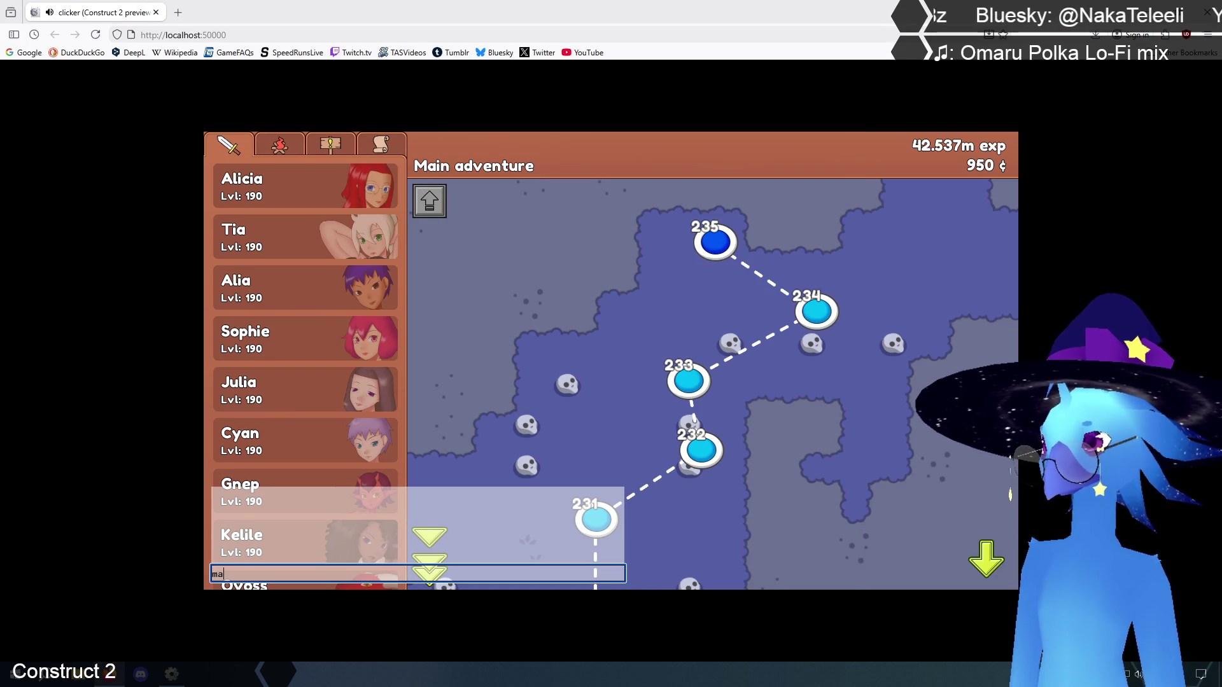
text(th 1.1e100 + )
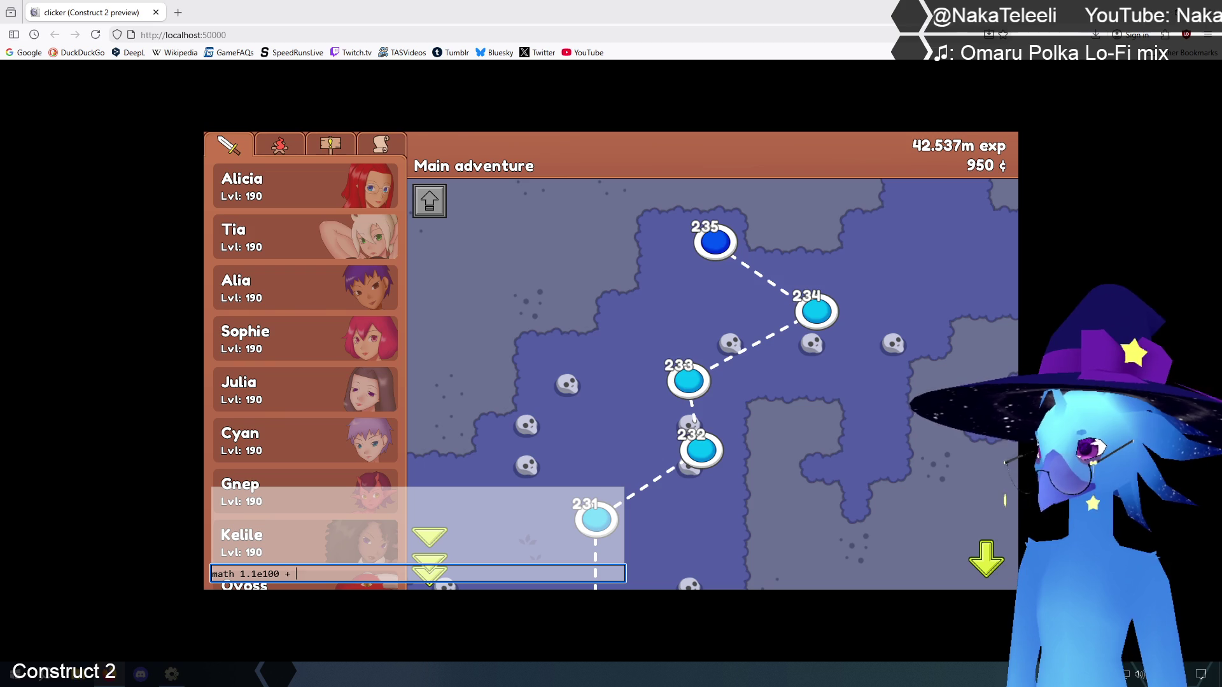
text(1.1e100)
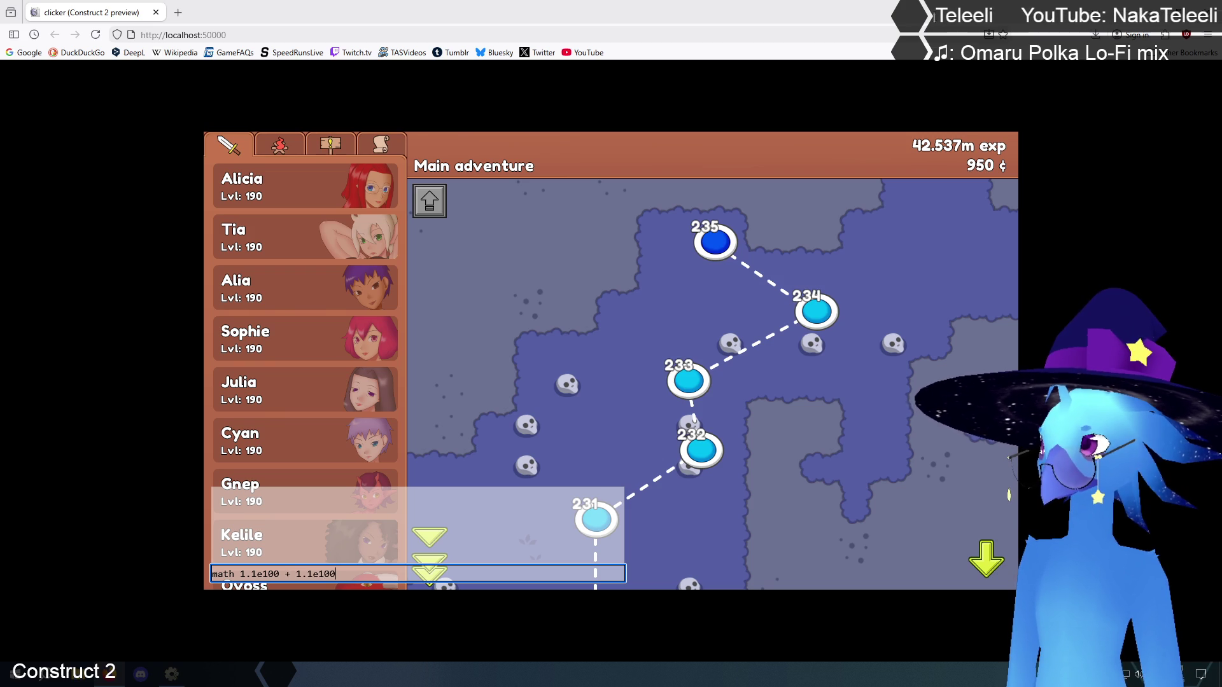
key(BackSpace)
text(2)
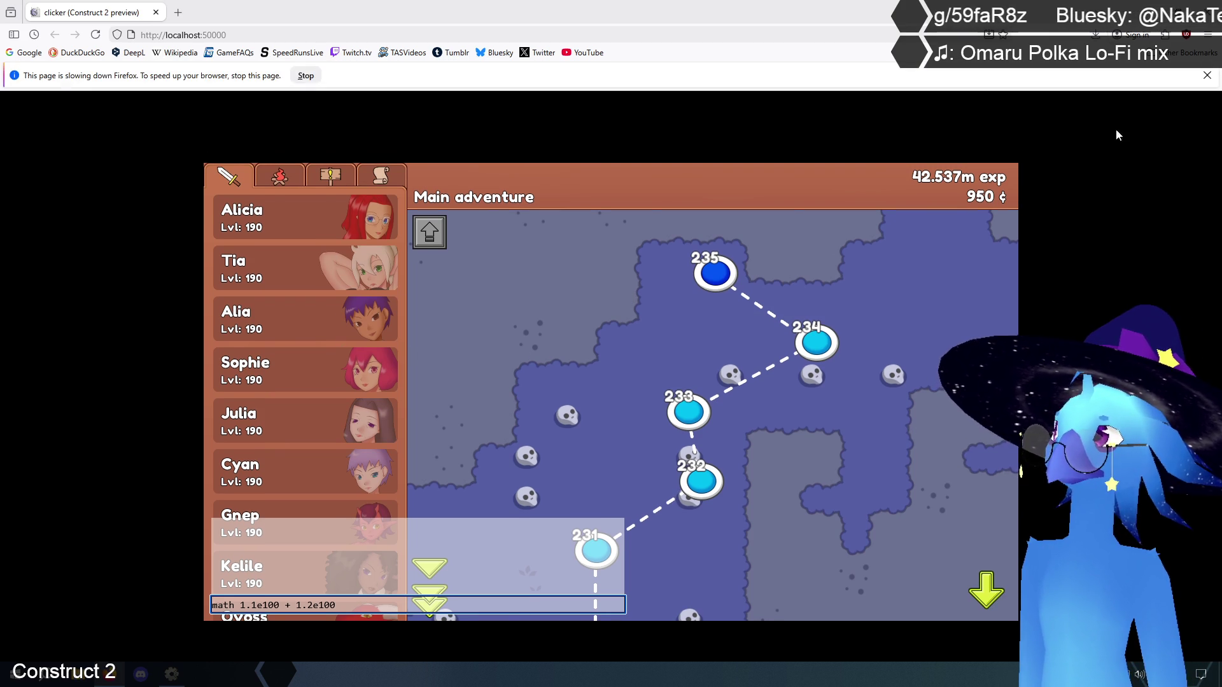
key(alt+Tab)
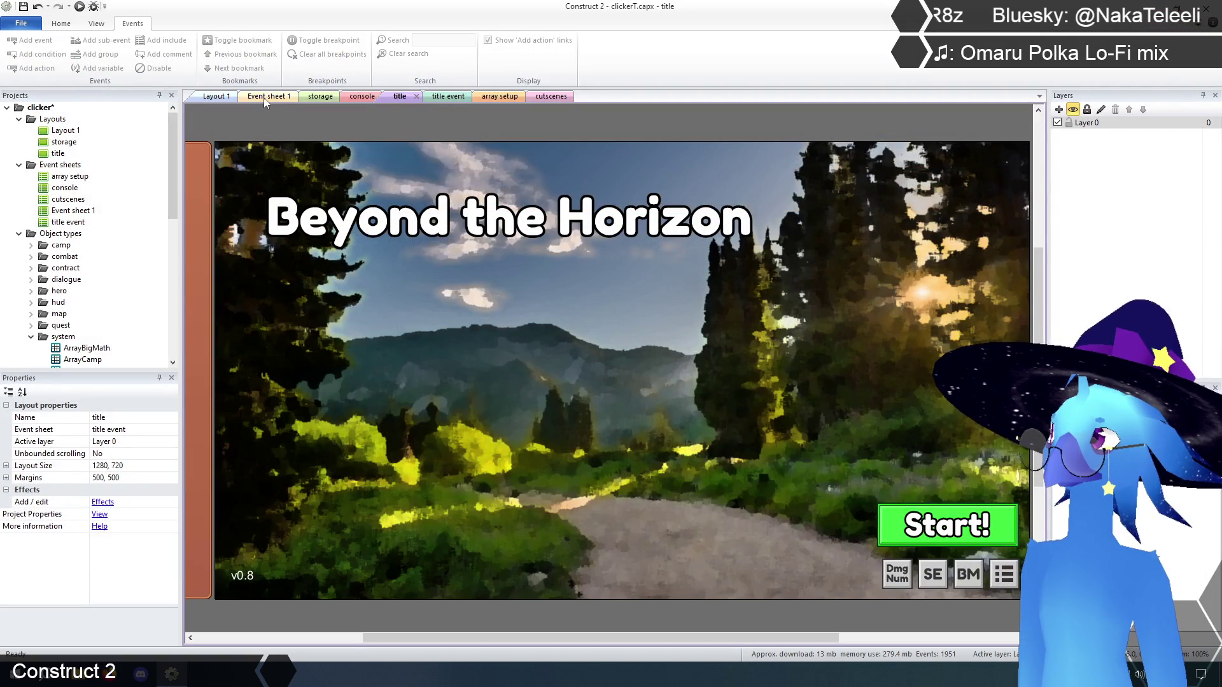
- Look over the cutscenes and console event sheets, then return to Event sheet 1
click(264, 97)
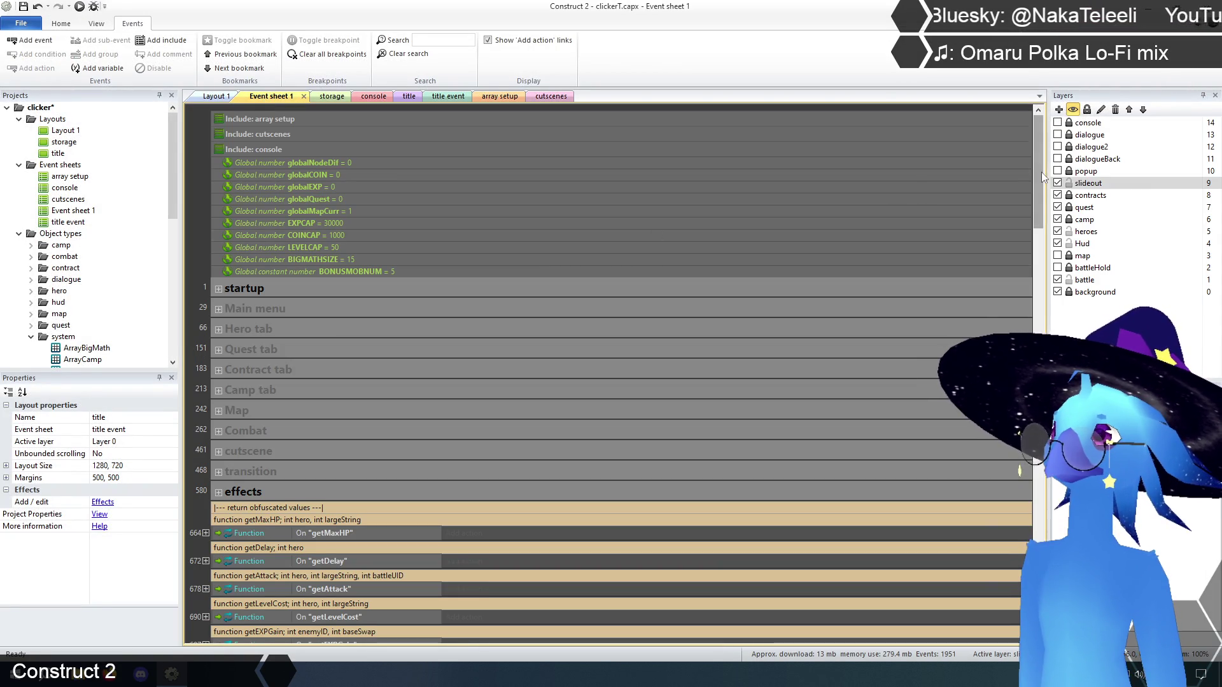
click(547, 98)
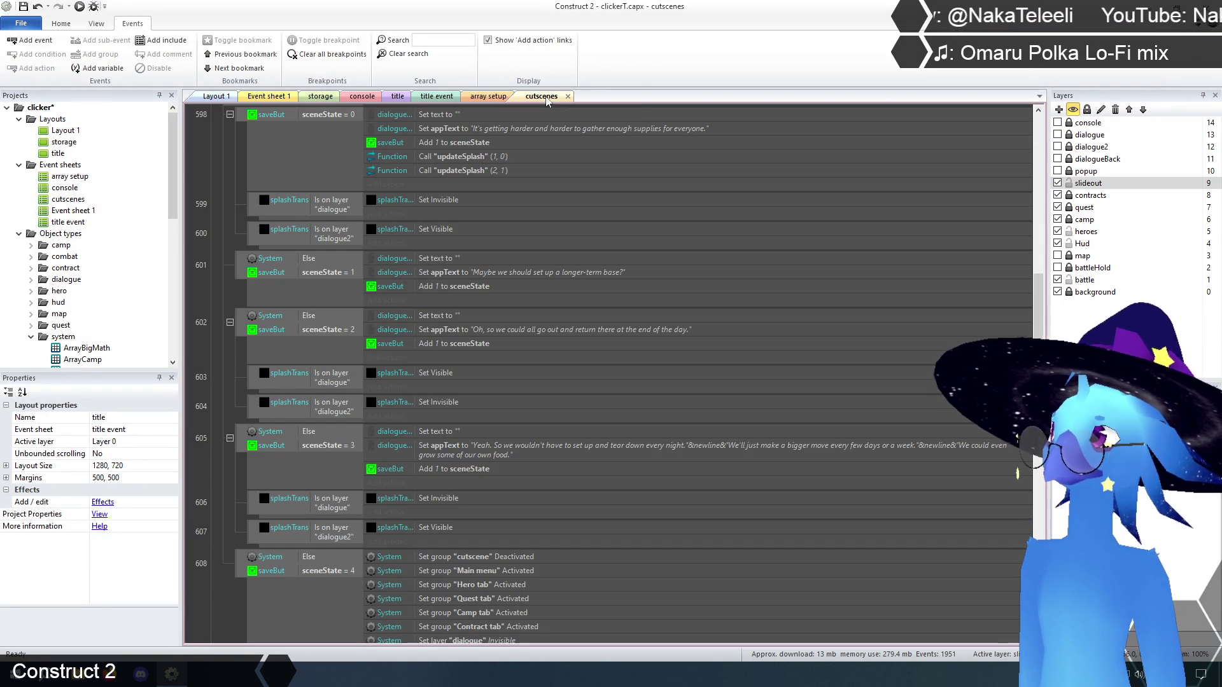
click(374, 96)
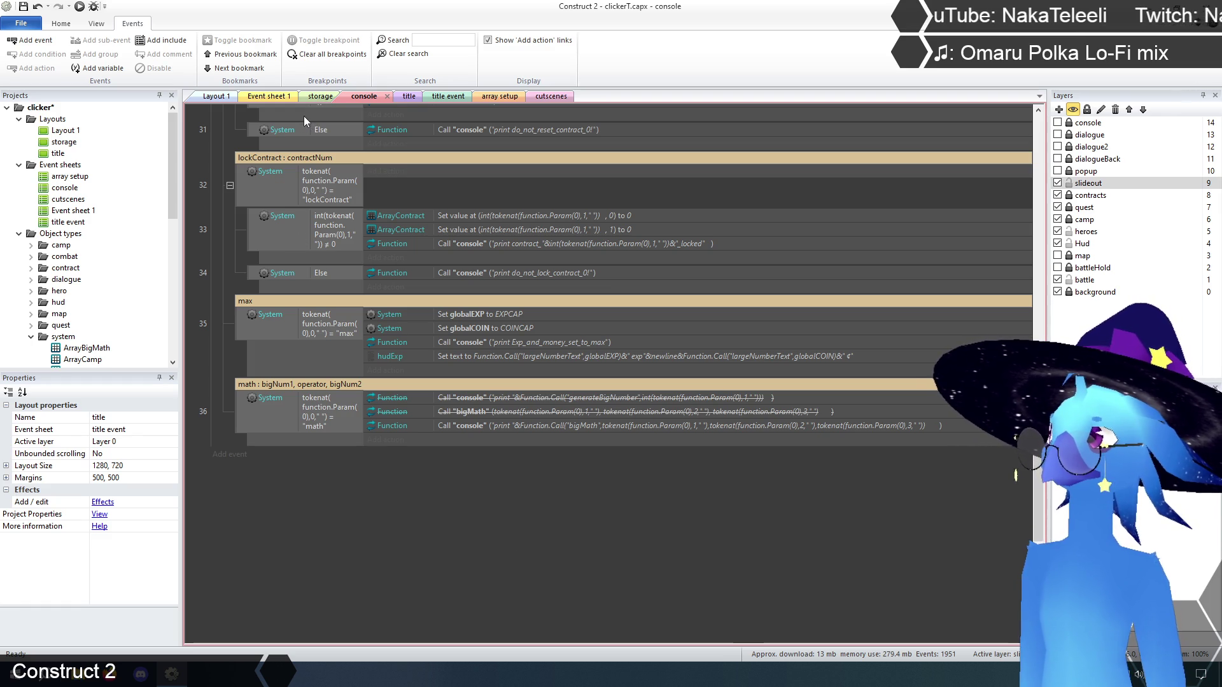
click(269, 96)
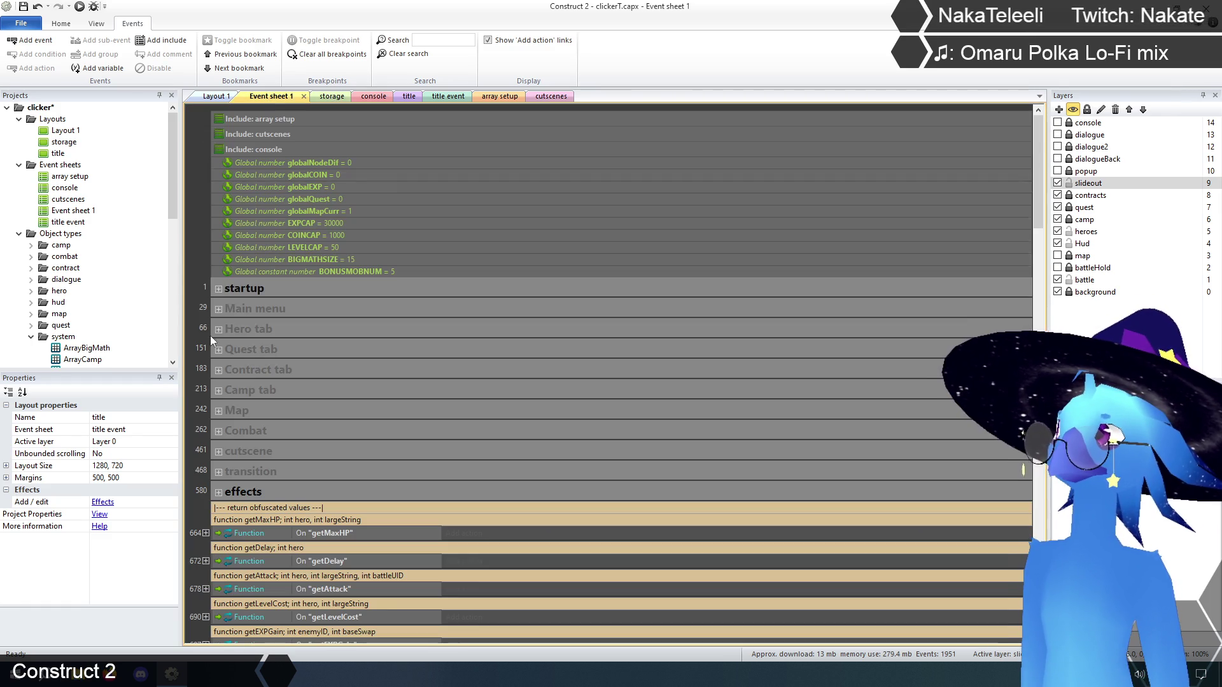
- Collapse generateBigNumber and expand the bigMath function to review its sub-events
drag(1039, 217, 1059, 485)
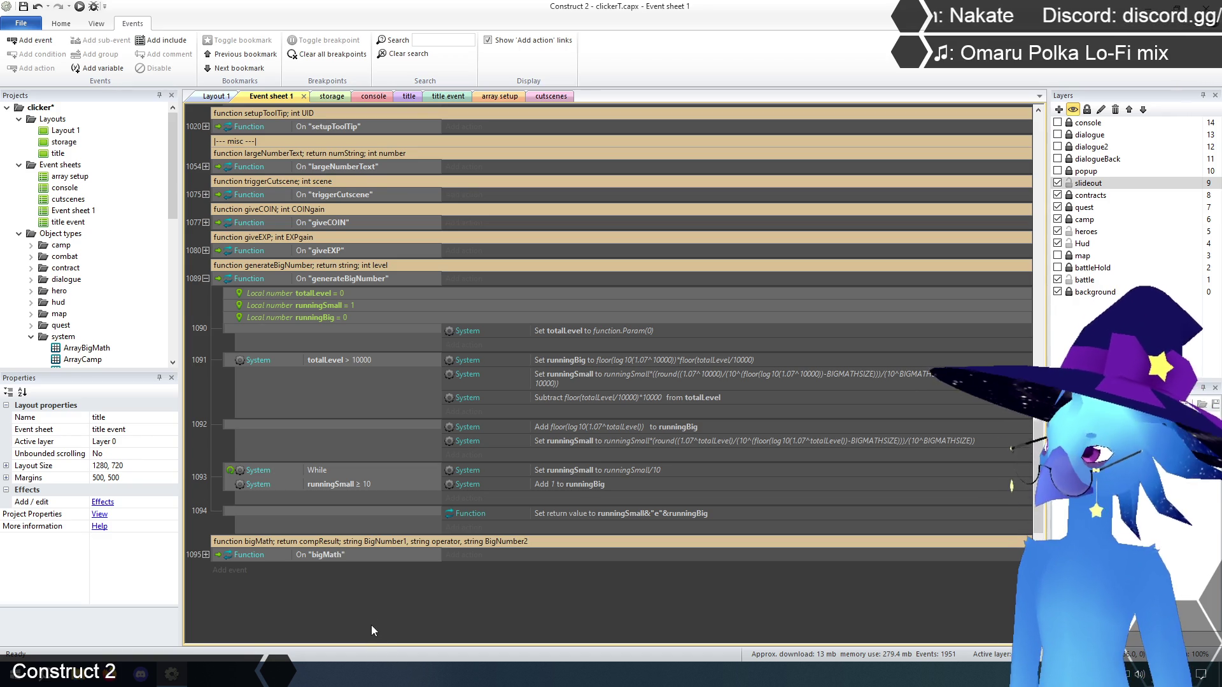
click(206, 279)
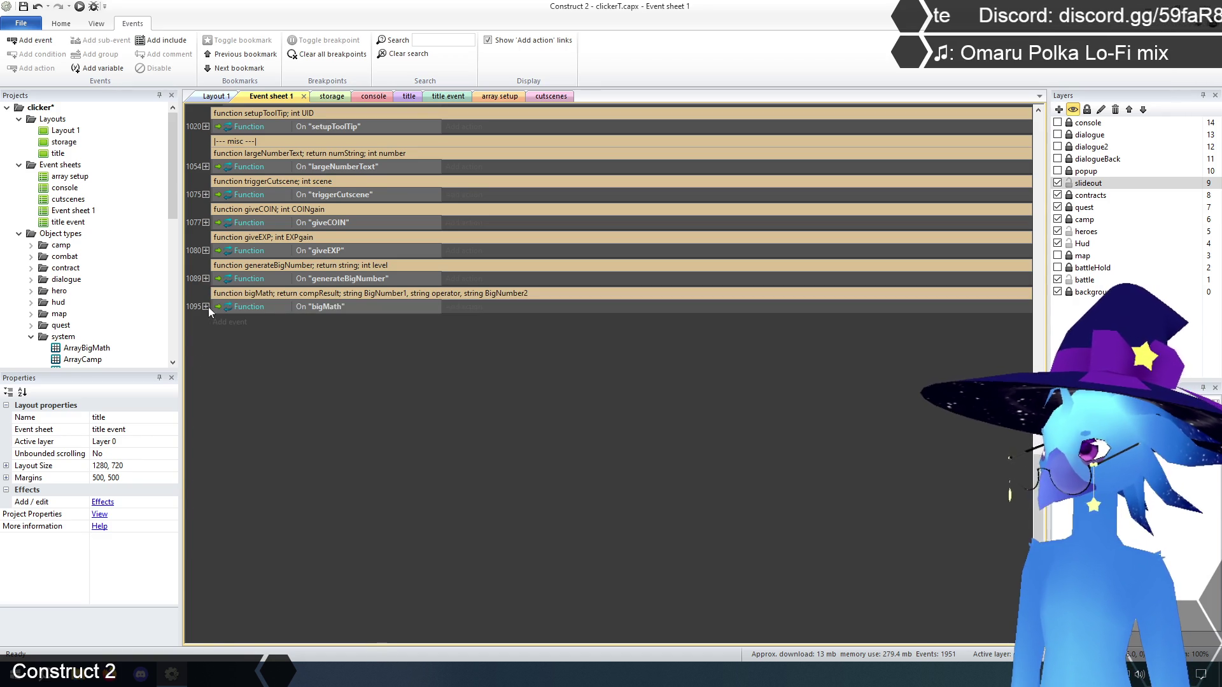
click(206, 307)
scroll(220, 415, down, 1)
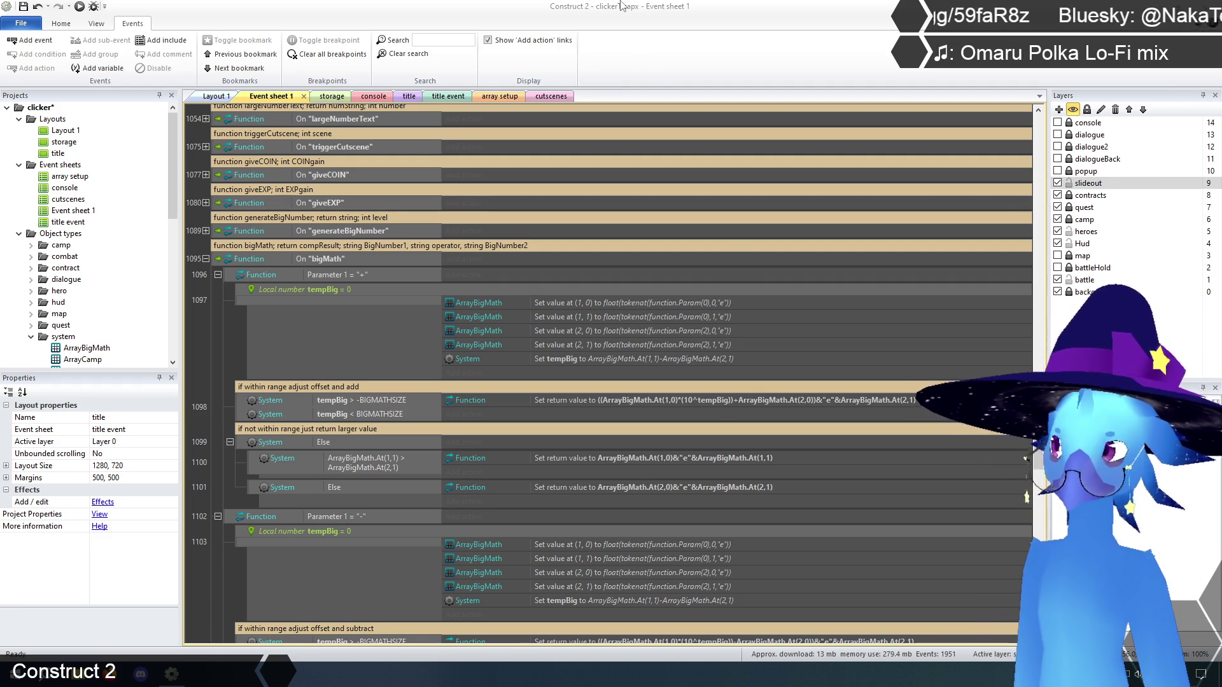
scroll(216, 334, down, 3)
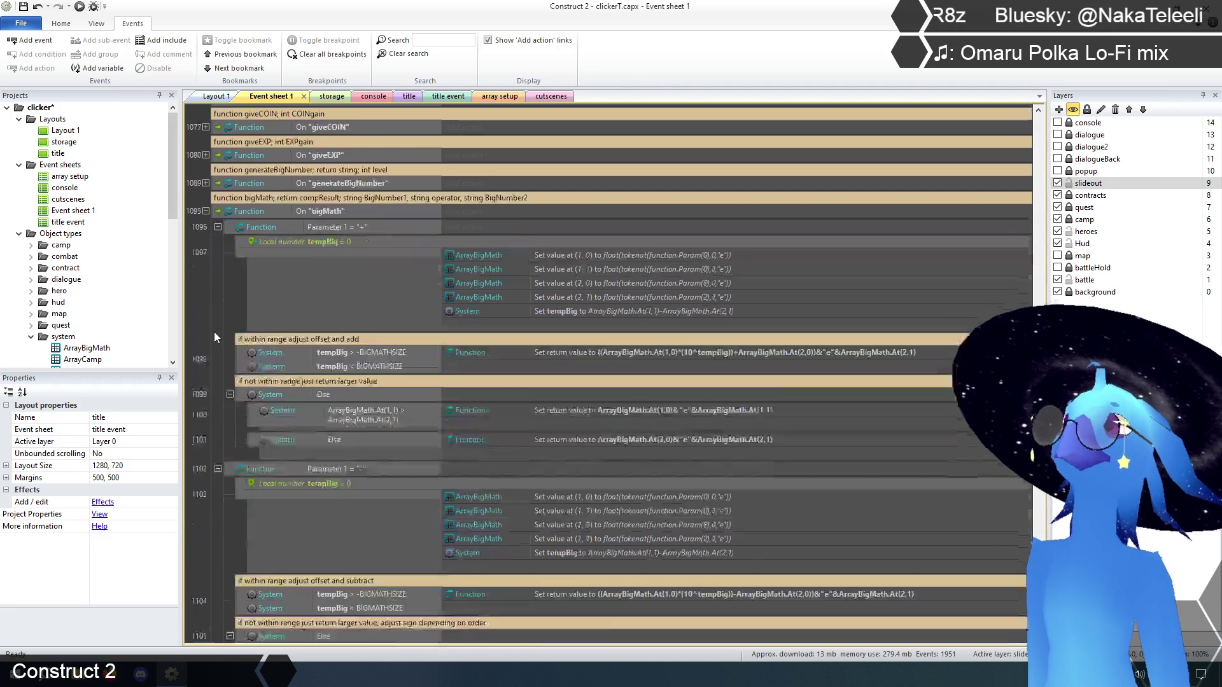
- Undo the deletions and edits to restore the array-storing actions in events 1106 and 1107
scroll(213, 333, down, 1)
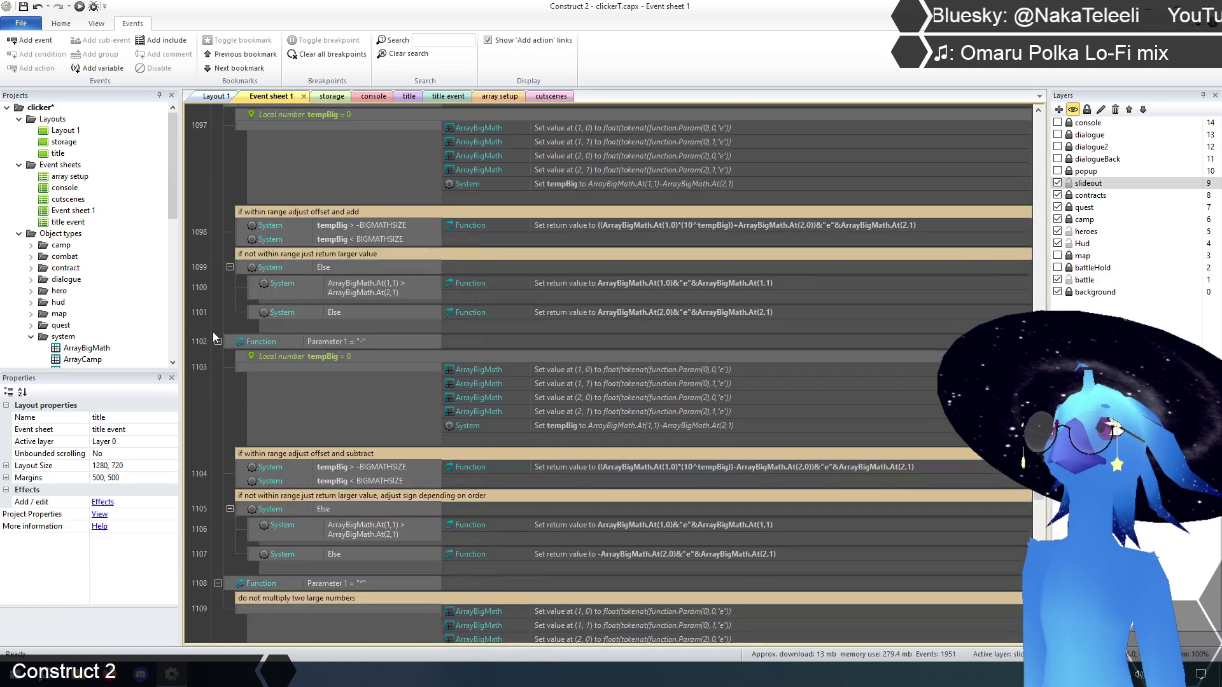
scroll(213, 334, down, 4)
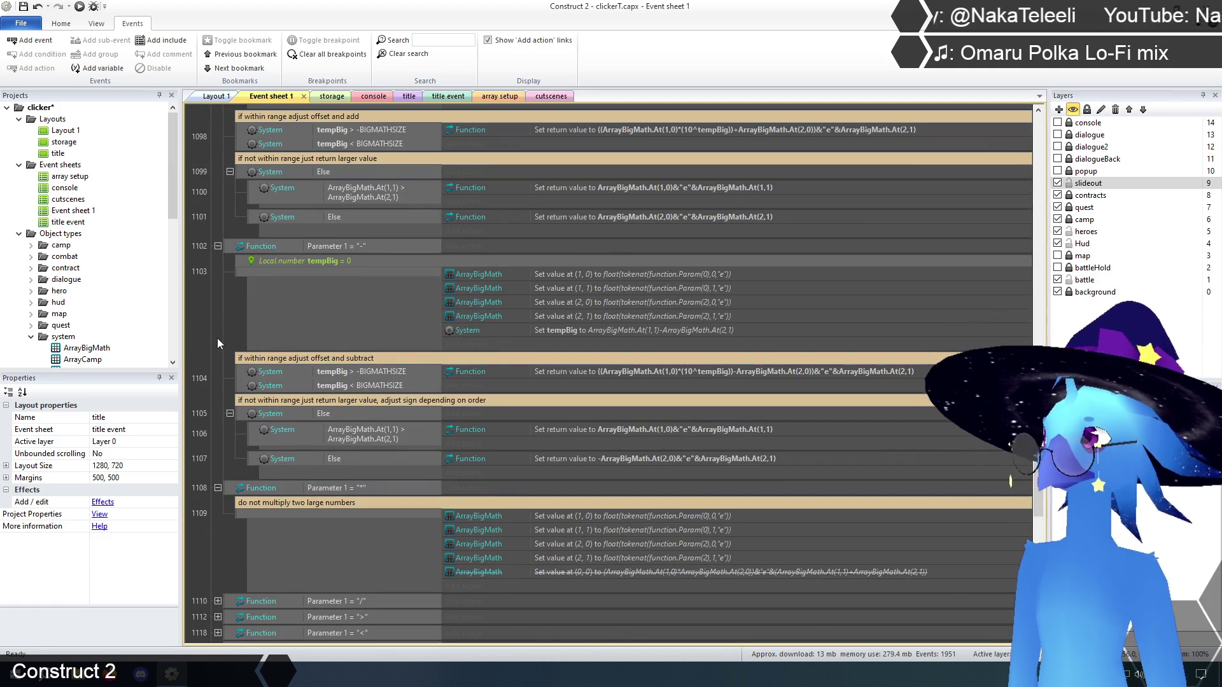
key(ctrl+z)
key(ctrl+z)
key(ctrl+z)
key(ctrl+z)
key(ctrl+z)
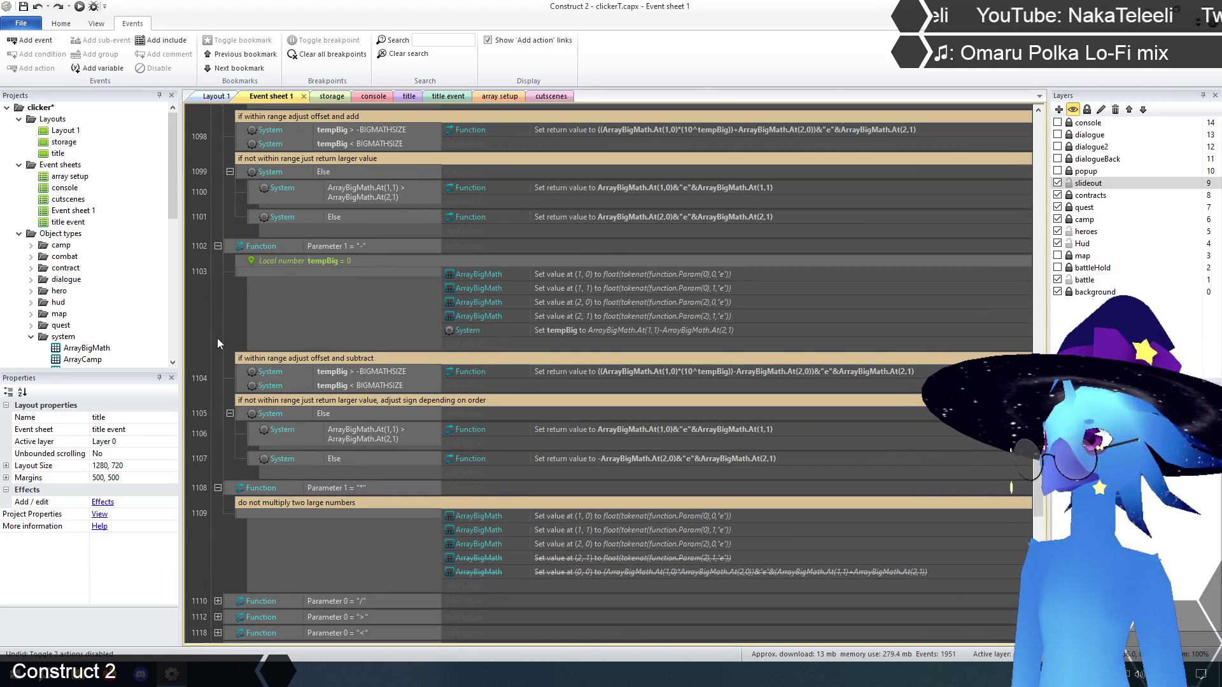
key(ctrl+z)
key(ctrl+z)
key(ctrl+z)
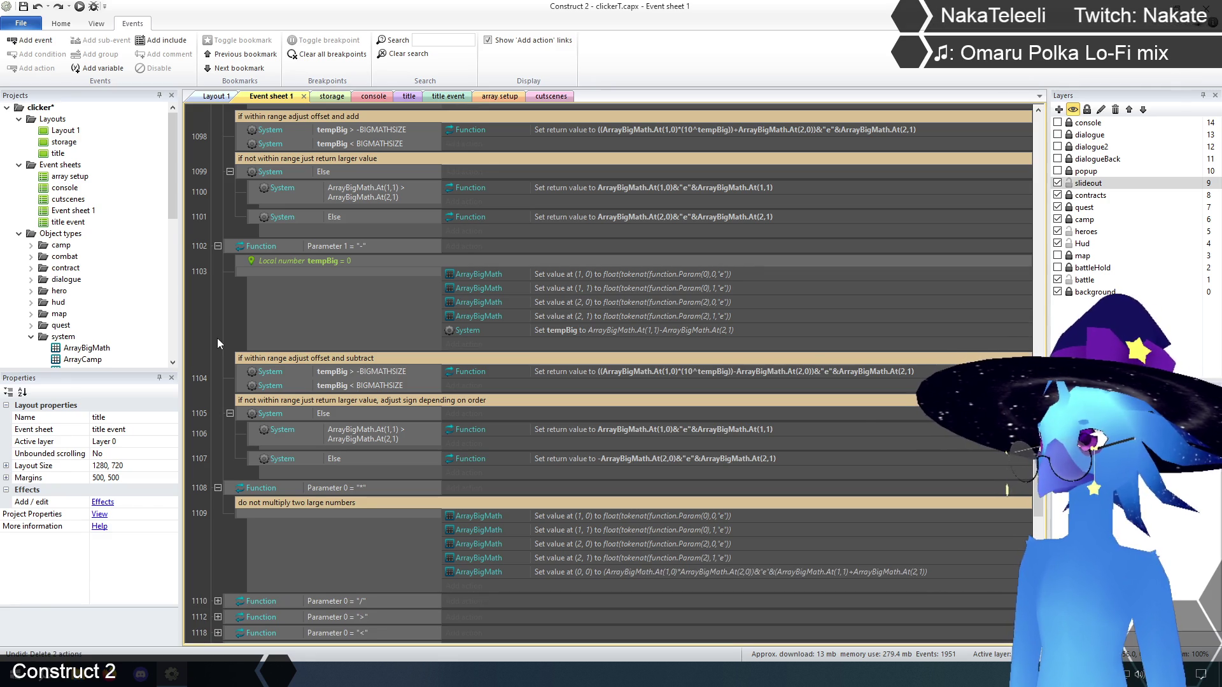
key(ctrl+z)
key(ctrl+z)
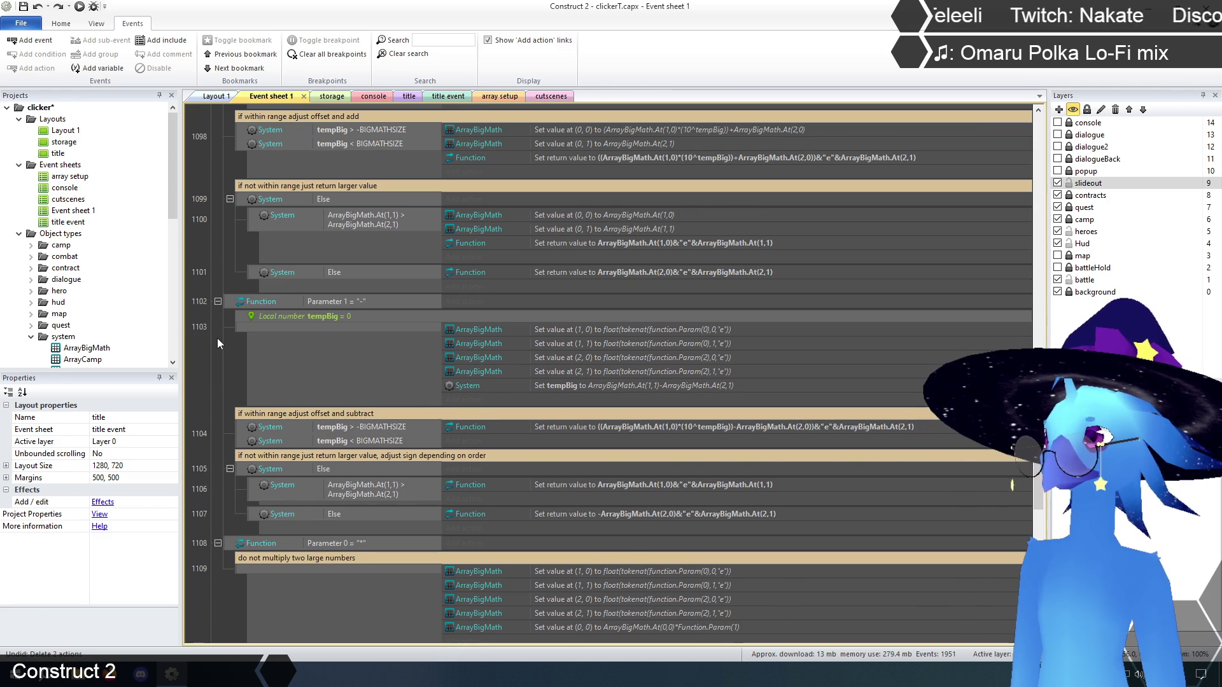
scroll(251, 380, up, 1)
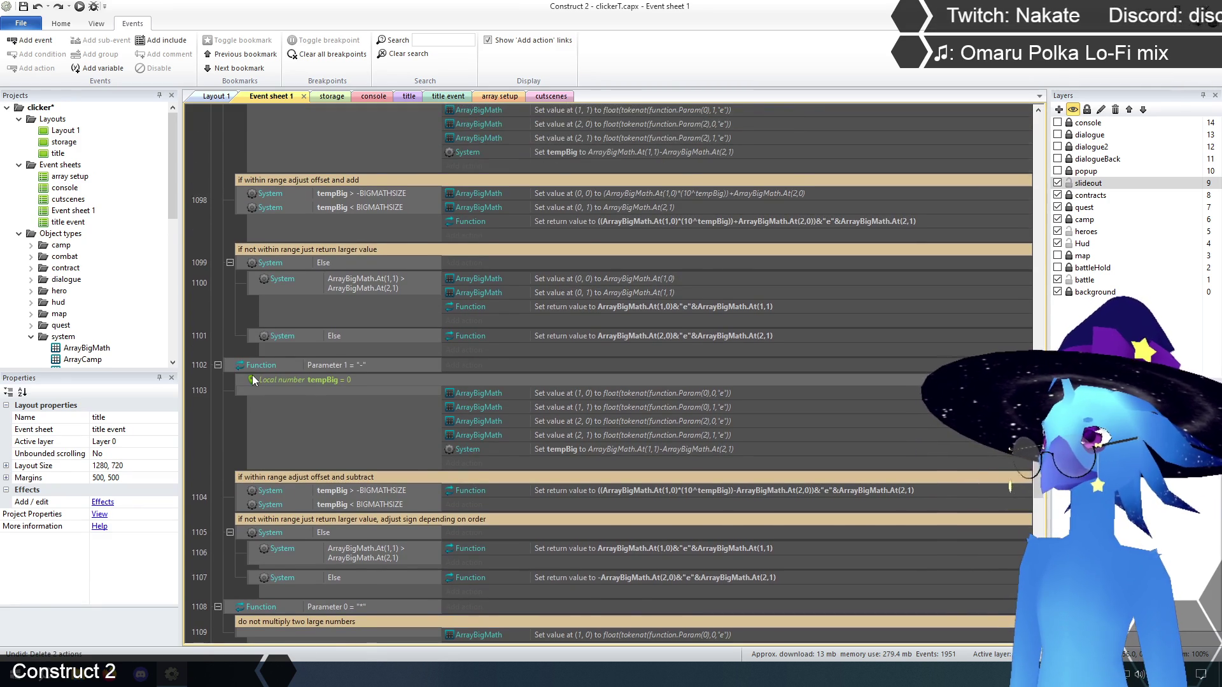
scroll(252, 375, down, 1)
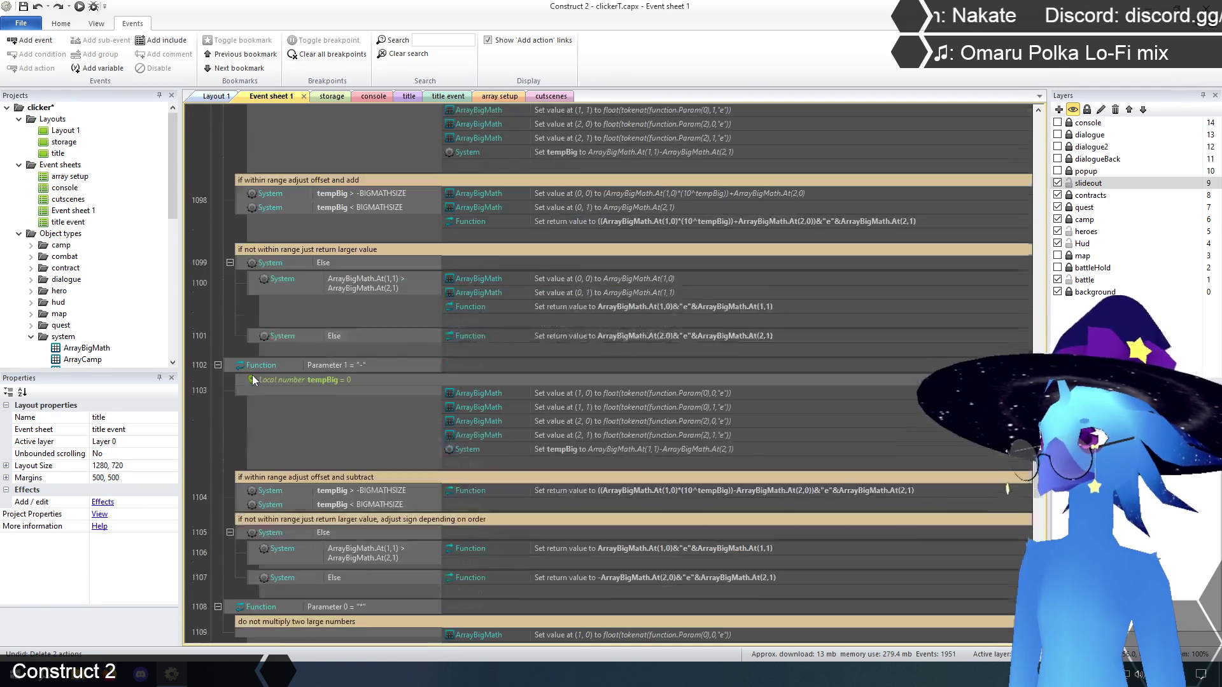
scroll(252, 380, down, 5)
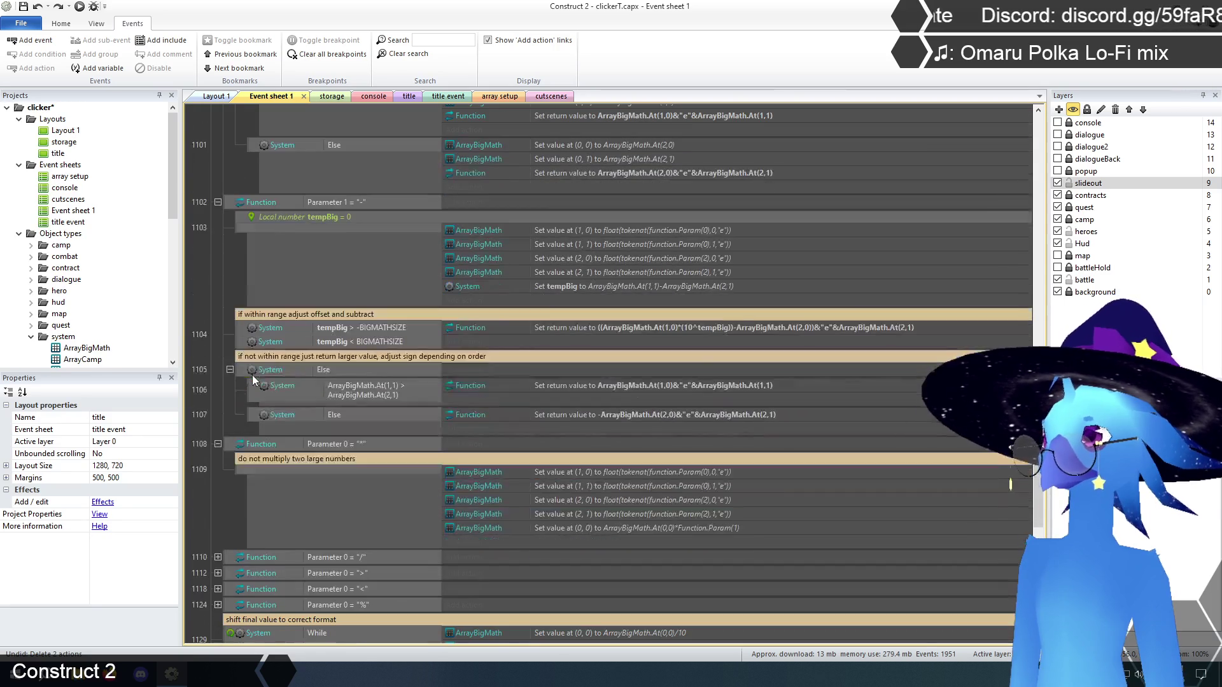
key(ctrl+z)
key(ctrl+z)
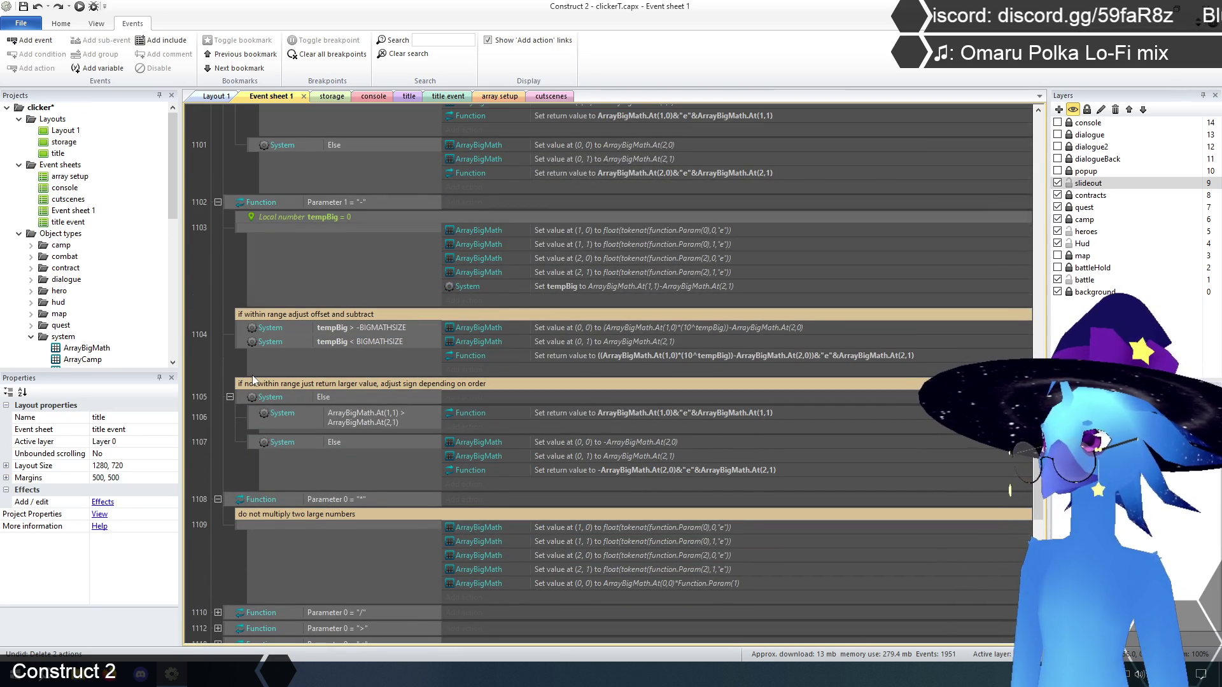
- Review the restored events, then launch a fresh preview from the title layout
scroll(252, 375, down, 9)
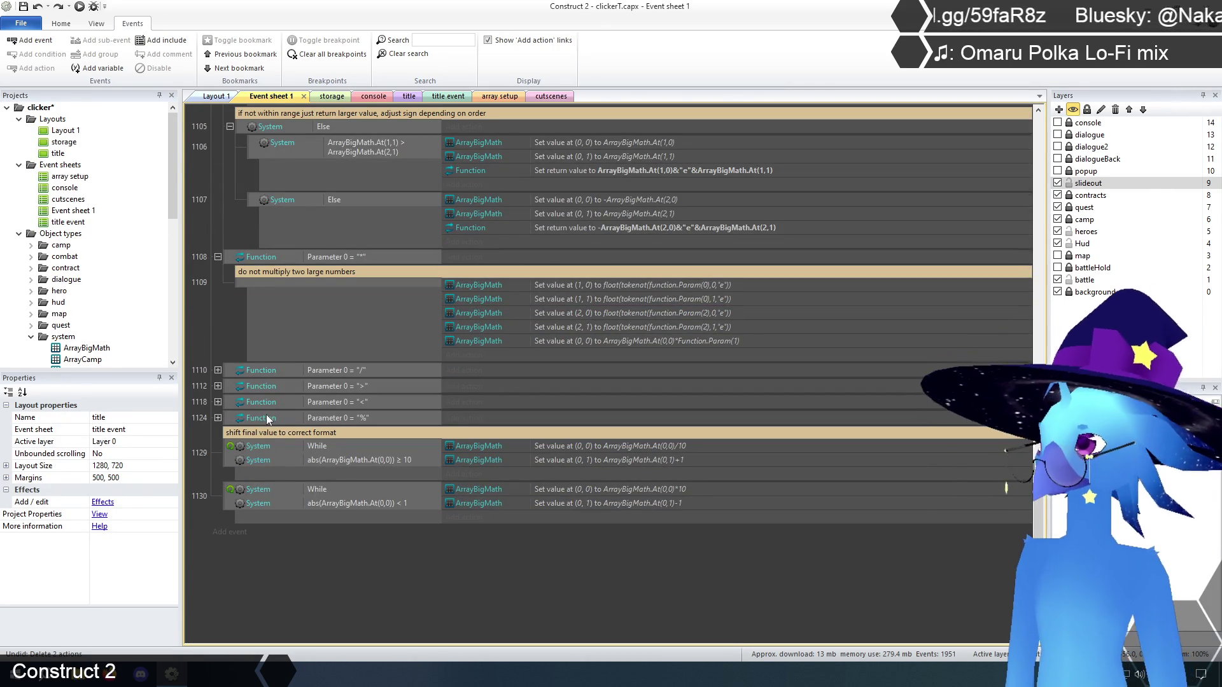
scroll(259, 479, up, 4)
scroll(224, 433, up, 5)
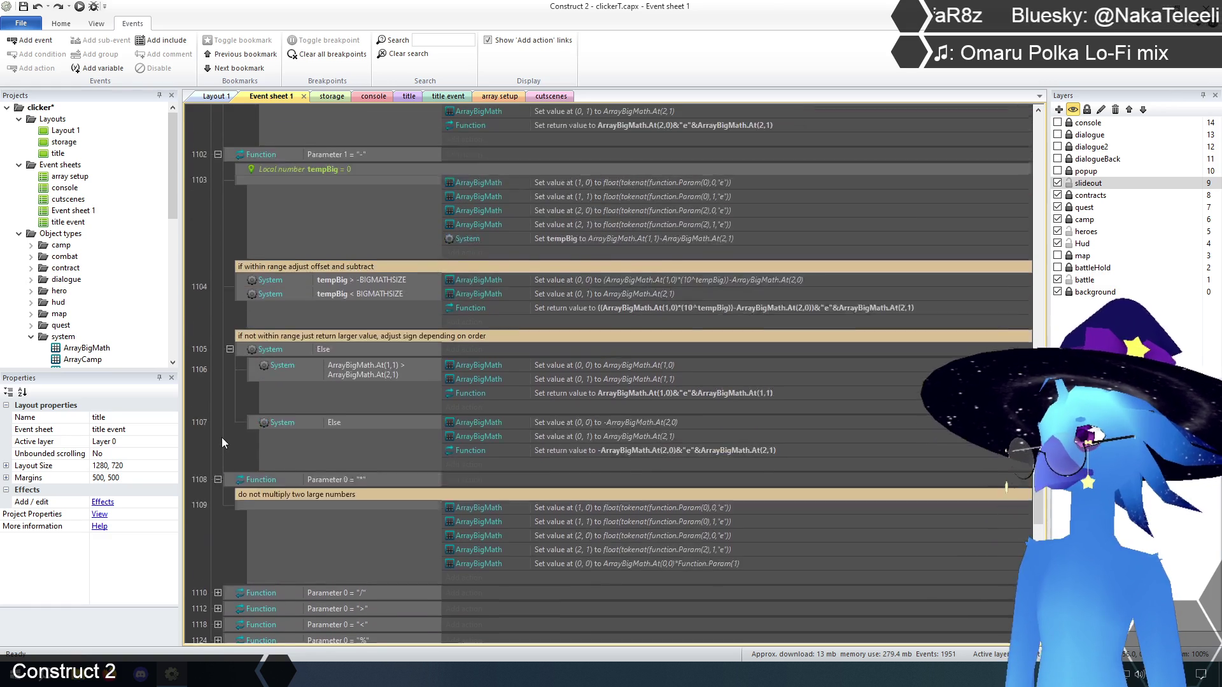
scroll(231, 434, up, 3)
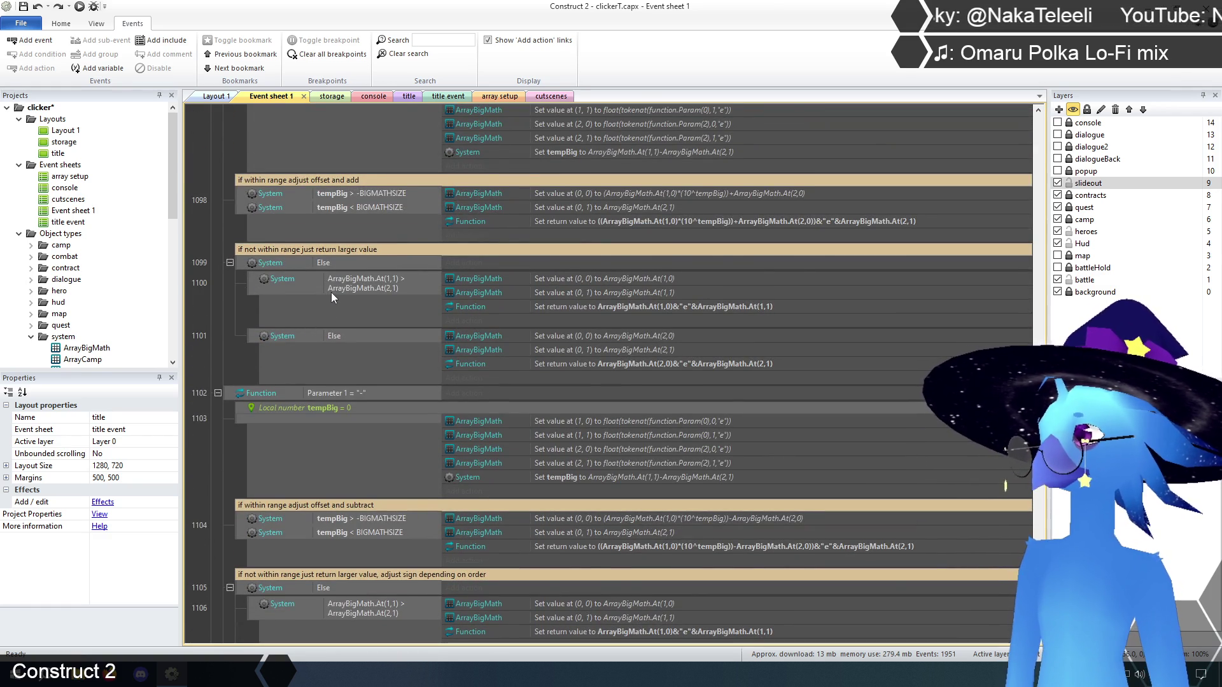
scroll(331, 292, up, 2)
scroll(343, 288, down, 10)
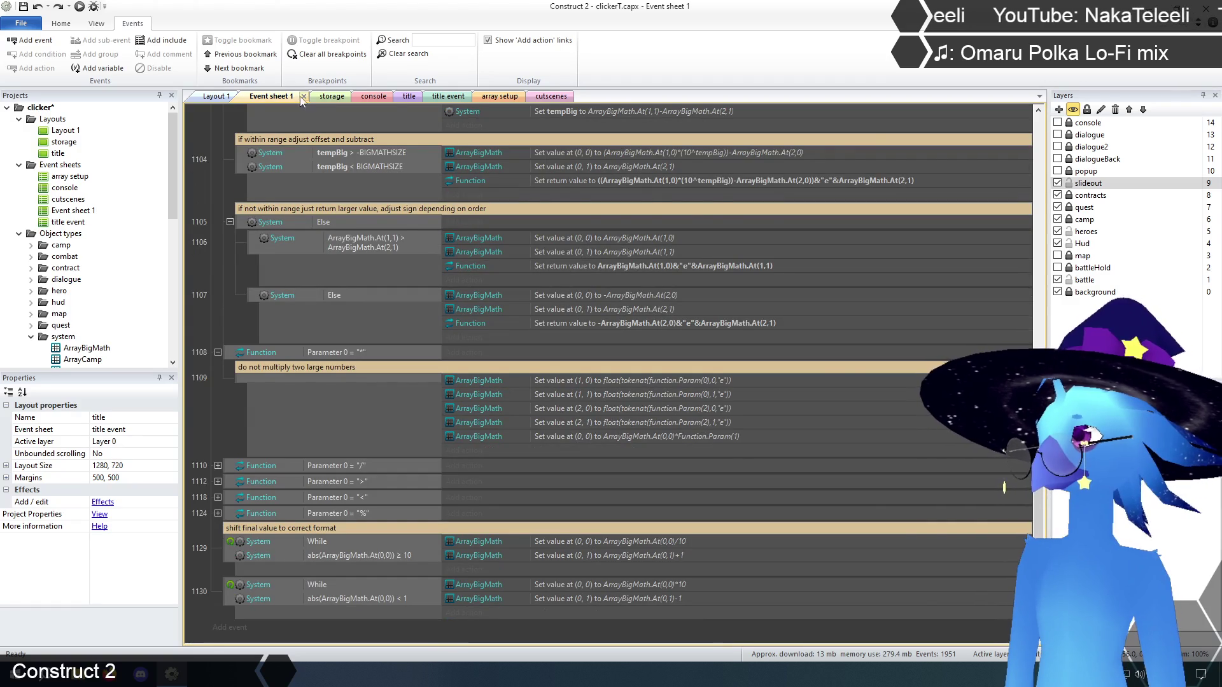
click(409, 97)
click(79, 8)
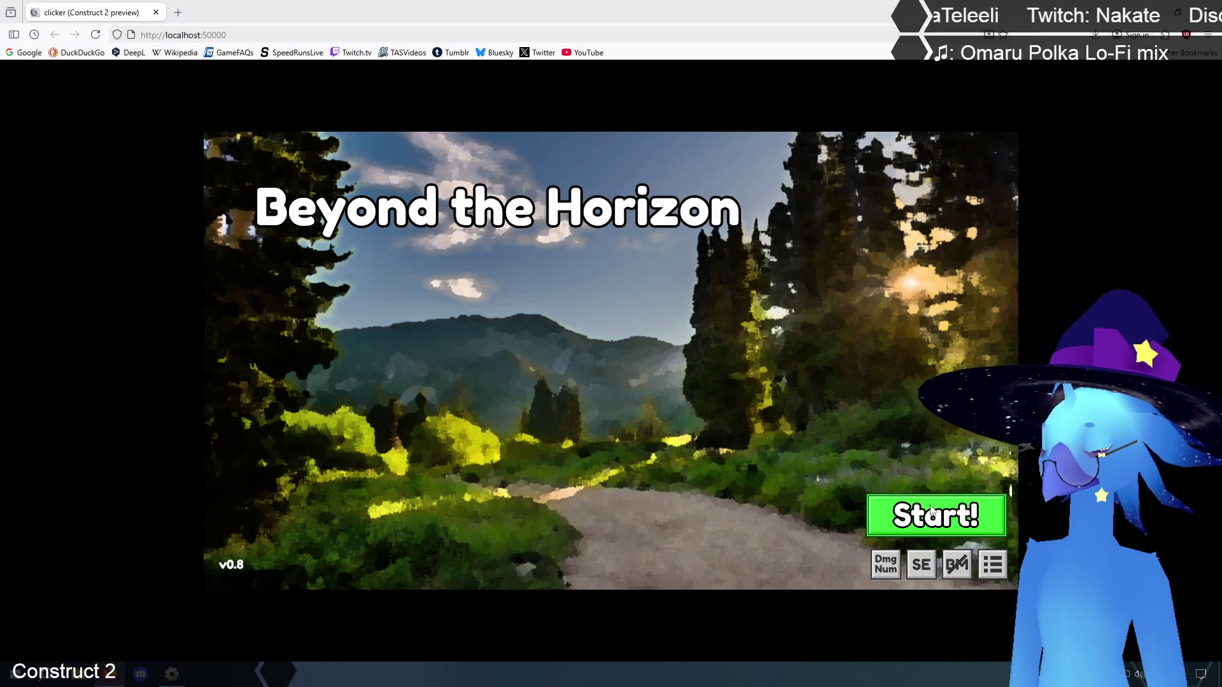
- Start the game and run 'math 1.1e100+ 1.2e100' in the console, getting 2.3e+100
click(931, 512)
click(536, 573)
text(math )
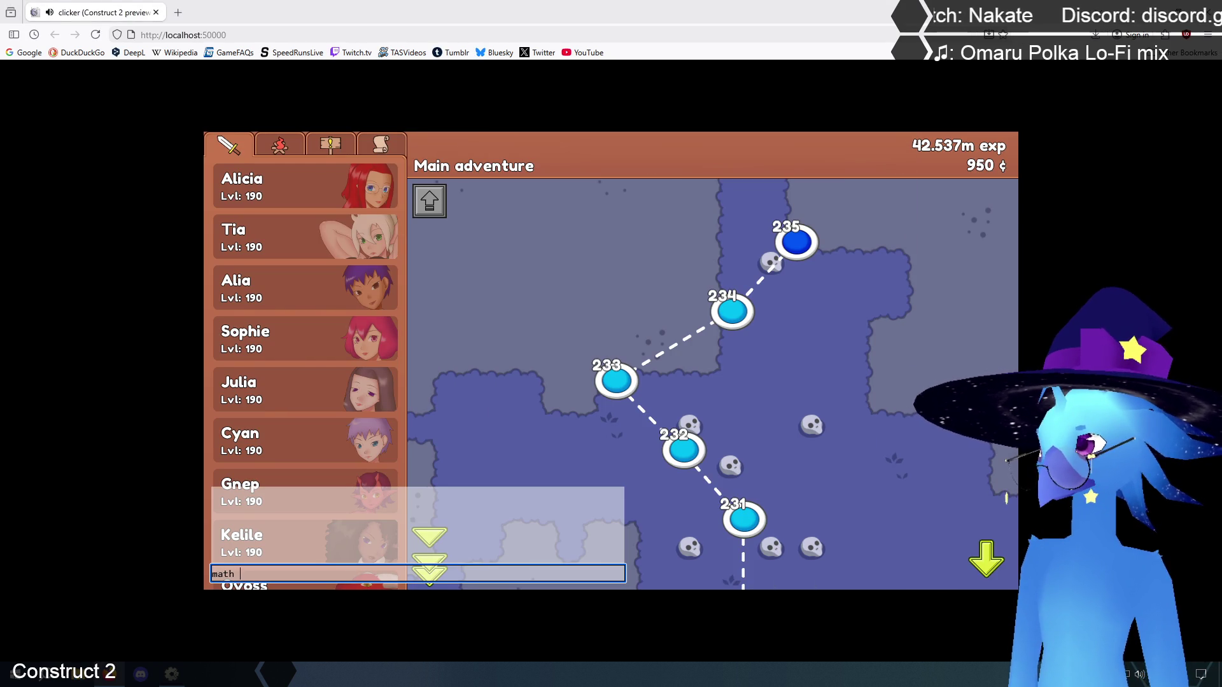
text(1.1e100+ 1.2e100)
key(Return)
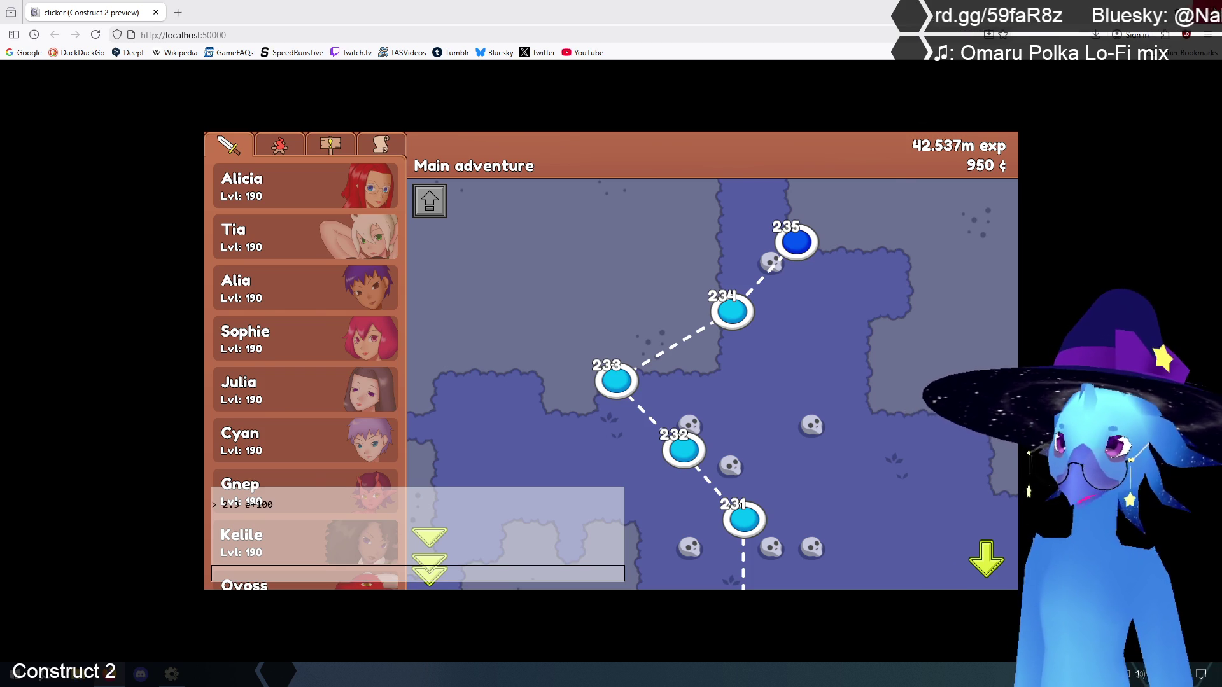
key(alt+Tab)
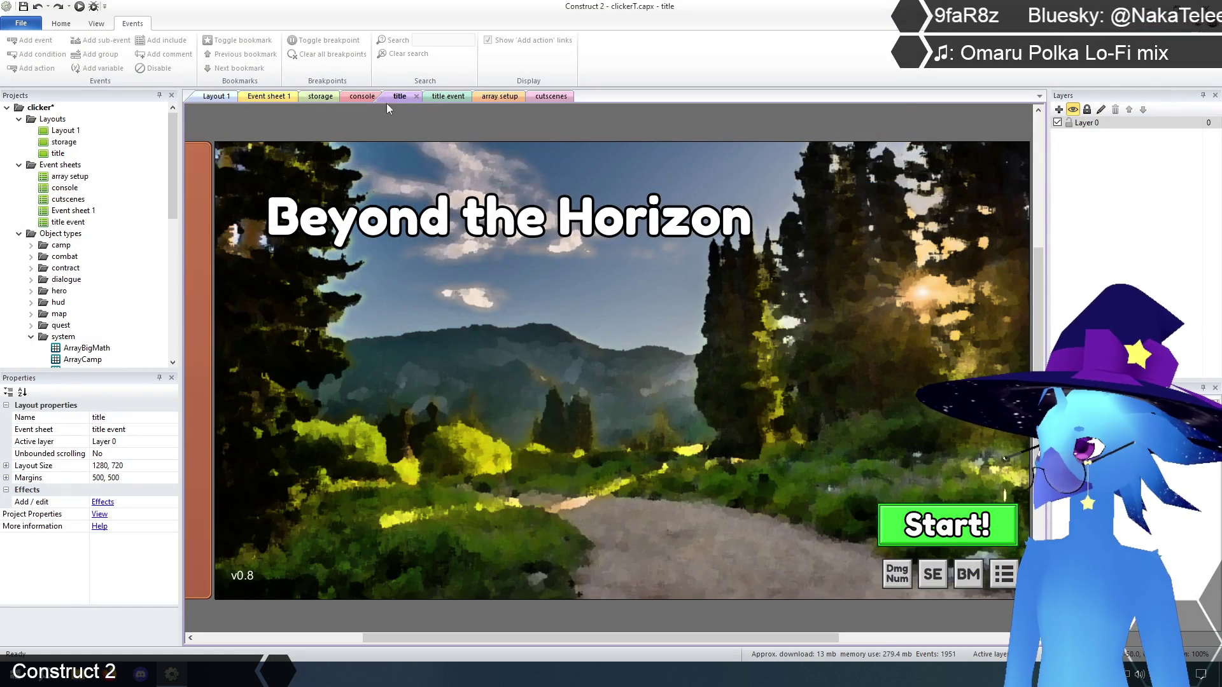
- On Event sheet 1, collapse bigMath's subtract (1102) and multiply (1108) branches
click(220, 96)
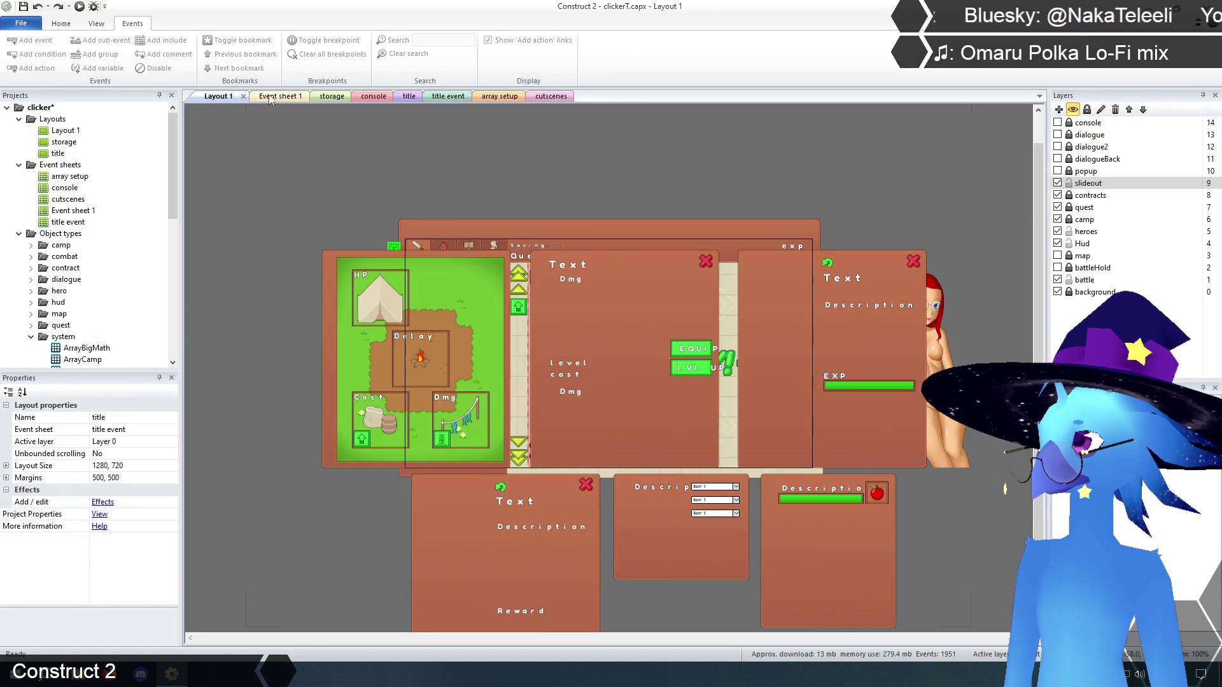
click(268, 97)
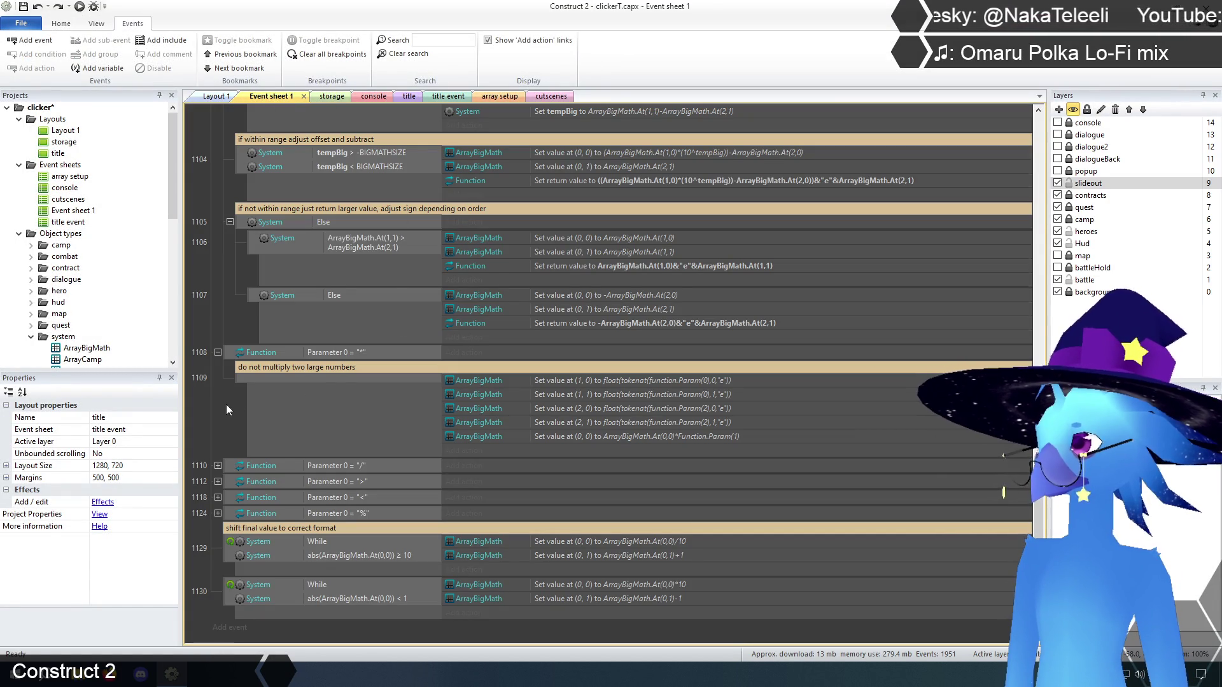
scroll(217, 429, up, 5)
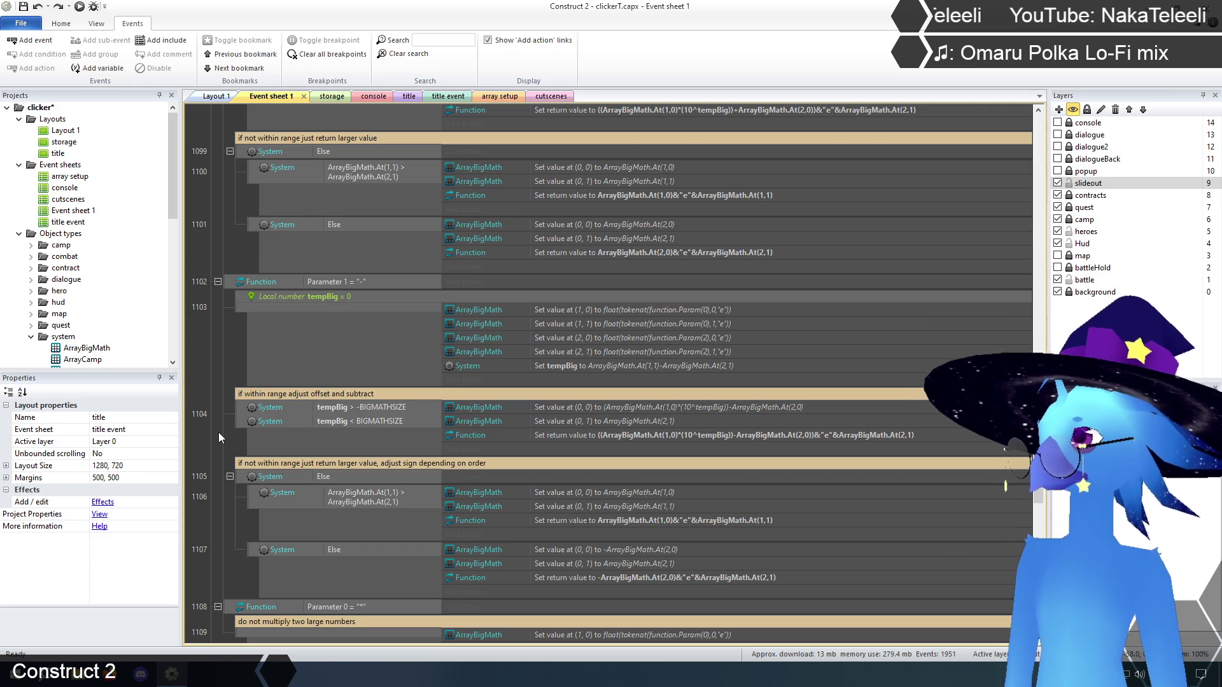
scroll(219, 433, up, 3)
scroll(219, 430, up, 2)
scroll(221, 422, up, 1)
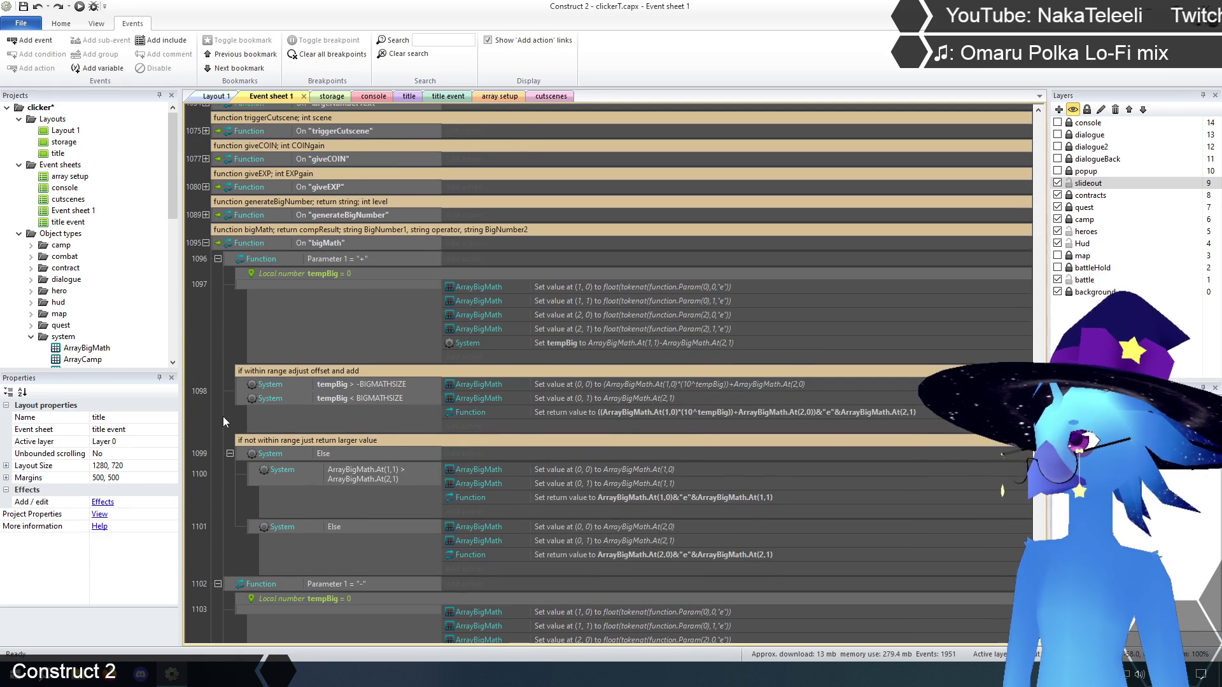
scroll(231, 396, down, 3)
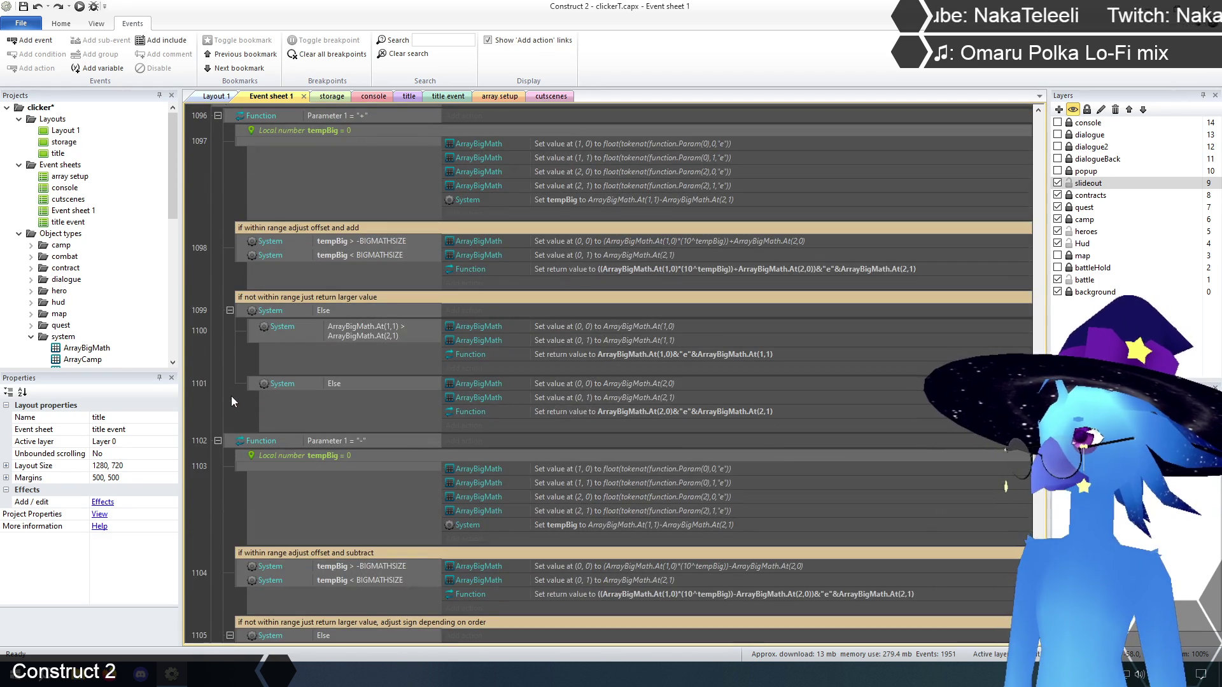
click(219, 442)
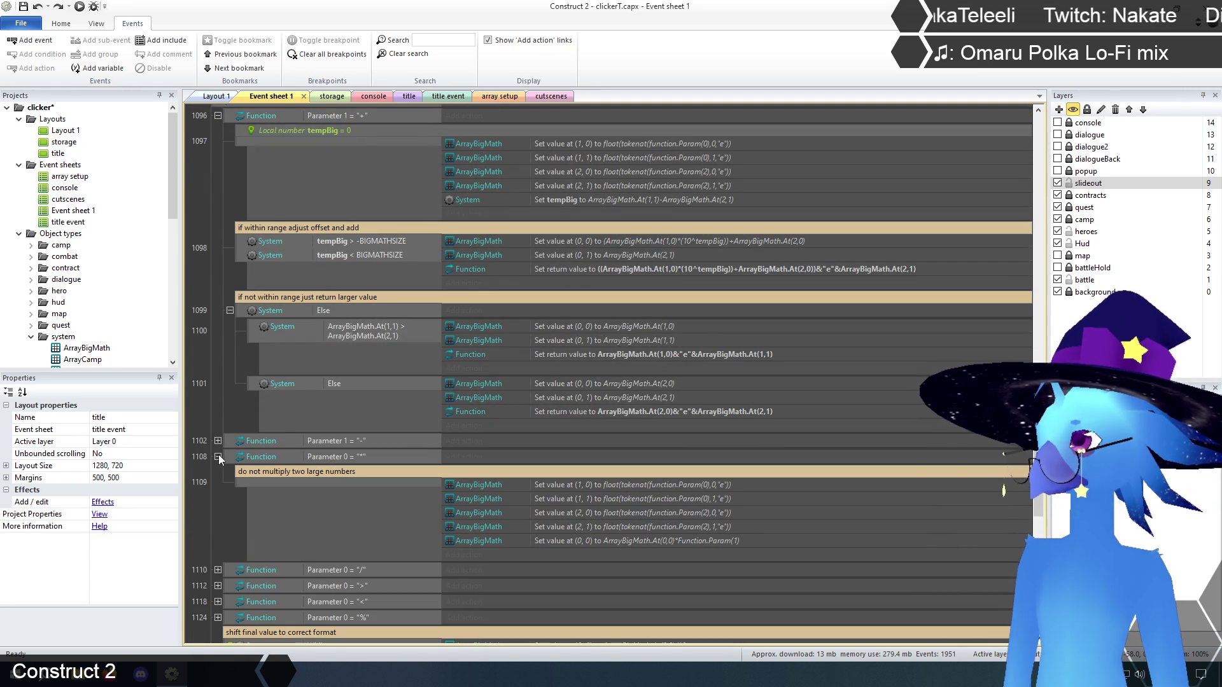
click(219, 456)
- Change the multiply branch's condition to compare Parameter 1 to "*"
scroll(220, 411, up, 3)
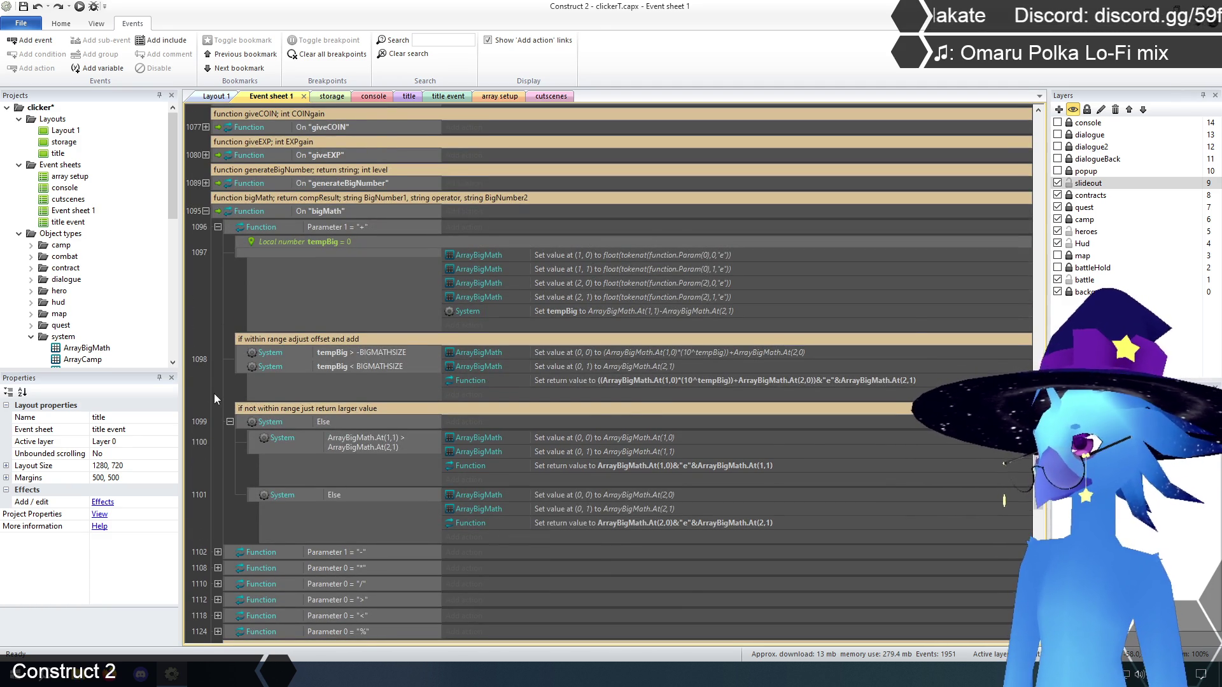
scroll(214, 394, down, 3)
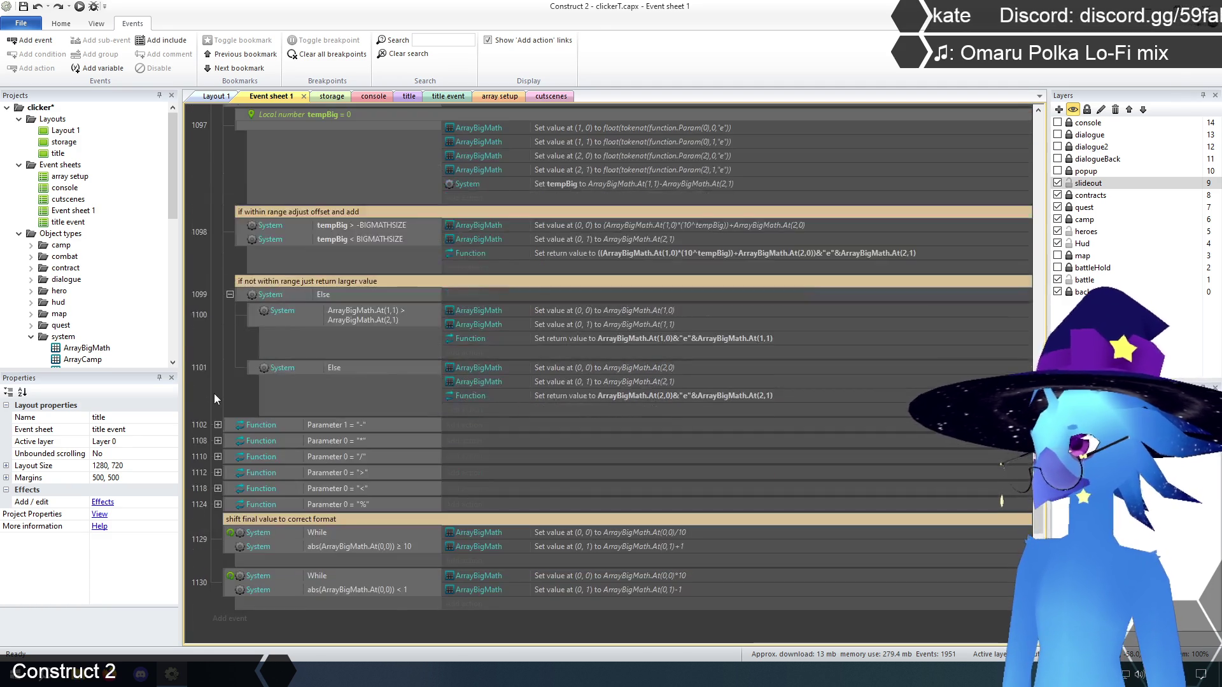
click(336, 439)
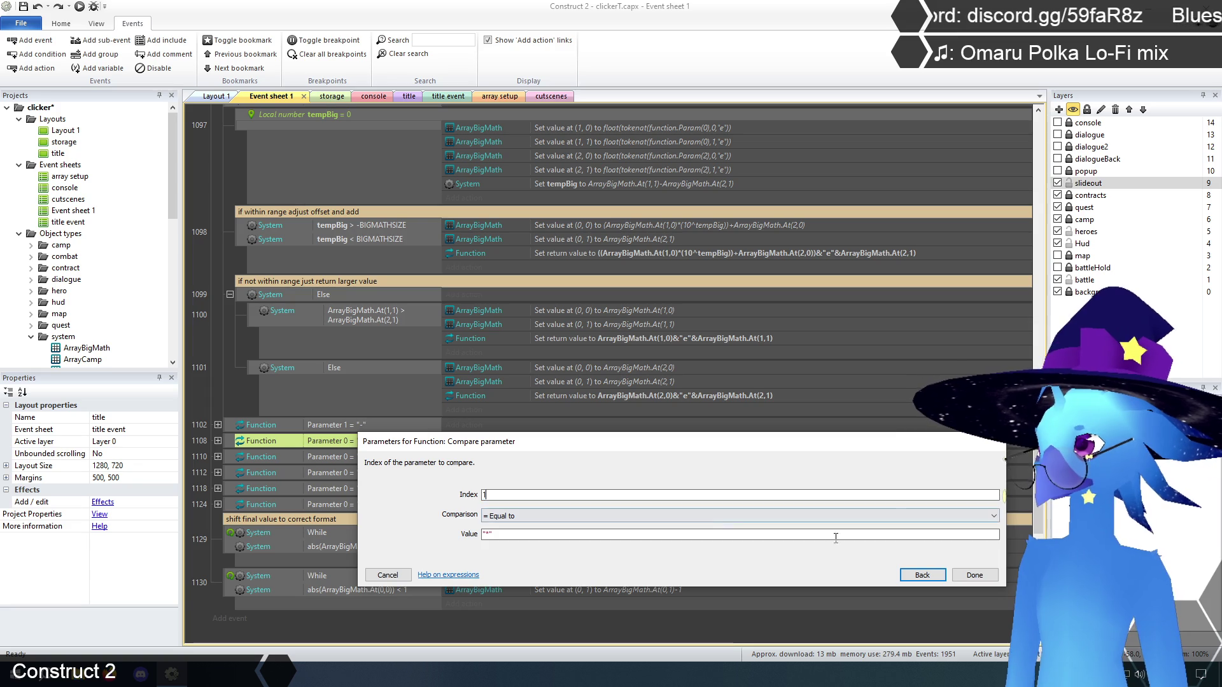
click(974, 574)
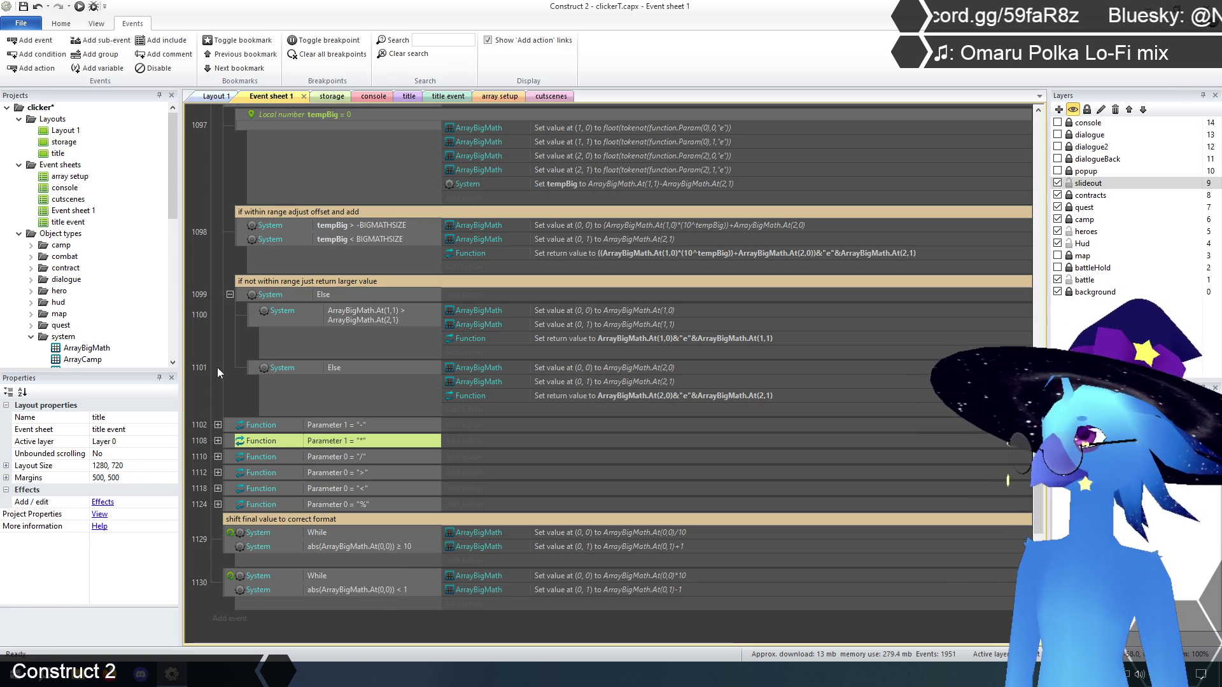
click(215, 414)
click(218, 441)
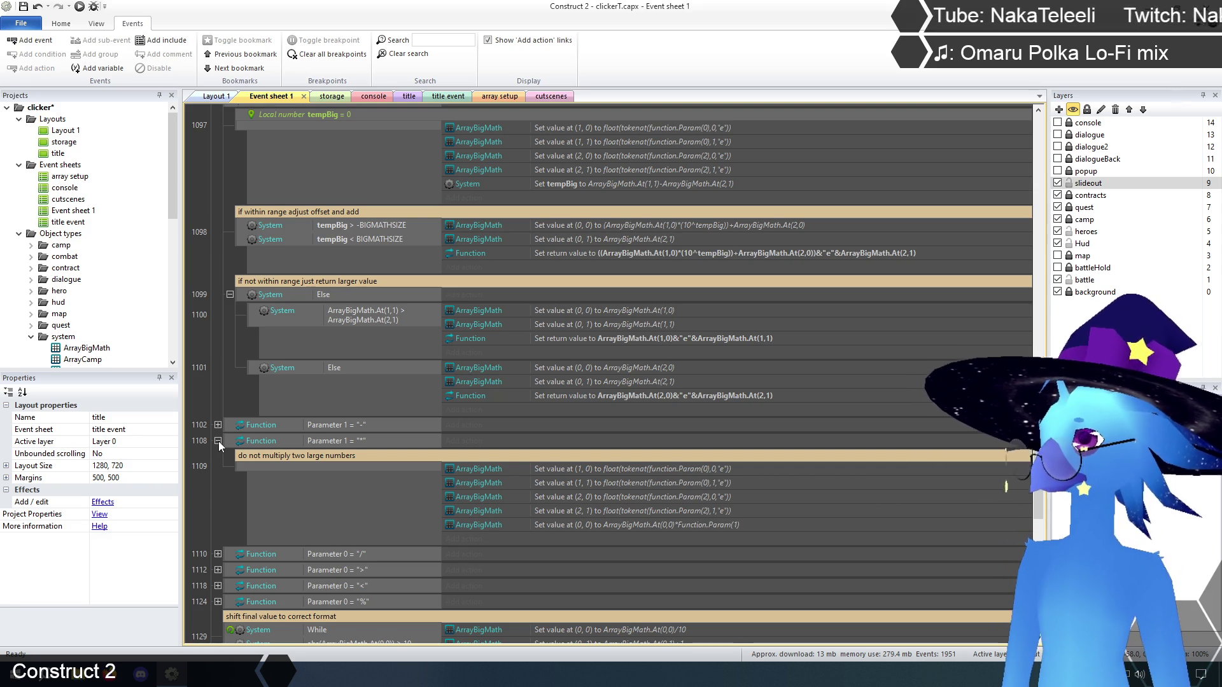
click(219, 441)
- Disable the two ArrayBigMath set-value actions in event 1098
scroll(216, 434, up, 3)
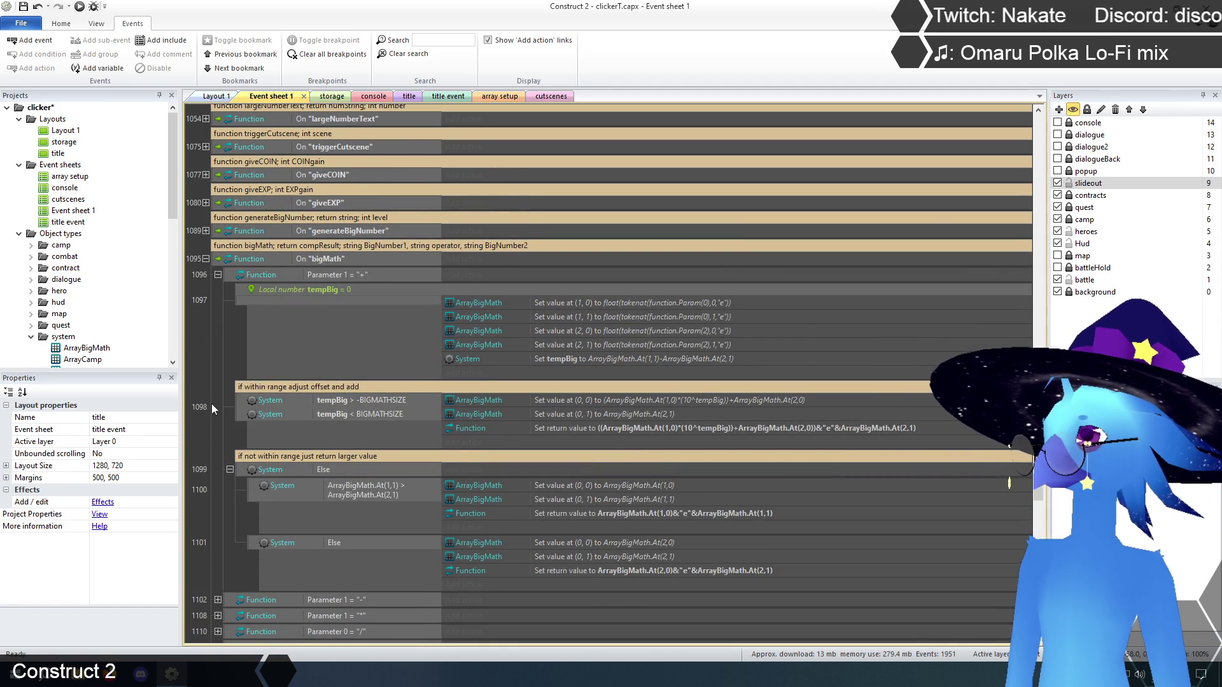
scroll(569, 350, down, 2)
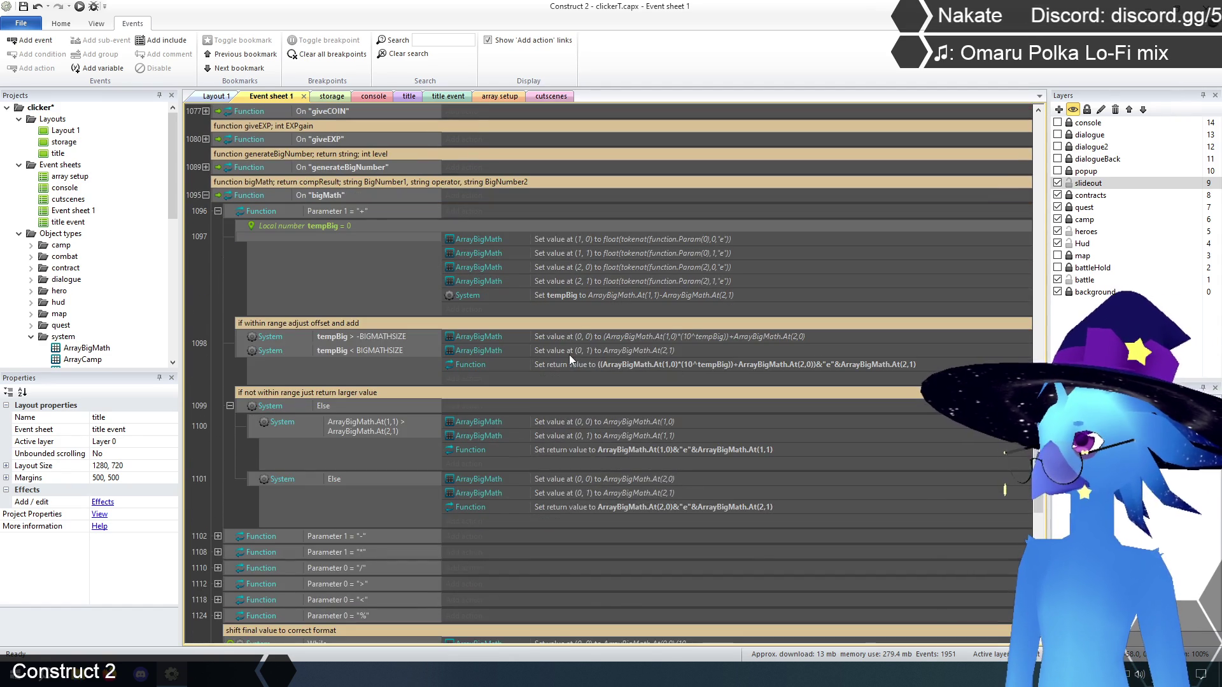
scroll(569, 354, up, 1)
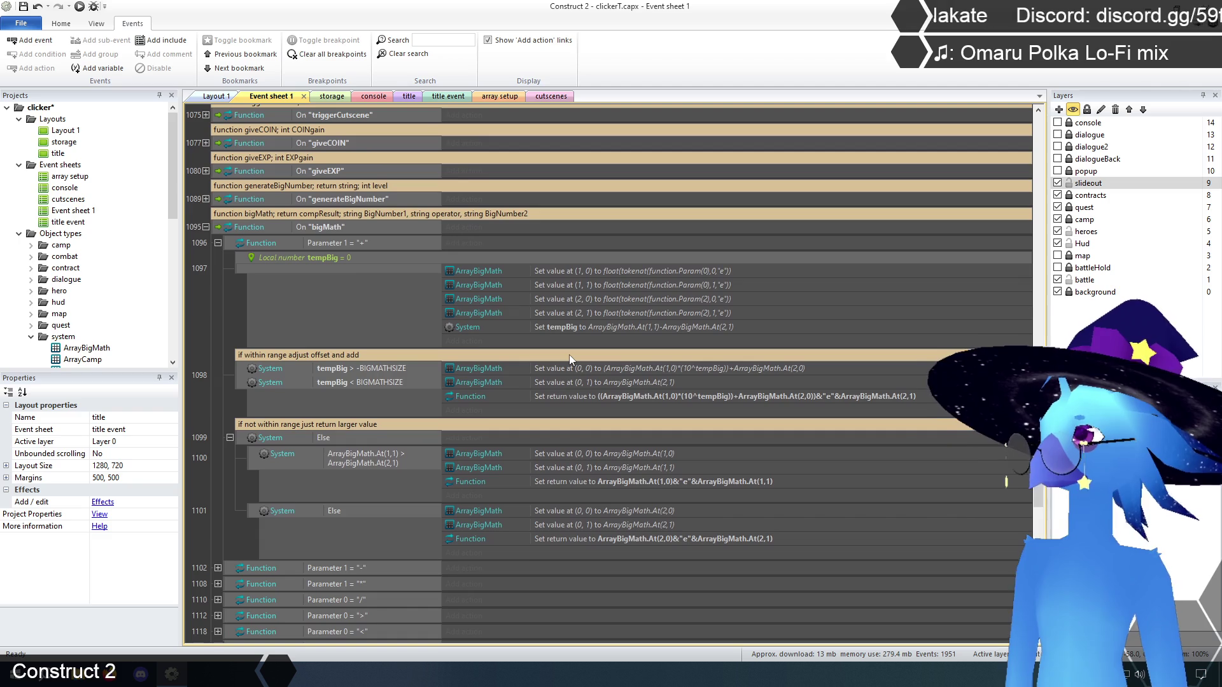
click(617, 370)
ctrl+click(604, 380)
right_click(612, 375)
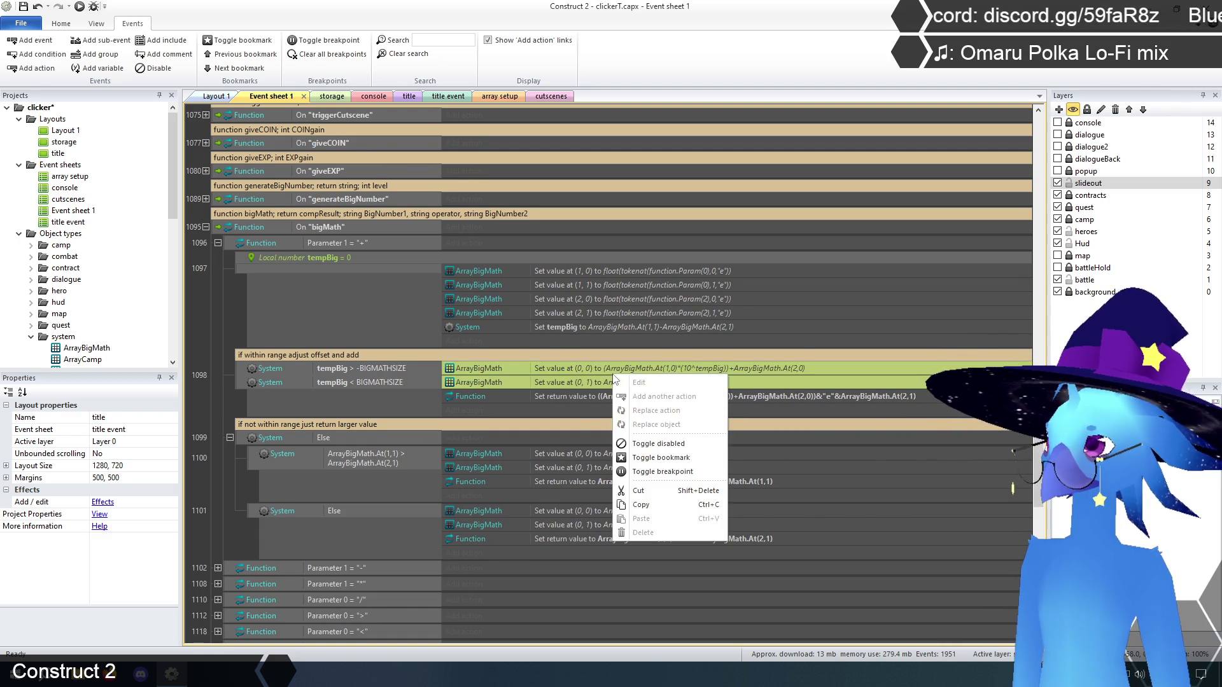
click(664, 446)
- Disable the ArrayBigMath action pairs in events 1100 and 1101
click(610, 453)
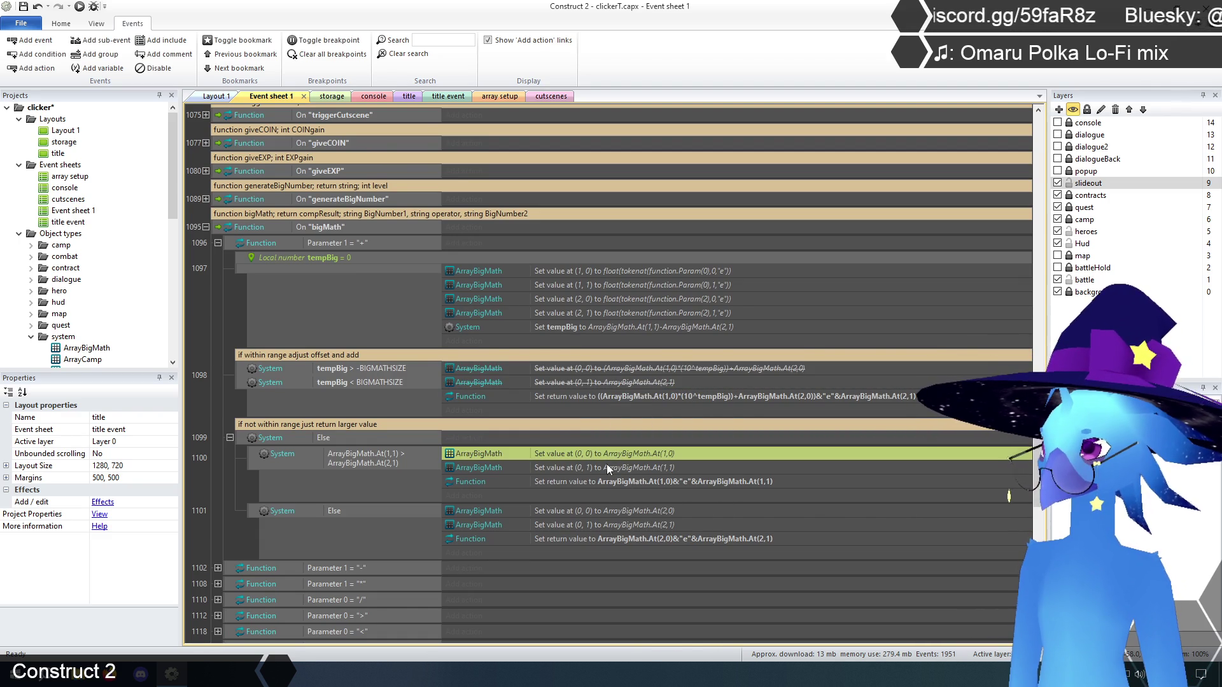
ctrl+click(606, 466)
right_click(611, 457)
click(662, 530)
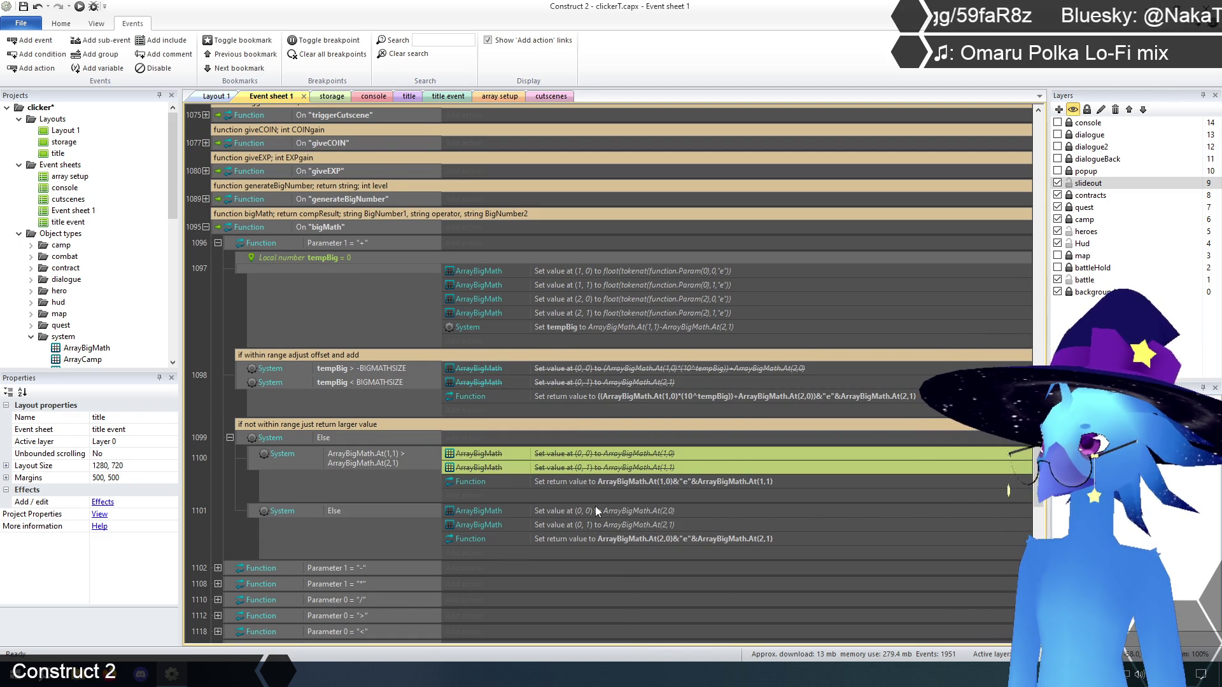
click(594, 511)
ctrl+click(594, 523)
right_click(611, 510)
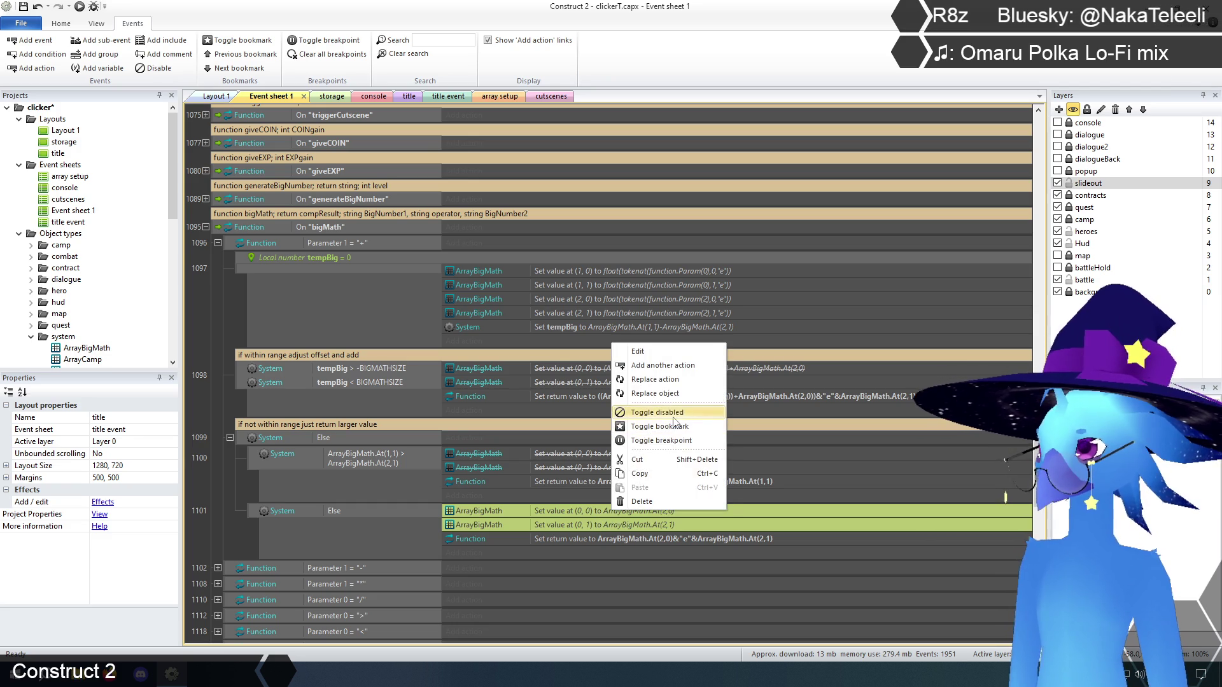
click(651, 413)
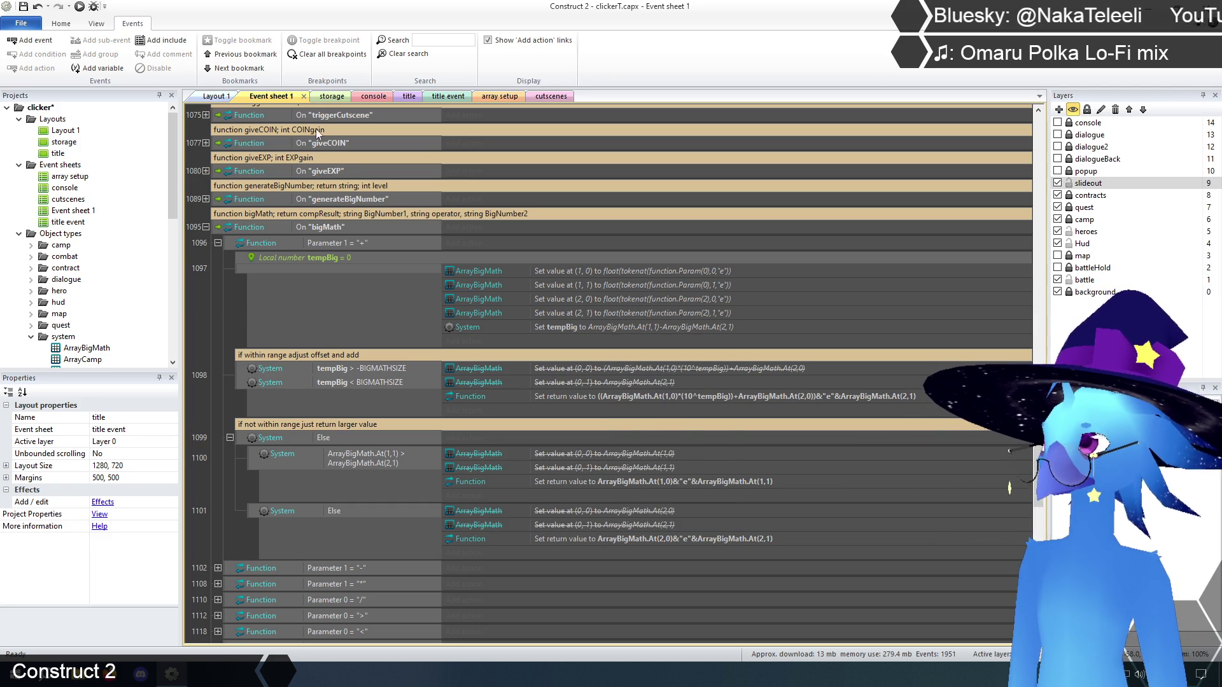
click(407, 98)
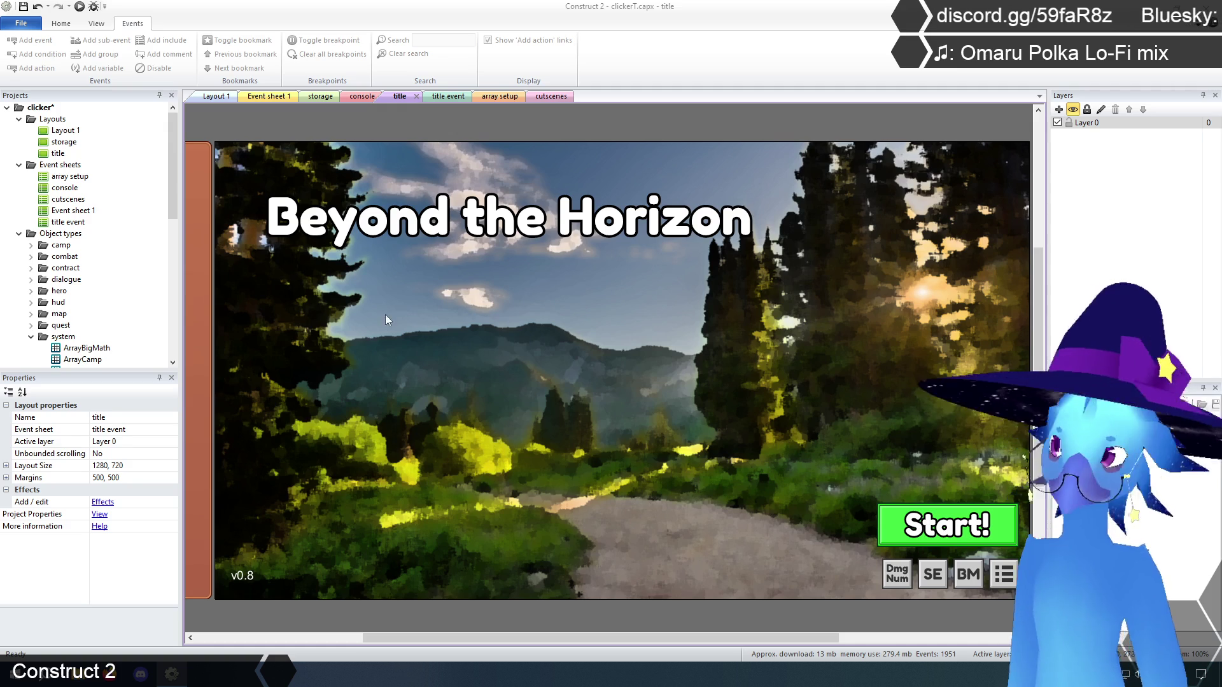
- Return to Event sheet 1, then move on to the cutscenes event sheet
click(258, 97)
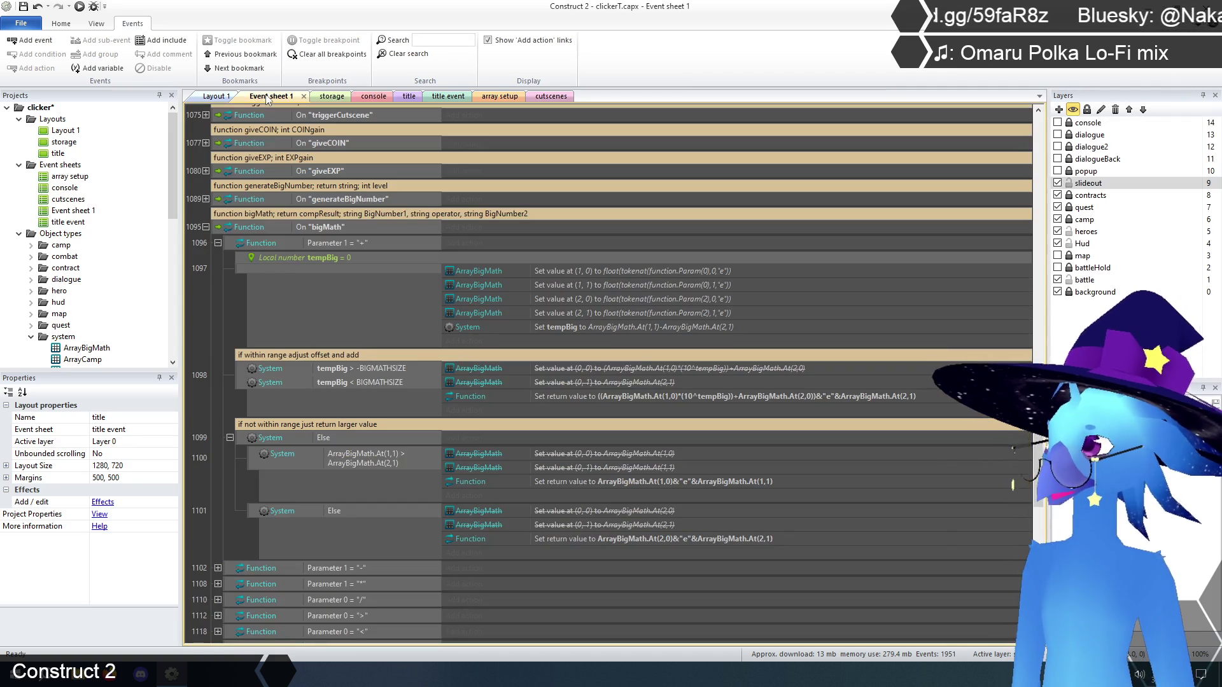
click(549, 97)
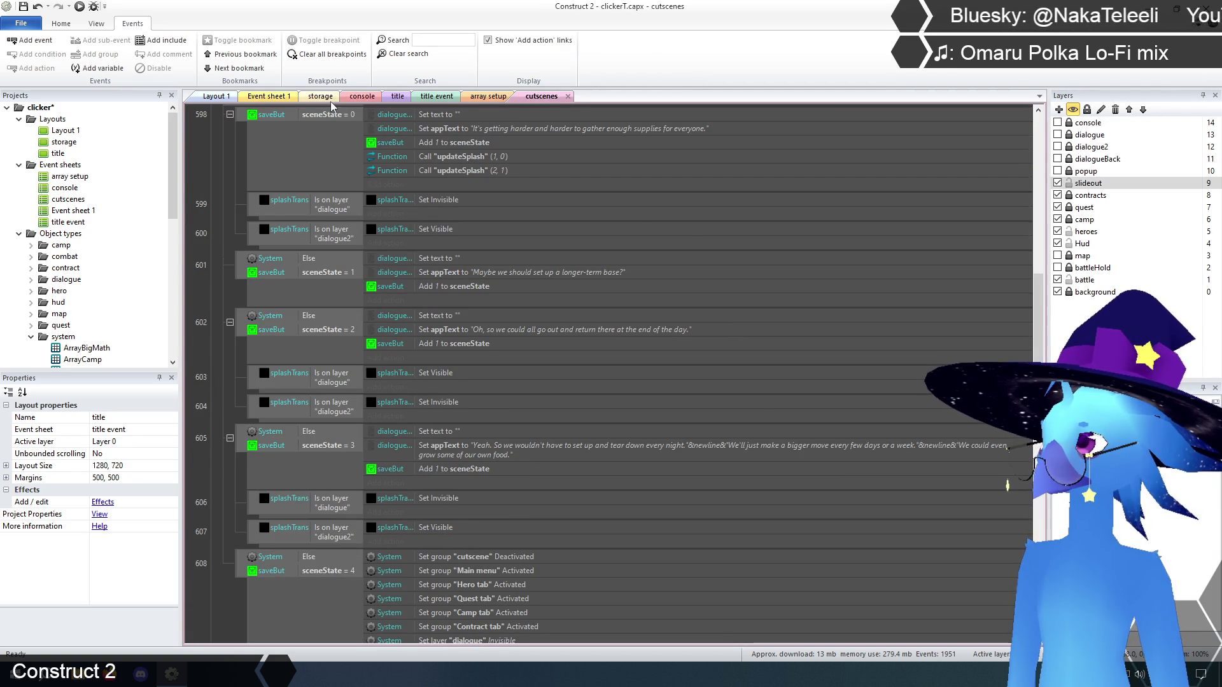
- Replace the array value in event 36's console print with a Function.Call("bigMath" expression
click(352, 102)
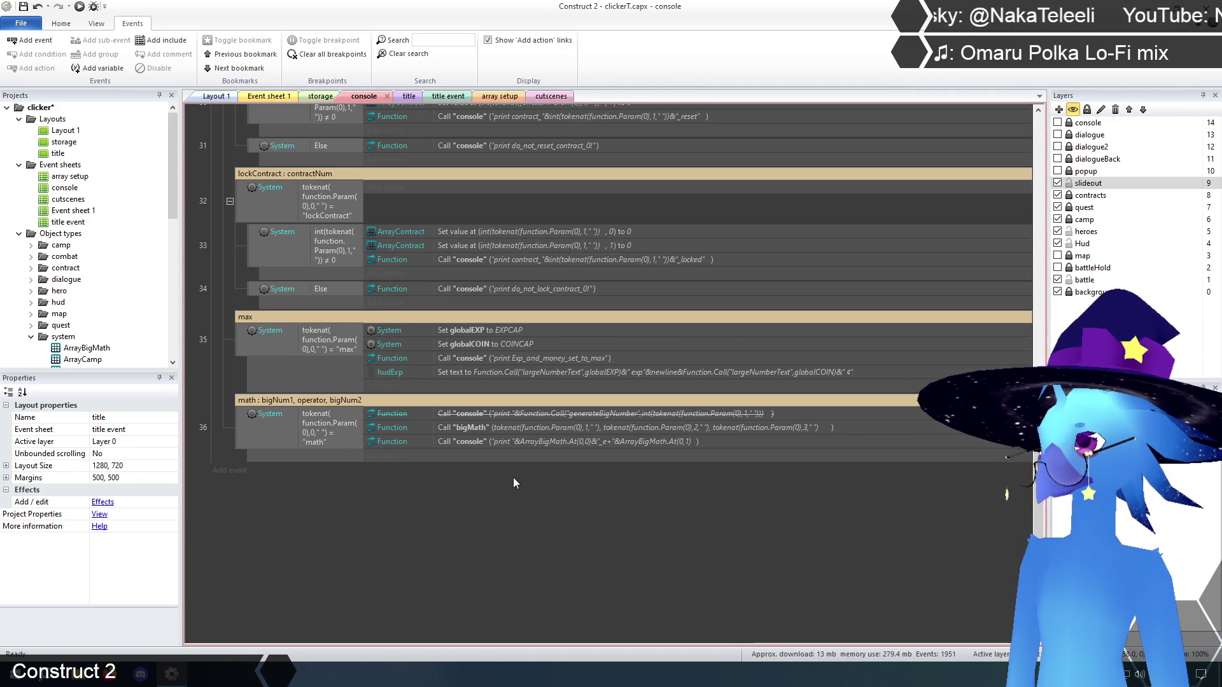
double_click(532, 440)
click(688, 514)
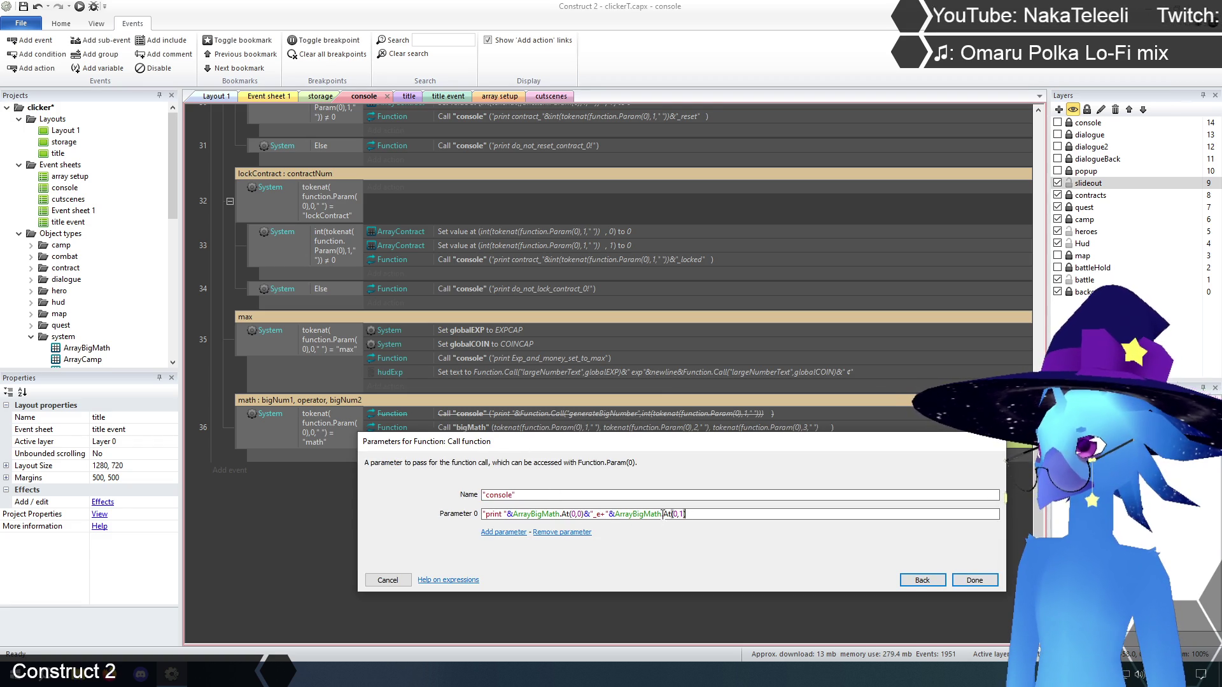
drag(513, 516, 711, 513)
key(BackSpace)
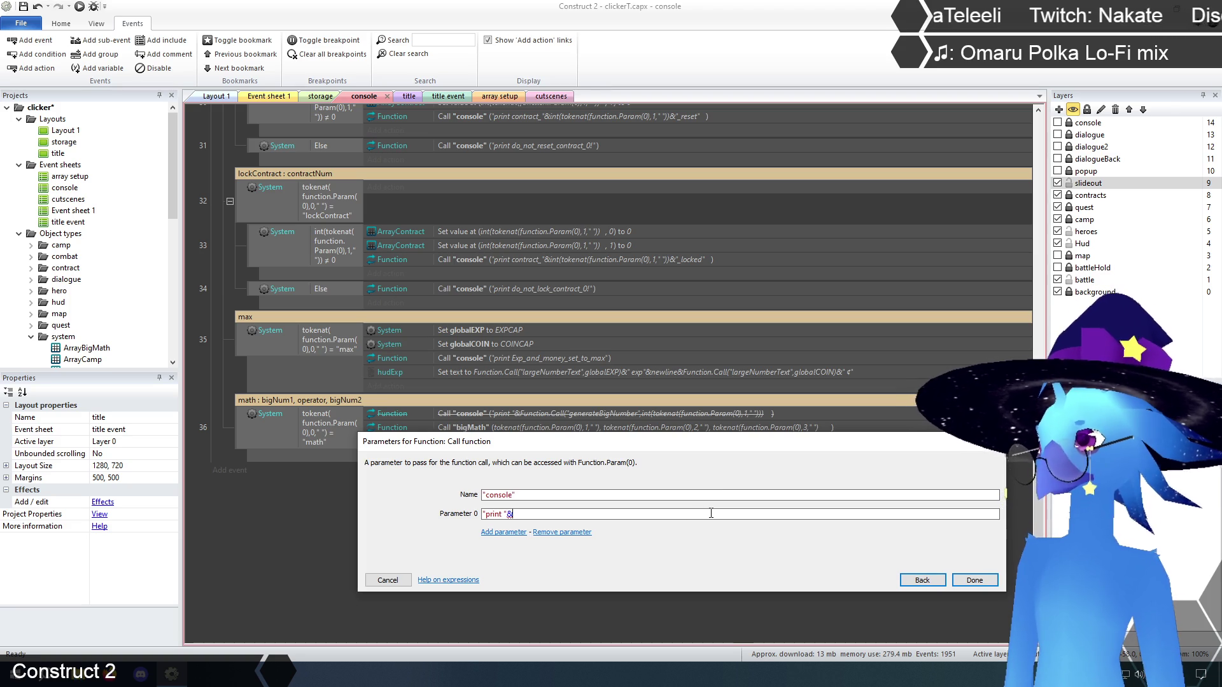
text(m)
key(BackSpace)
key(BackSpace)
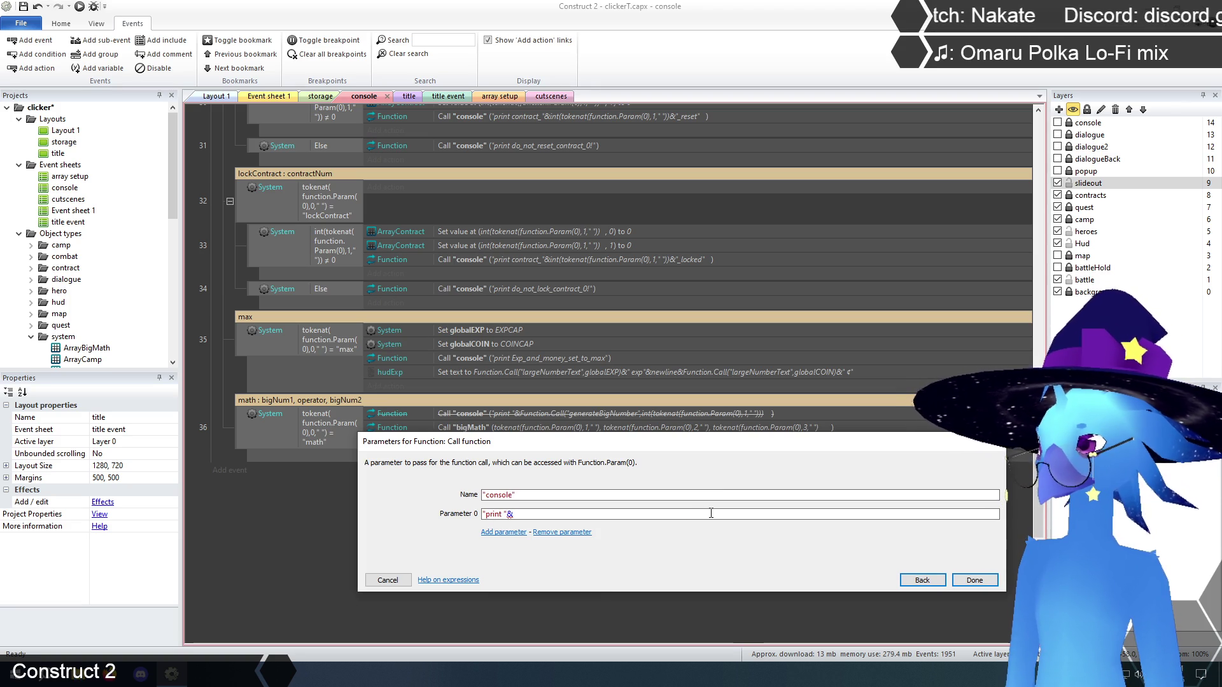
text(Function.ca)
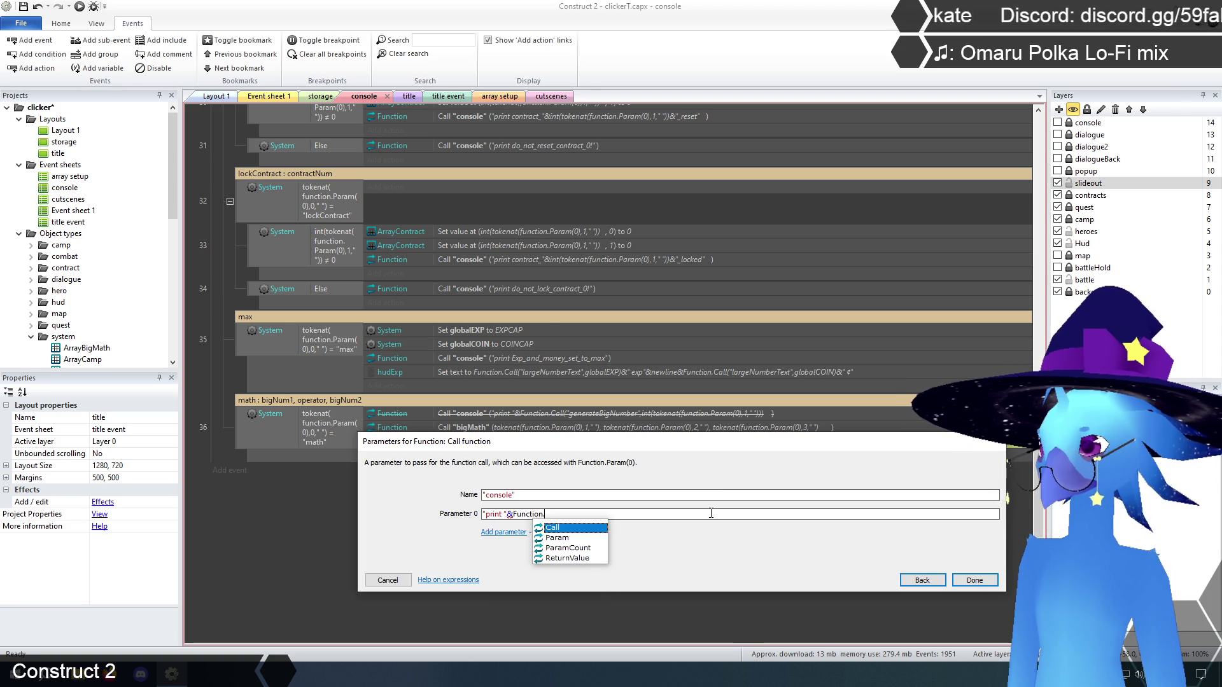
key(Return)
text(()
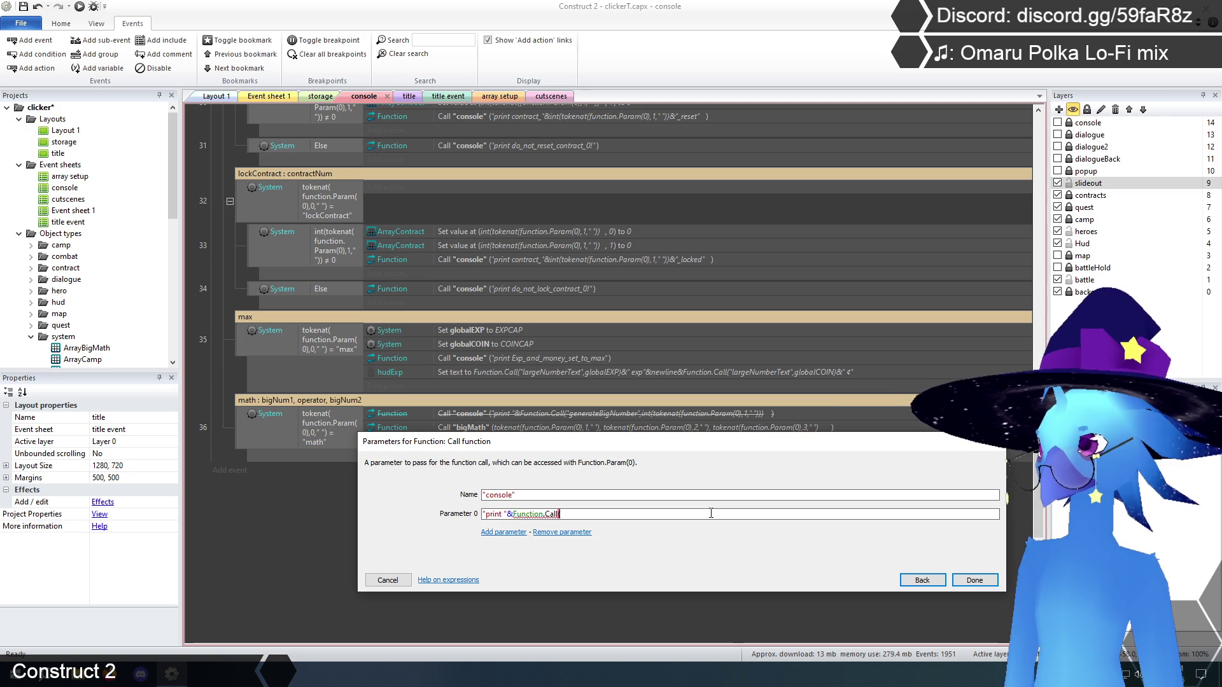
text("bigM)
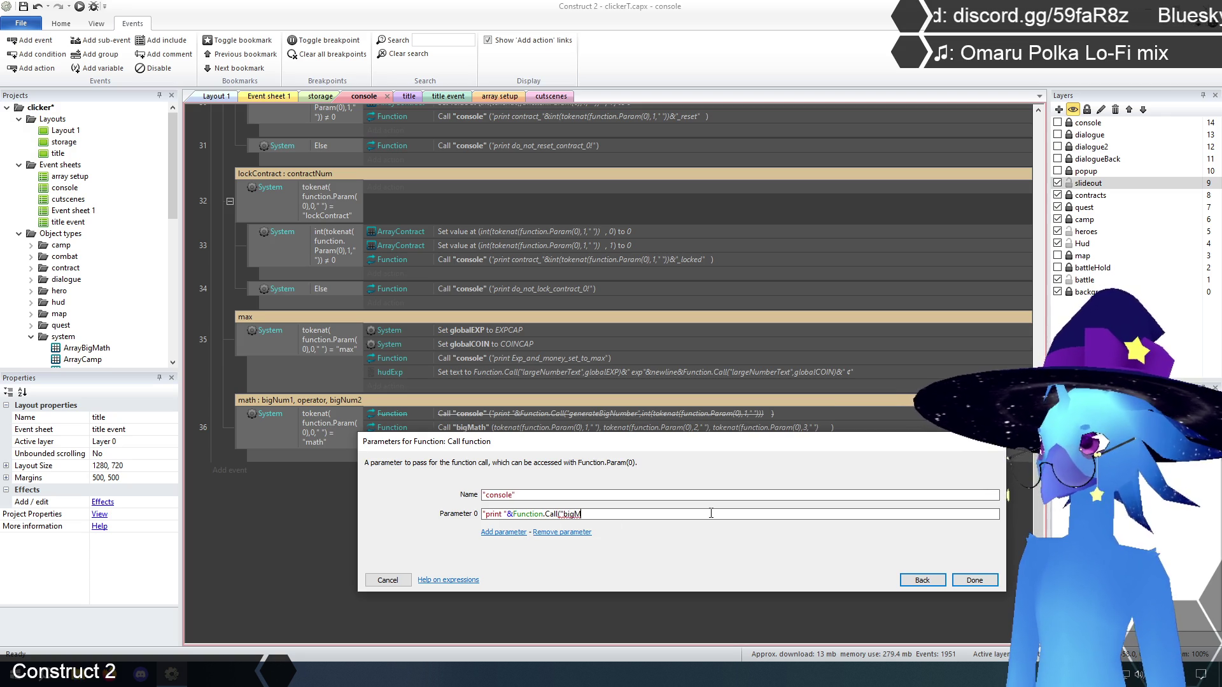
text(ath)
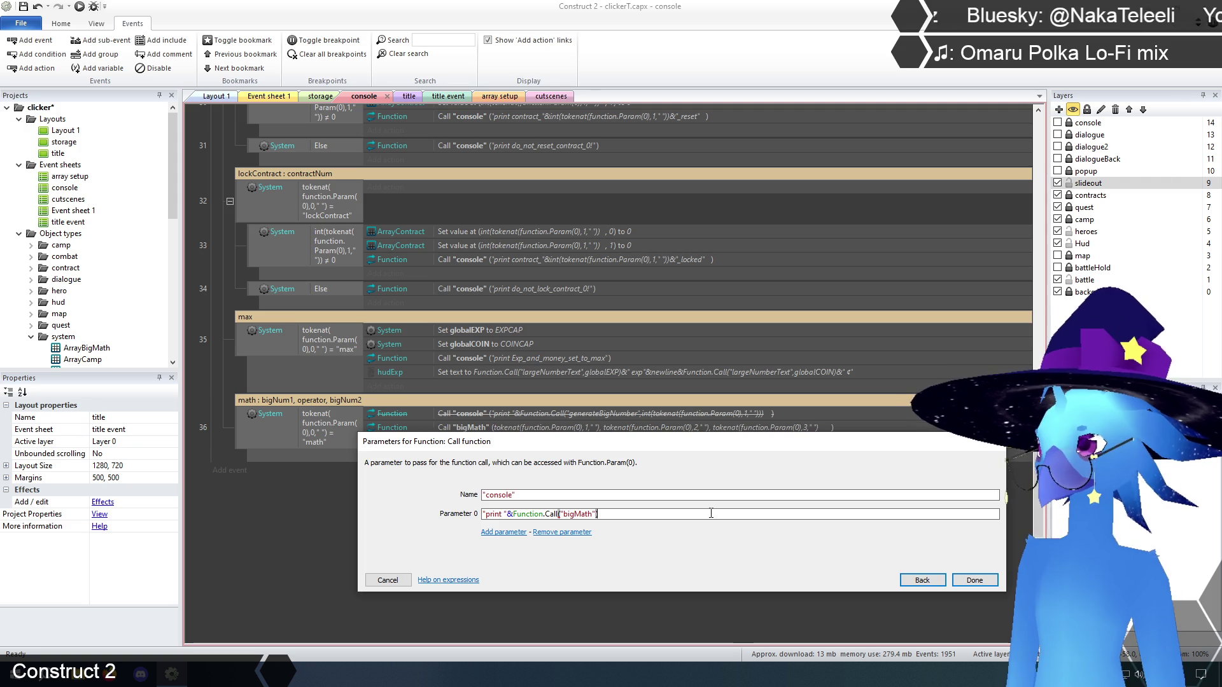
click(970, 579)
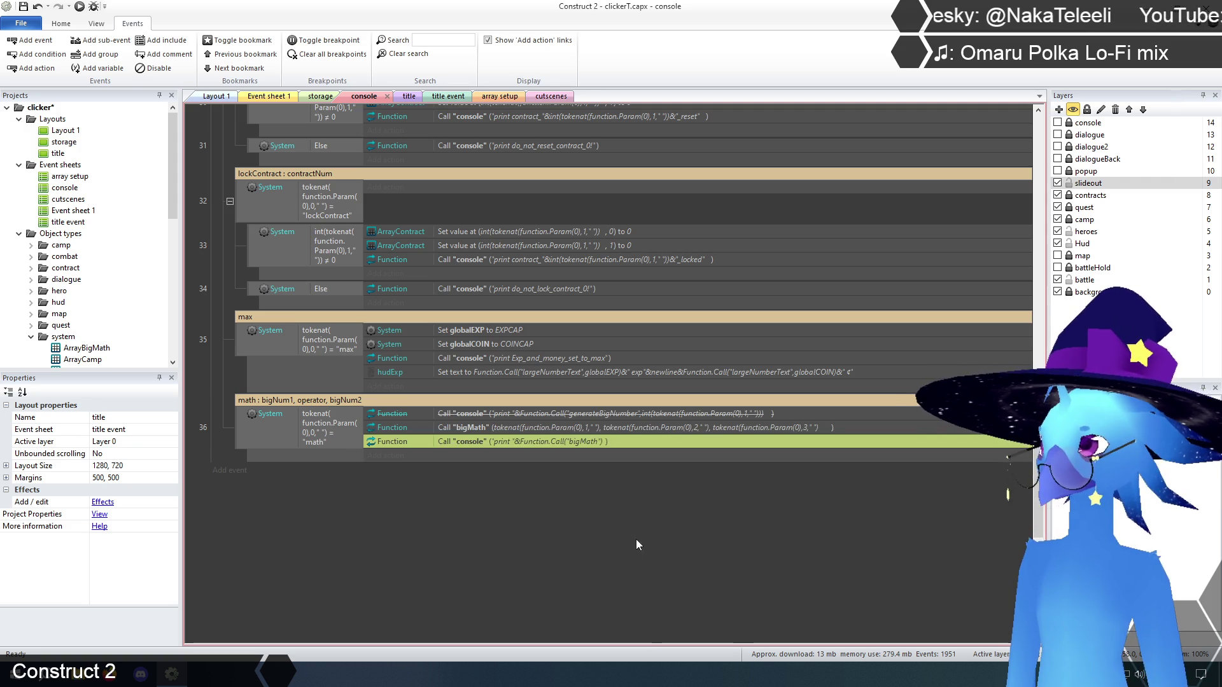
- Copy the bigMath call's first parameter expression into the print call's arguments
double_click(559, 427)
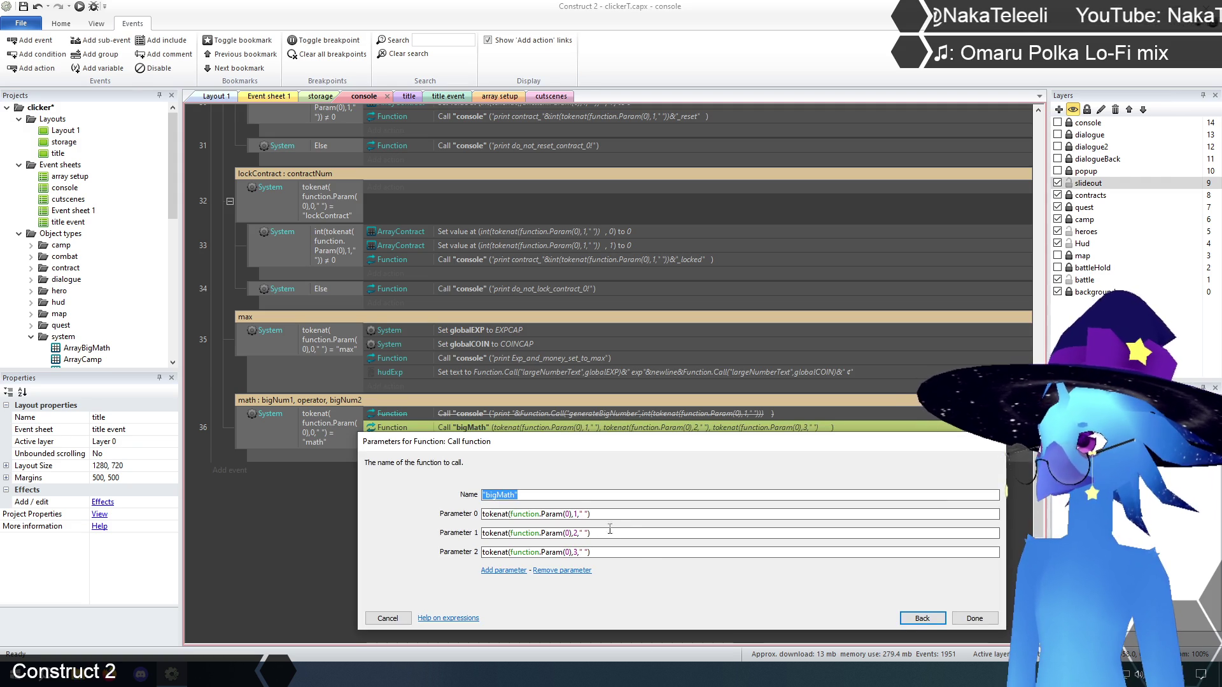
click(610, 515)
key(ctrl+a)
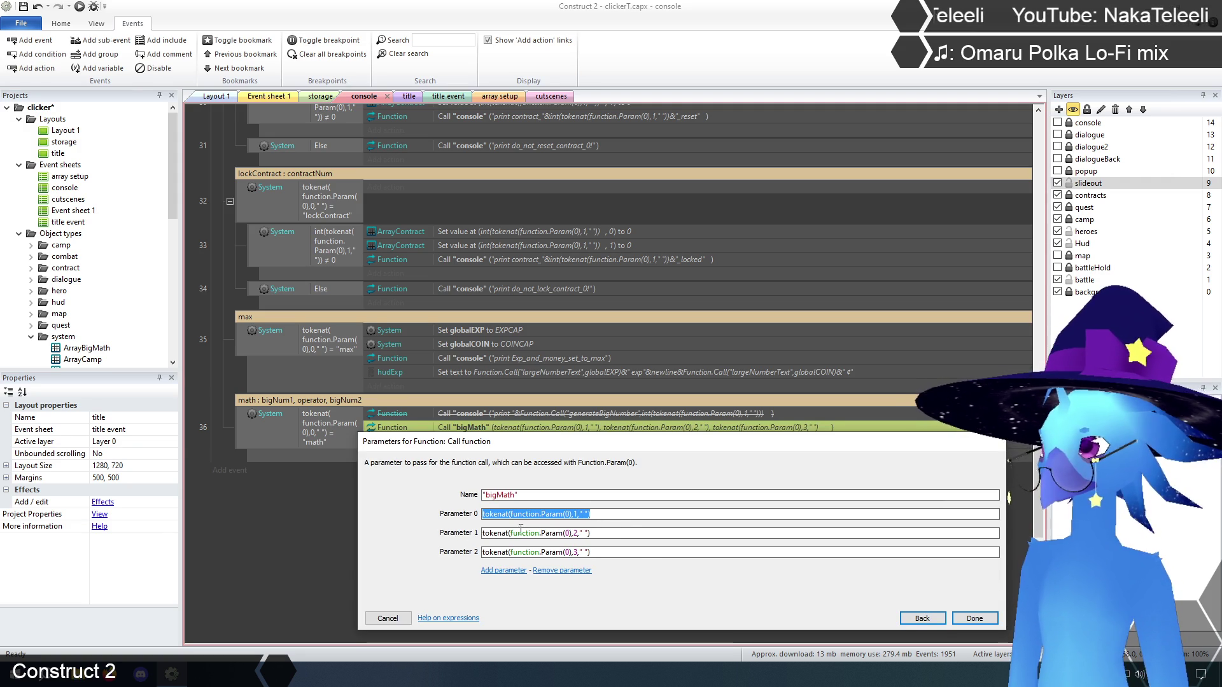
click(387, 619)
double_click(576, 442)
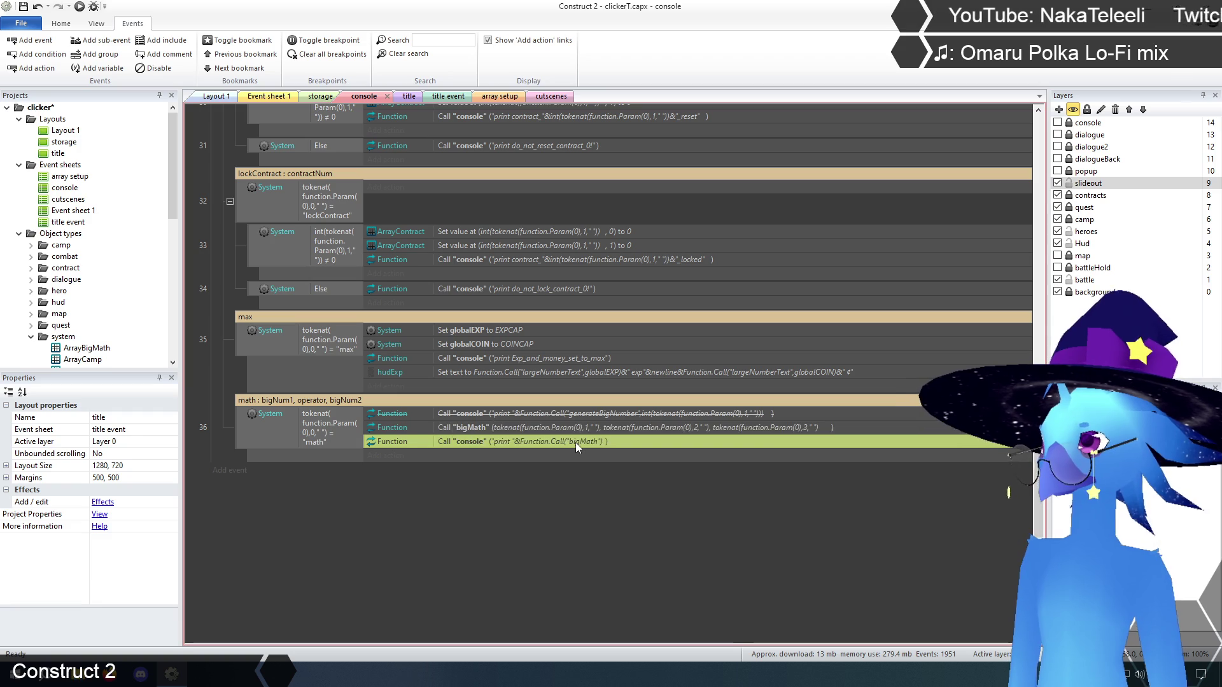
click(628, 515)
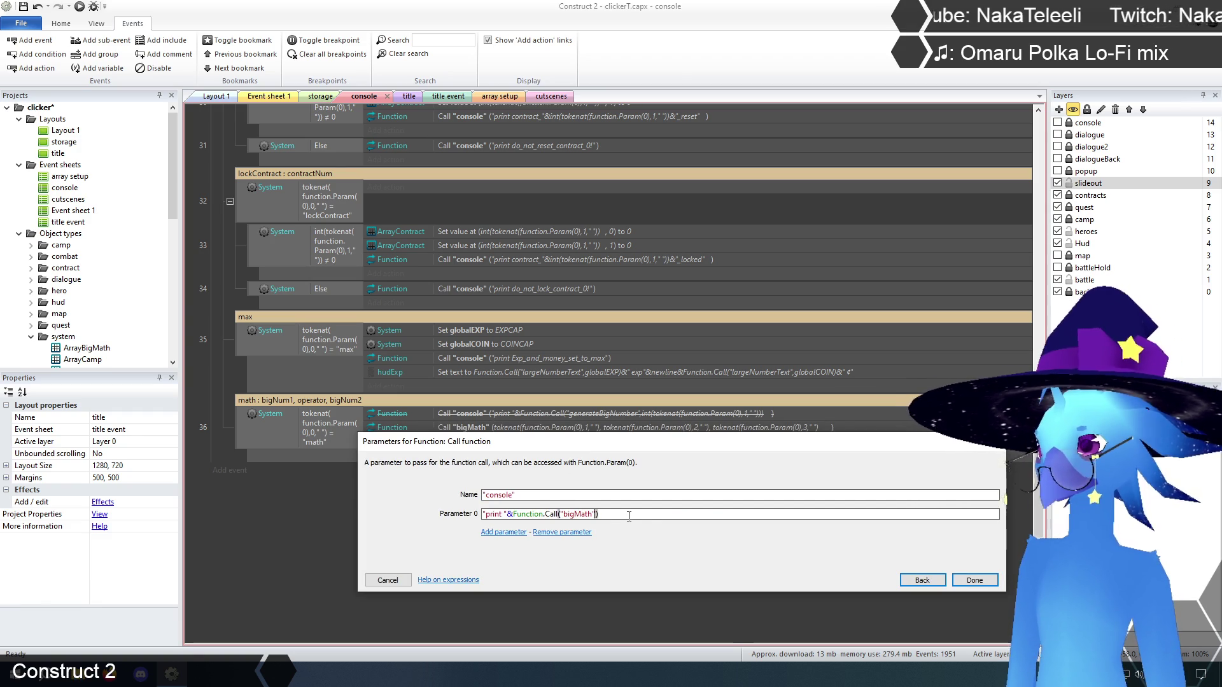
text(,tokenat(Function.Param(0),1," "))
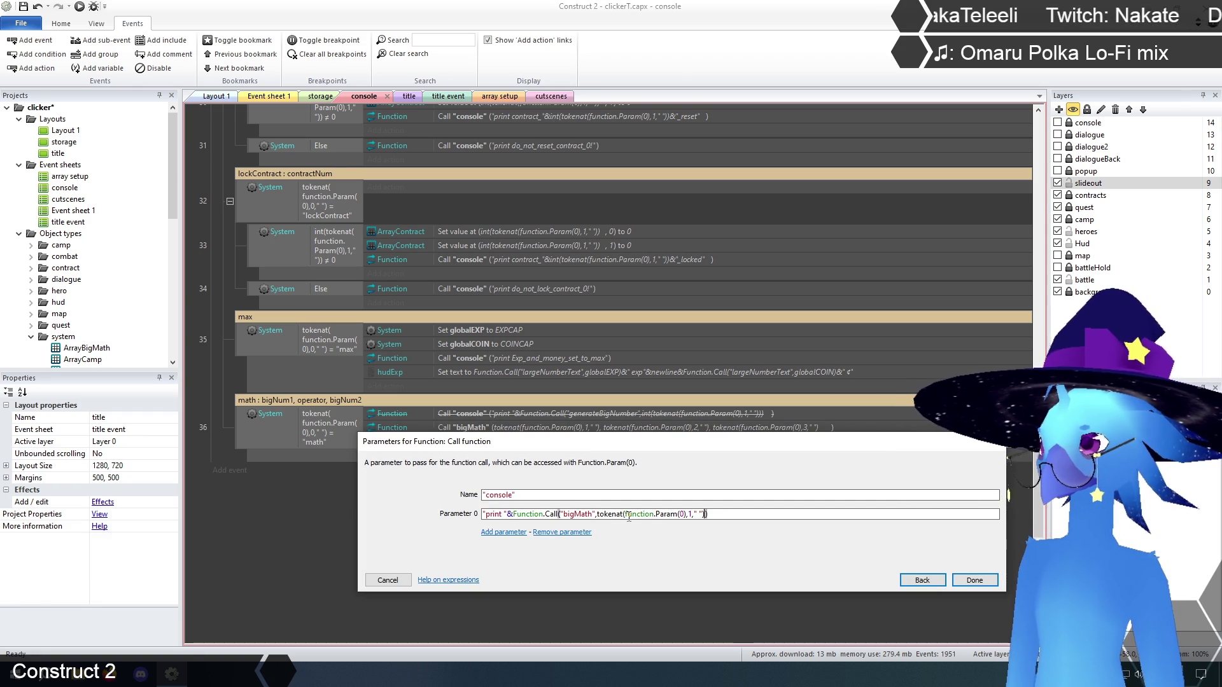
text())
click(969, 579)
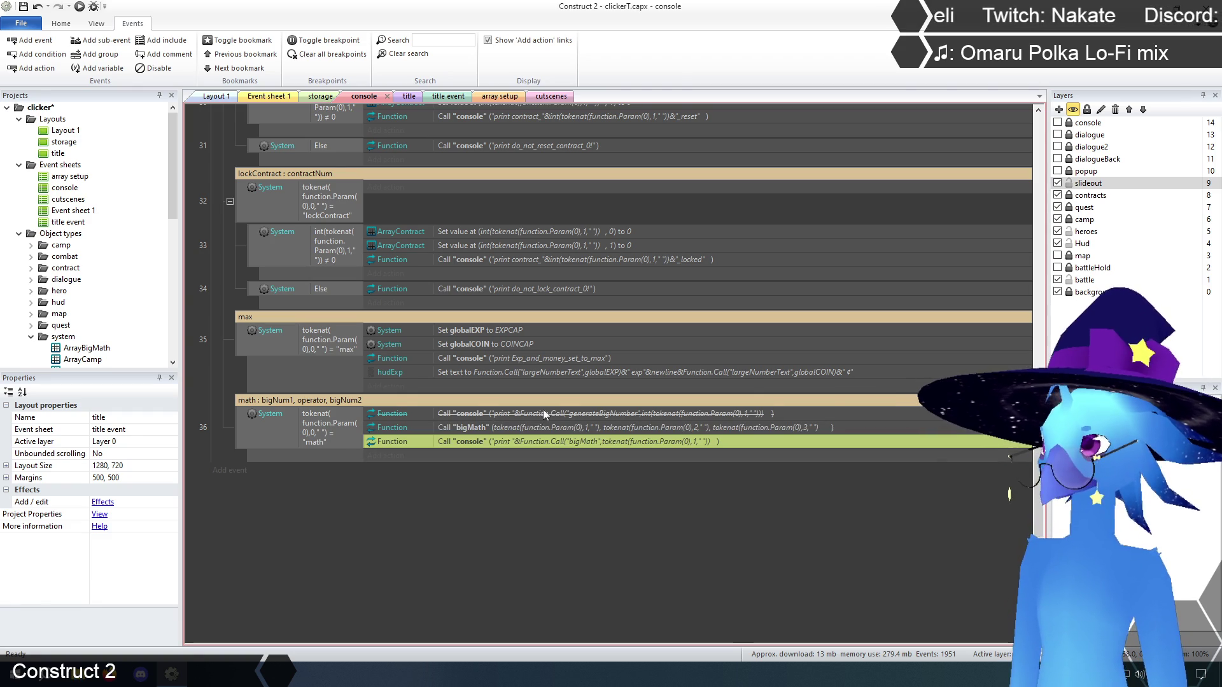
- Append ,tokenat(function.Param(0),2," ") as the print call's next argument
double_click(561, 434)
key(Tab)
key(Tab)
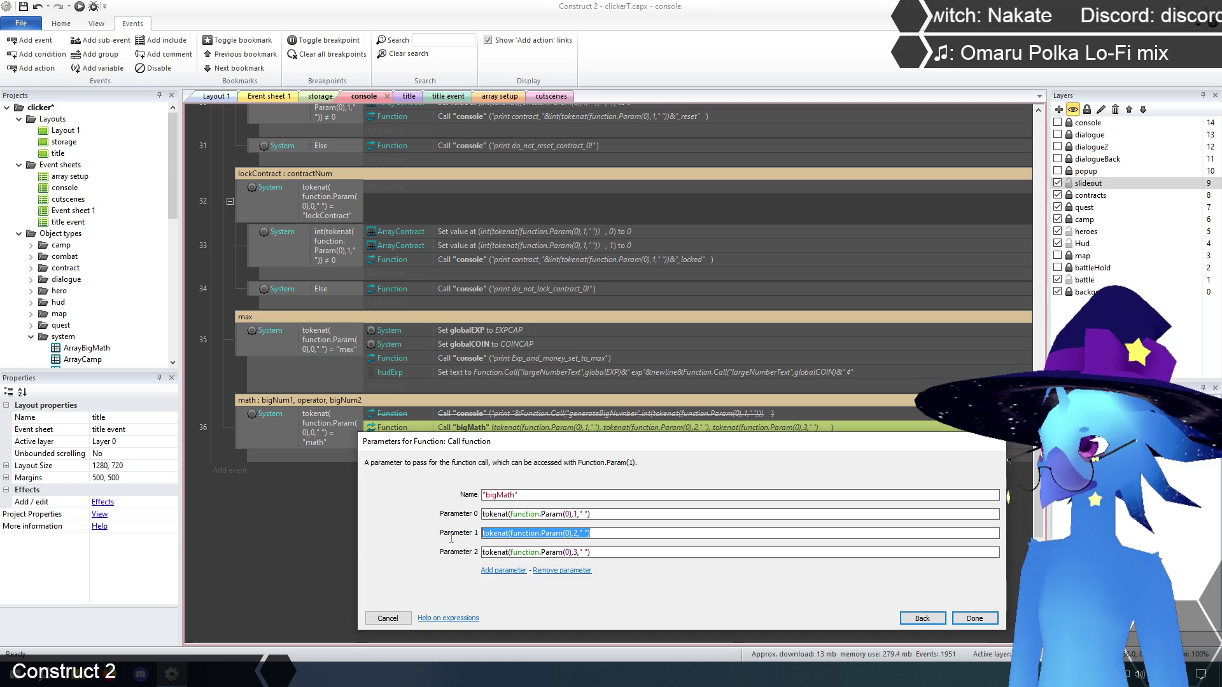
click(387, 618)
click(623, 444)
double_click(623, 445)
click(744, 515)
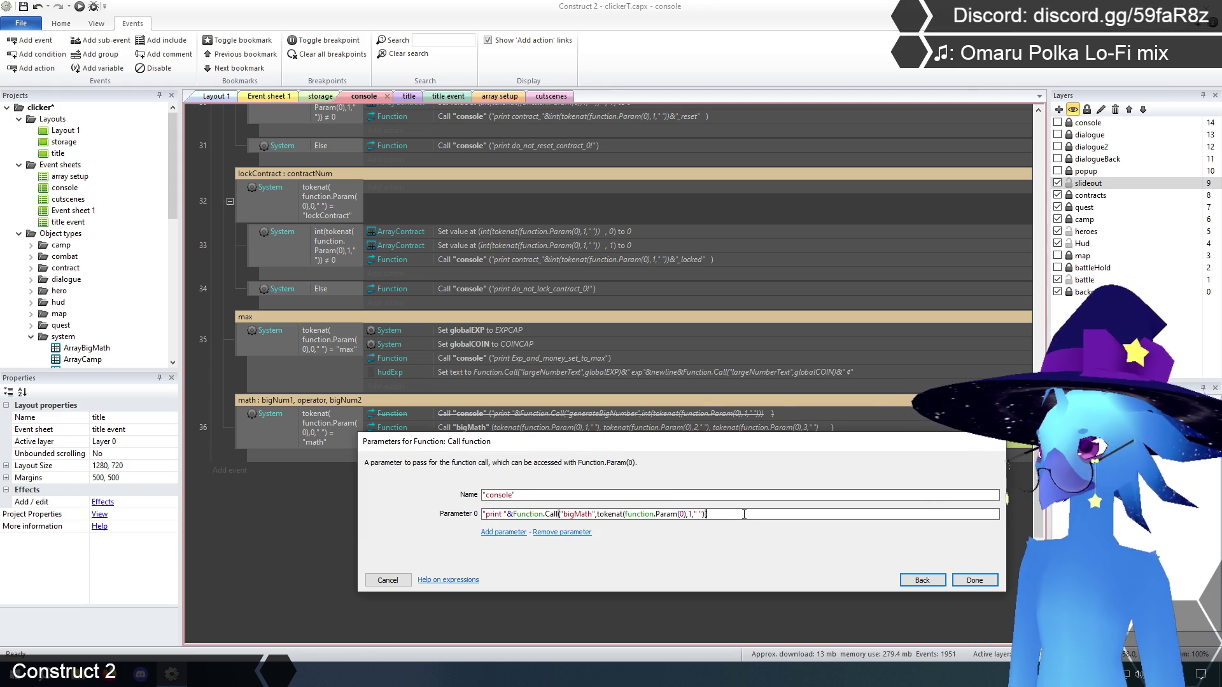
text(,tokenat(function.Param(0),2," "))
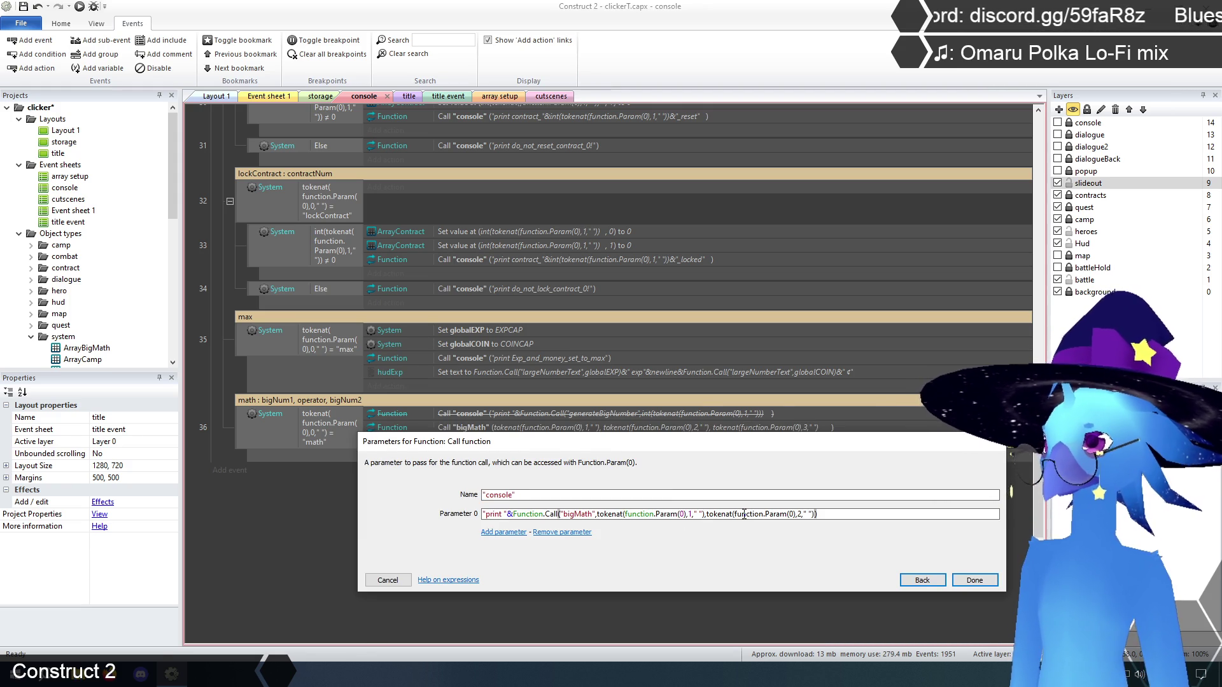
click(971, 580)
- Copy the bigMath call's third parameter and append it to the print expression
click(723, 431)
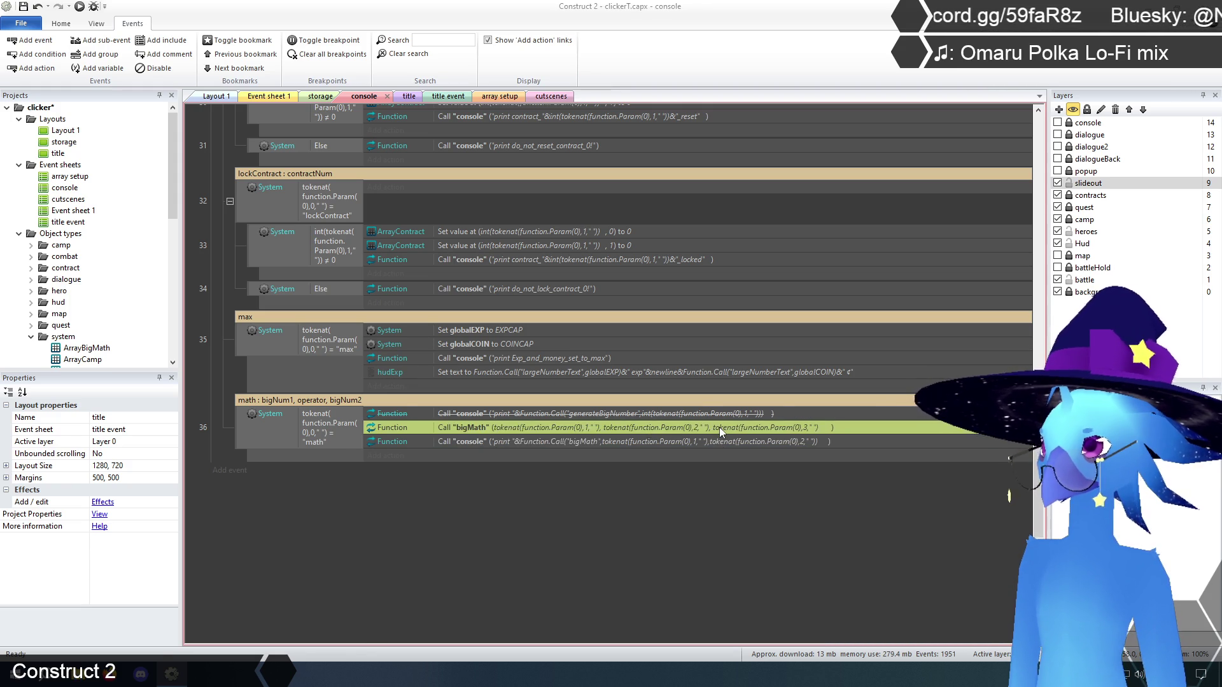
double_click(722, 431)
drag(591, 553, 483, 552)
key(ctrl+c)
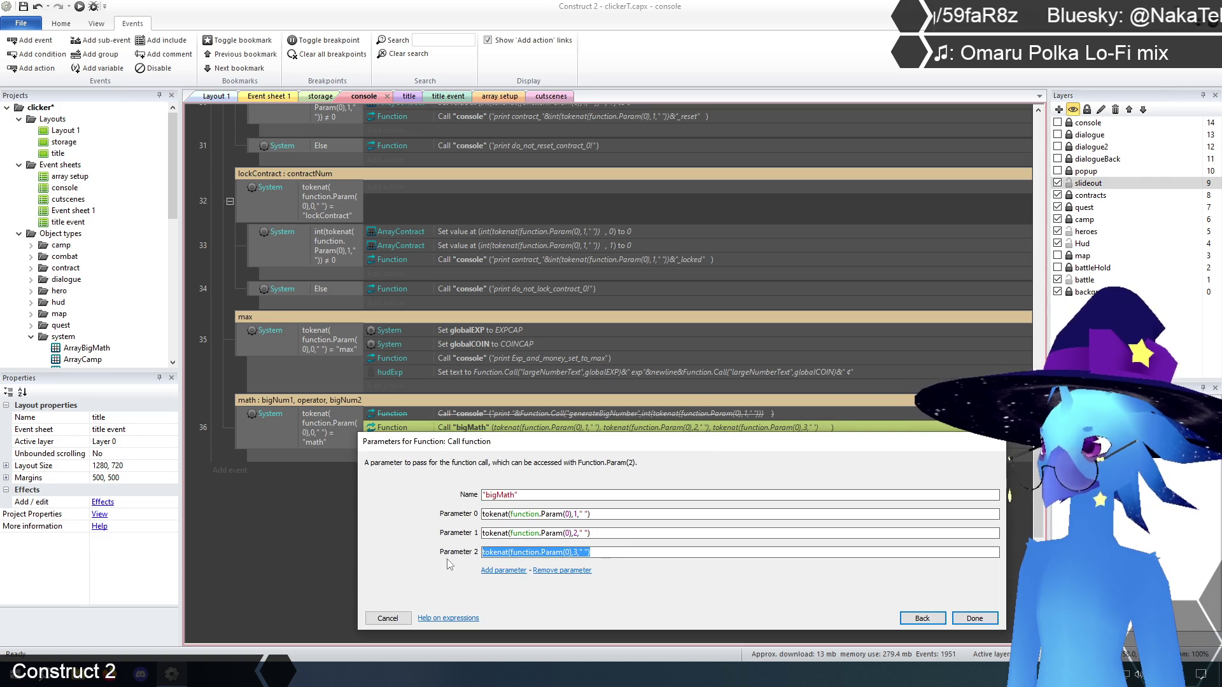
click(387, 618)
double_click(735, 446)
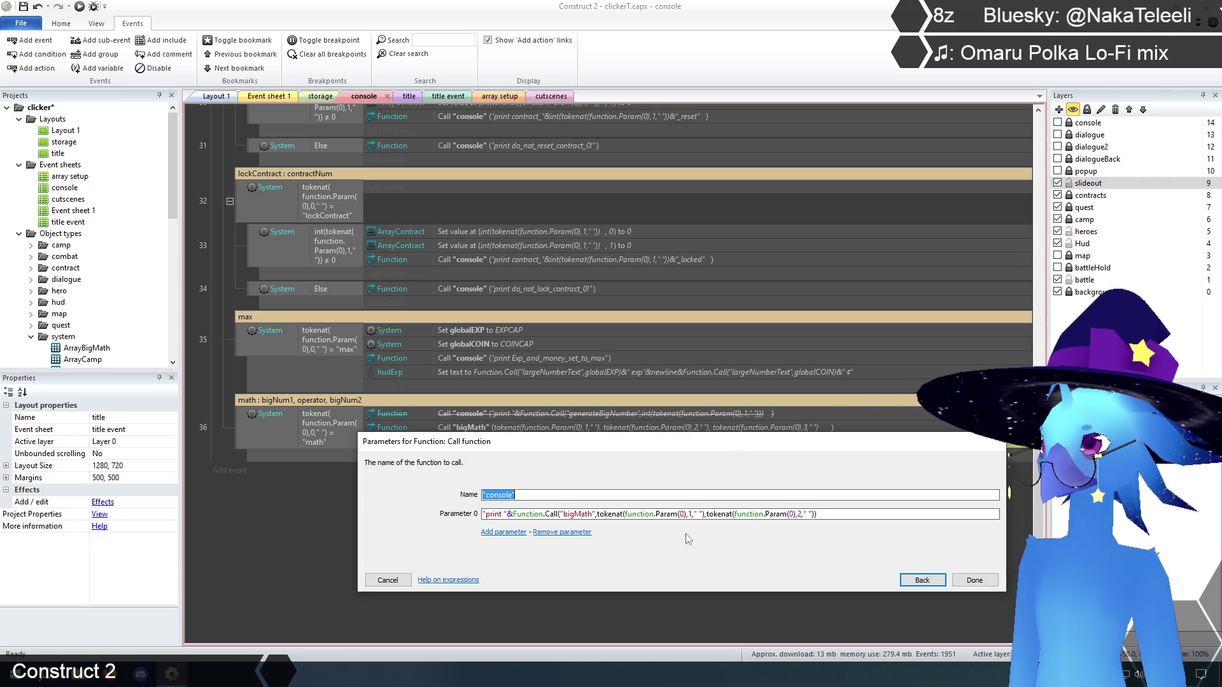
click(838, 514)
text(,)
key(ctrl+v)
key(Return)
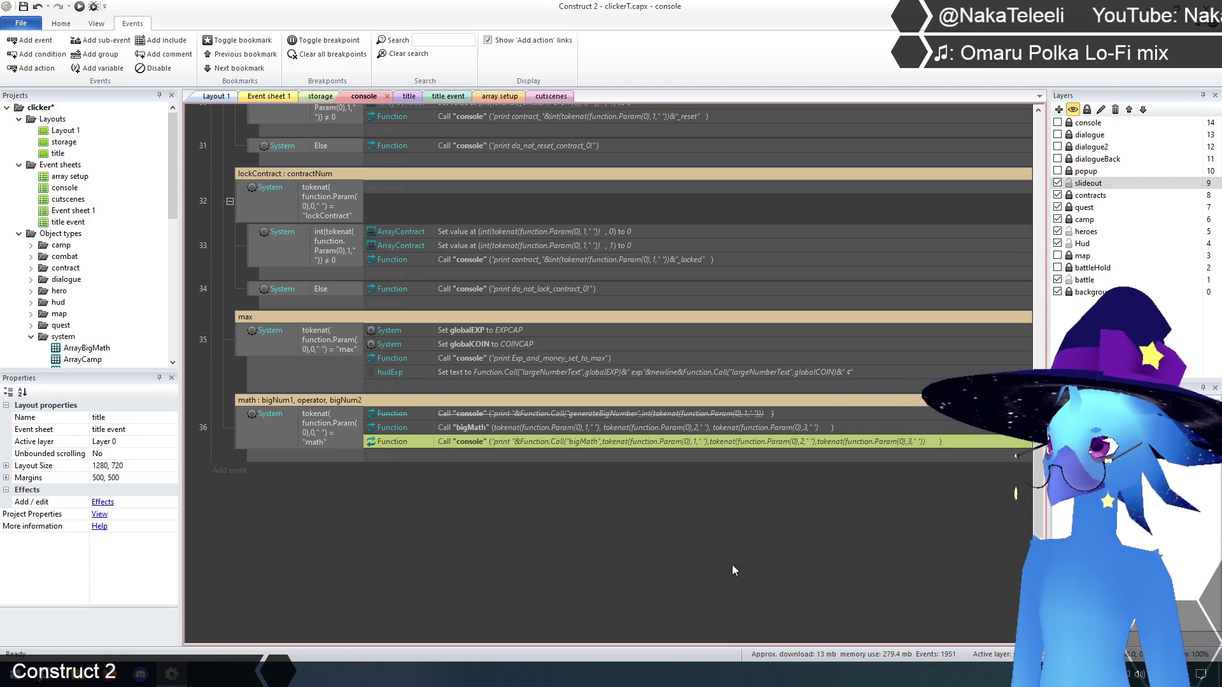
click(642, 503)
- Disable the original Function Call "bigMath" action in the math event
click(644, 428)
right_click(645, 428)
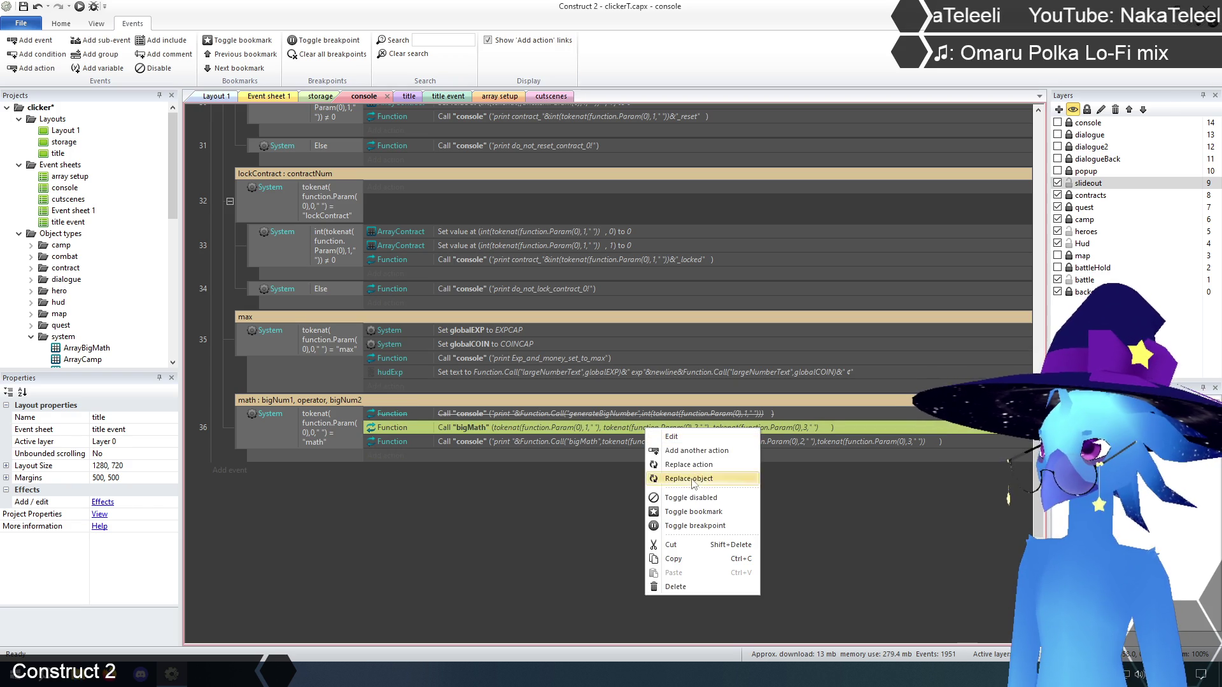
click(655, 499)
click(557, 573)
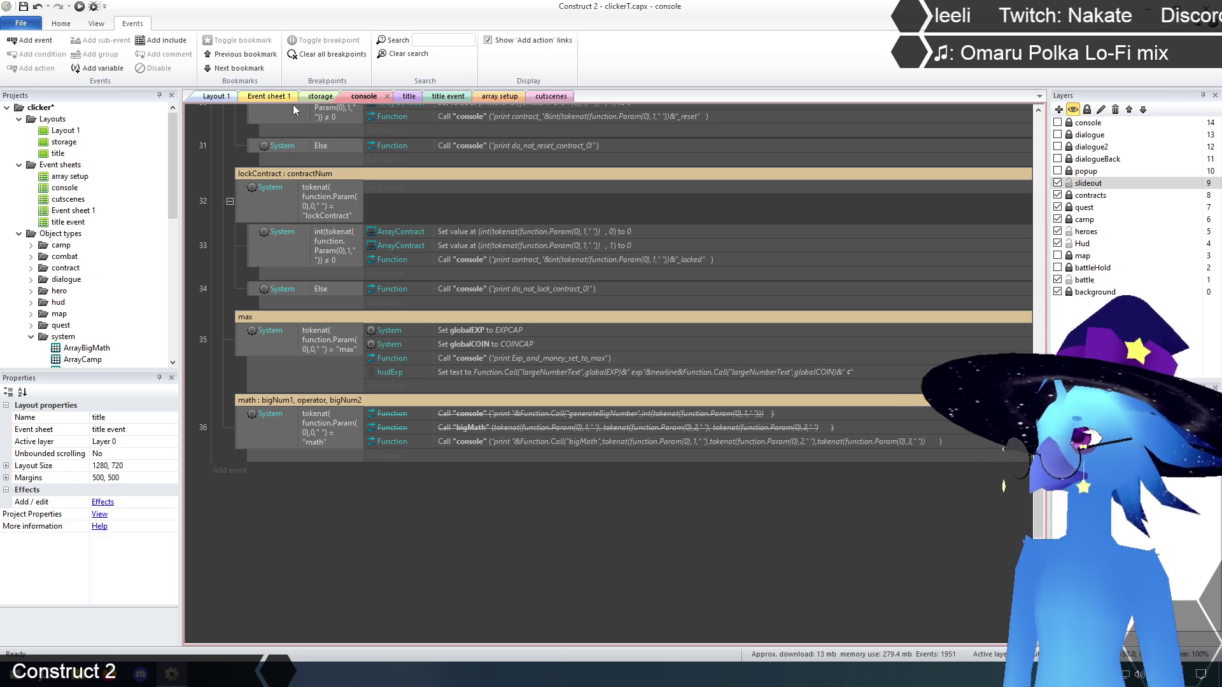
click(409, 97)
- Preview the game, run 'math 1.1e100 + 1.2e100' to get 2.3e100, and close the preview
key(F5)
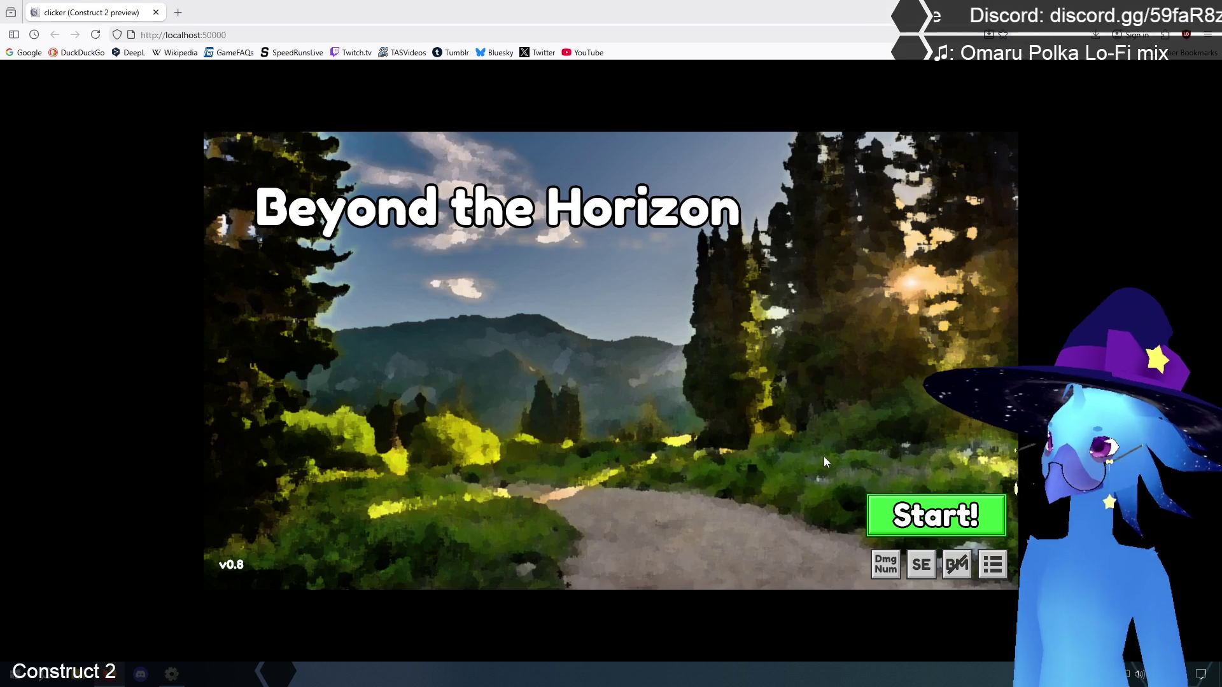
click(712, 487)
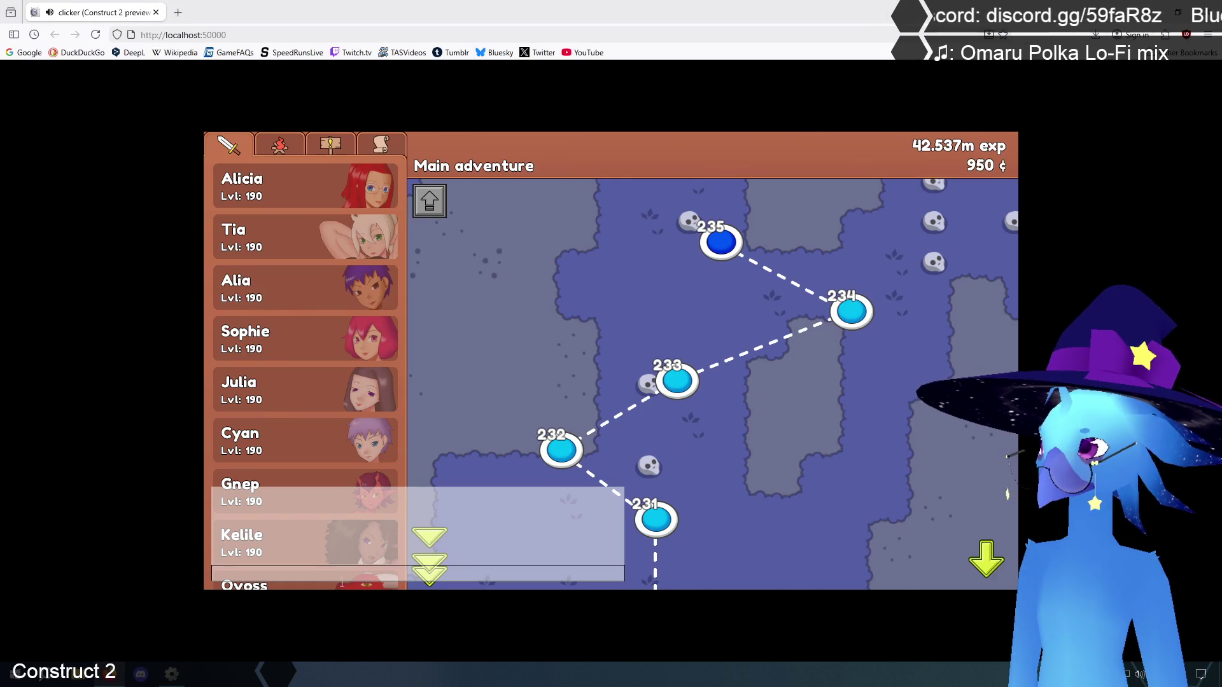
text(math )
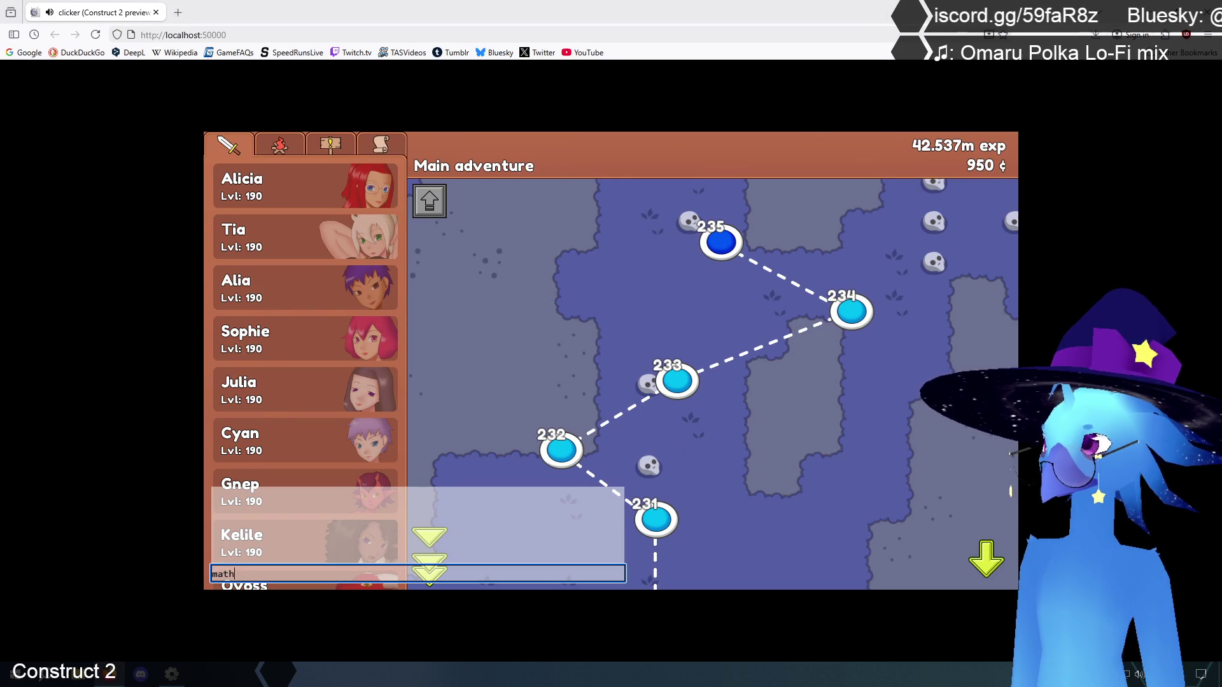
text(1.1e100)
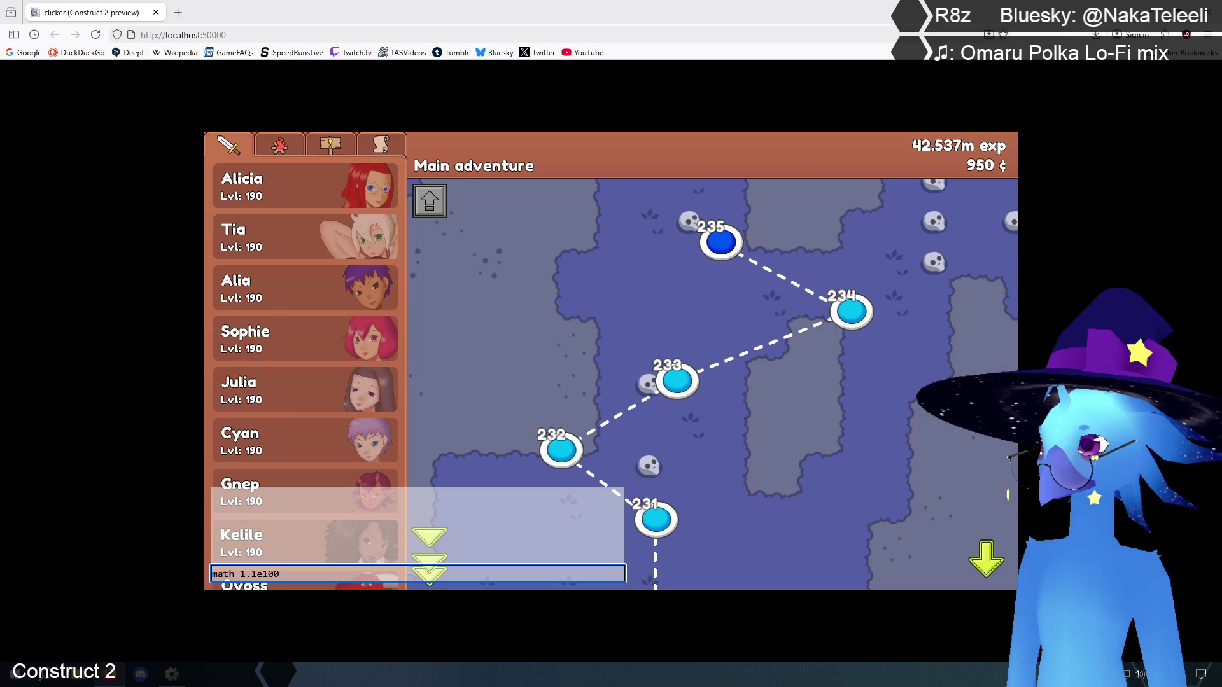
text(+ 1.2e100)
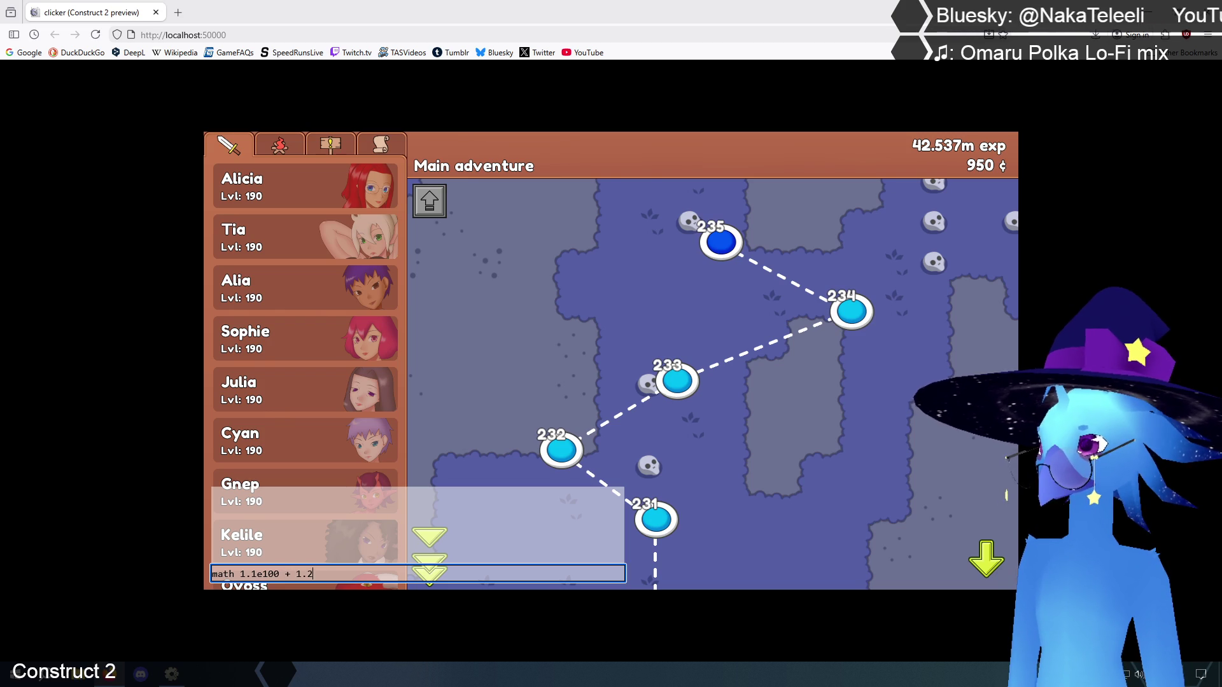
key(Return)
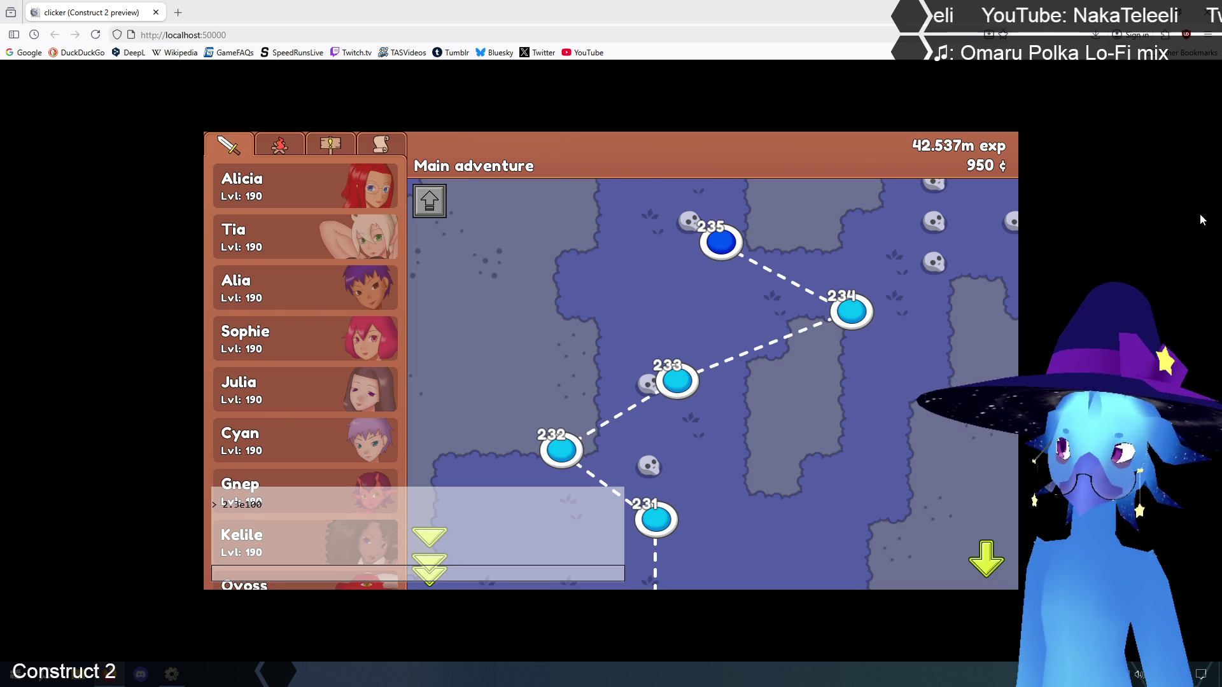
click(1208, 8)
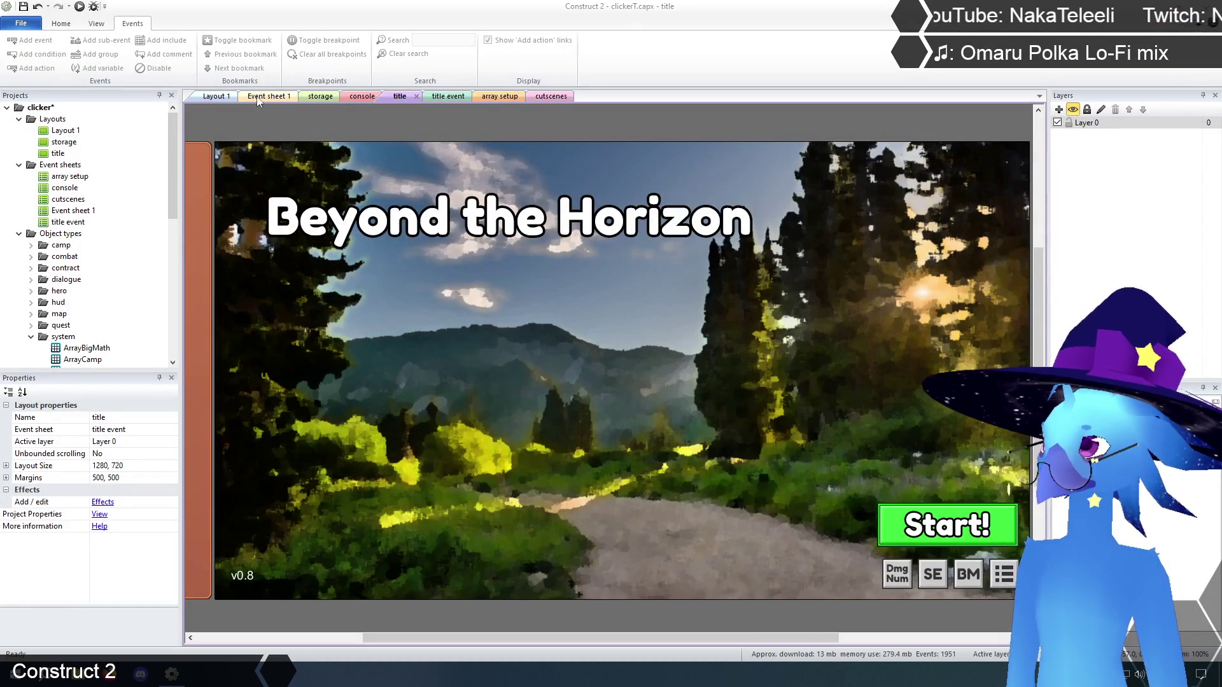
- Check the console sheet, then collapse bigMath's "+" branch (event 1096) on Event sheet 1
click(258, 97)
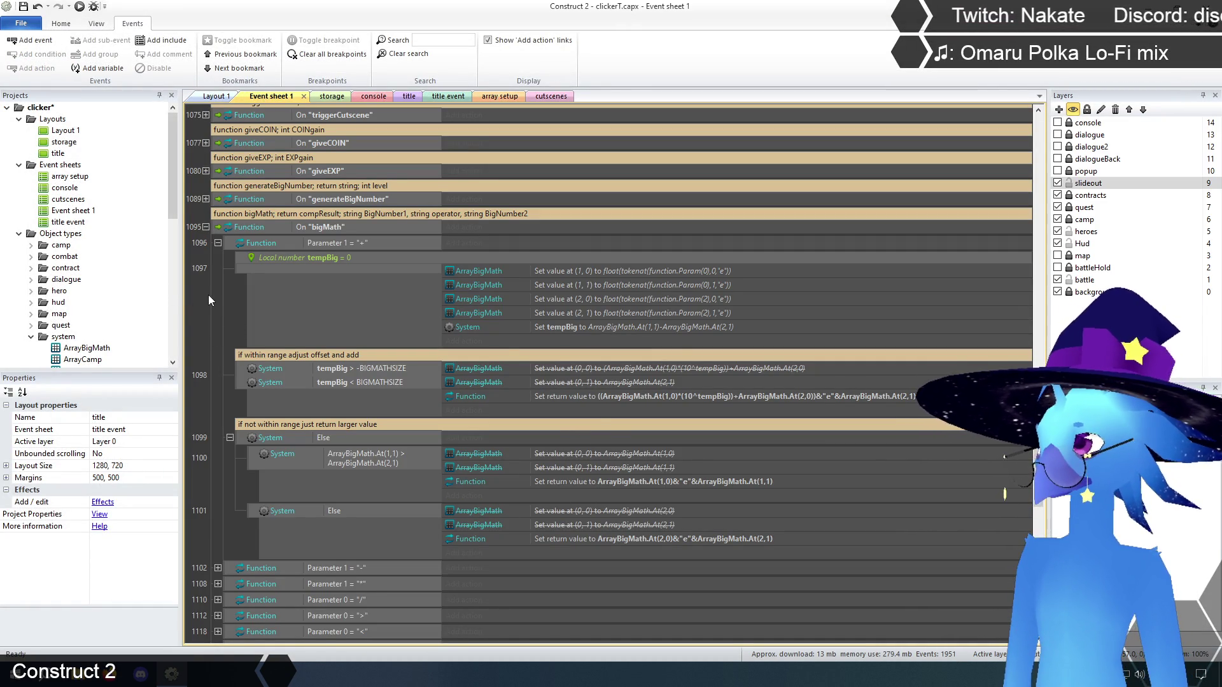
click(368, 97)
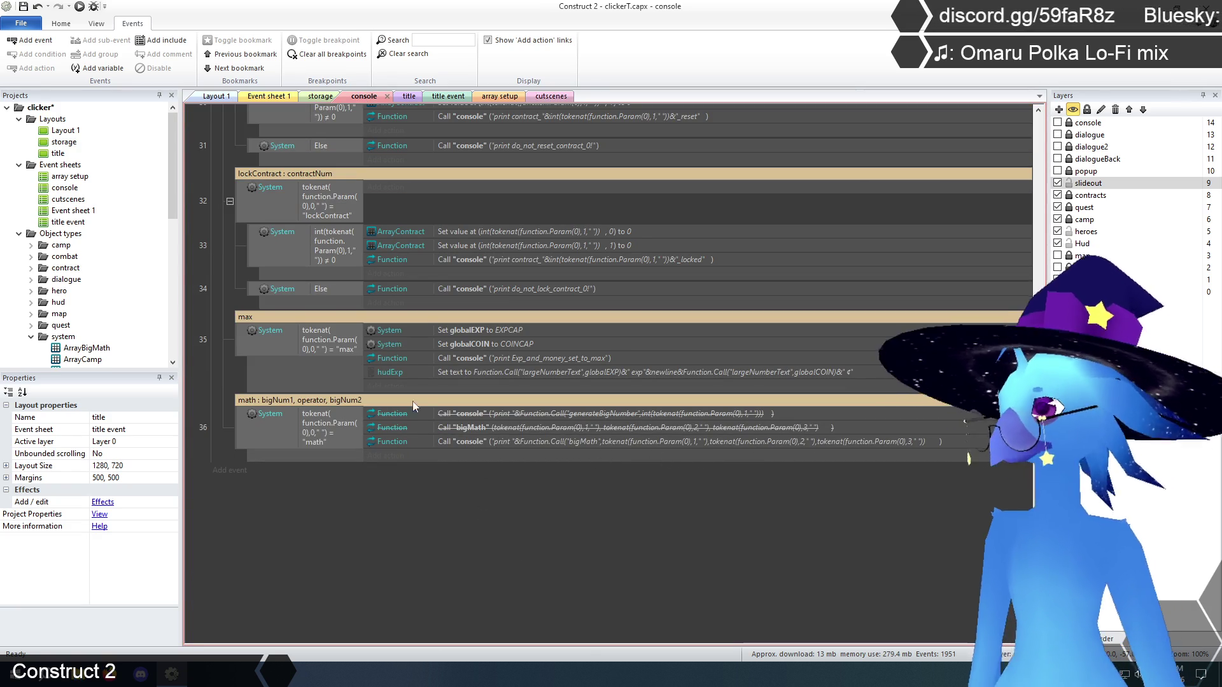
click(267, 97)
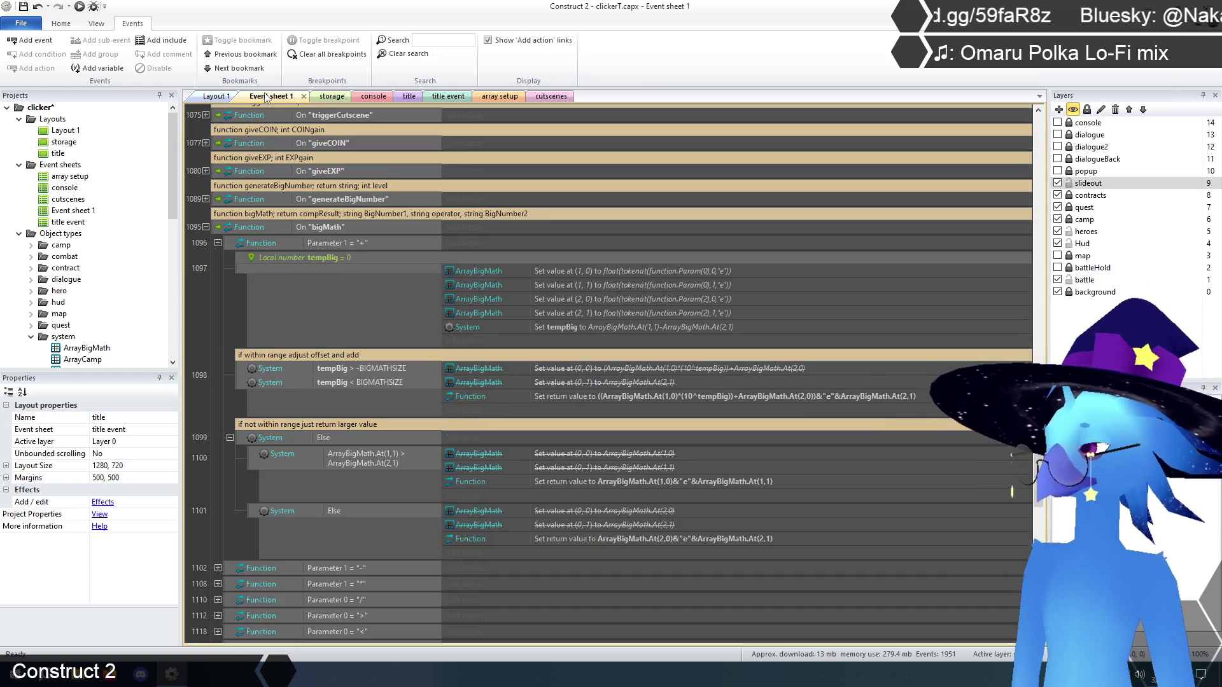
click(206, 226)
click(205, 227)
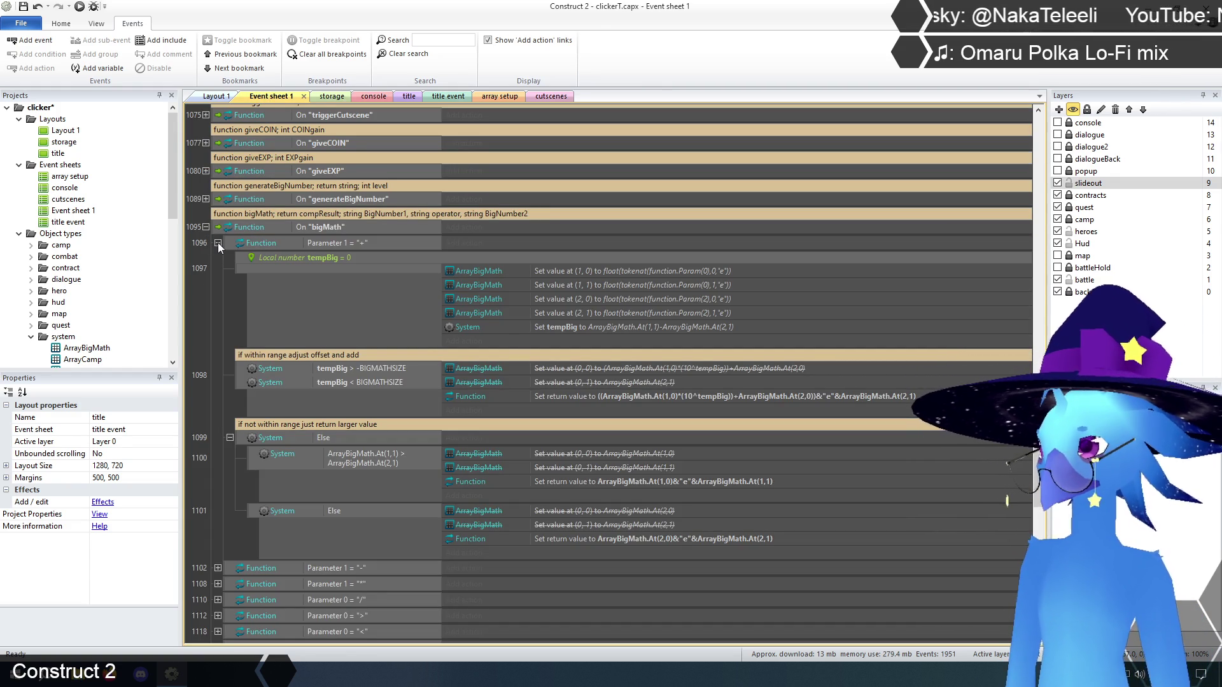
click(218, 243)
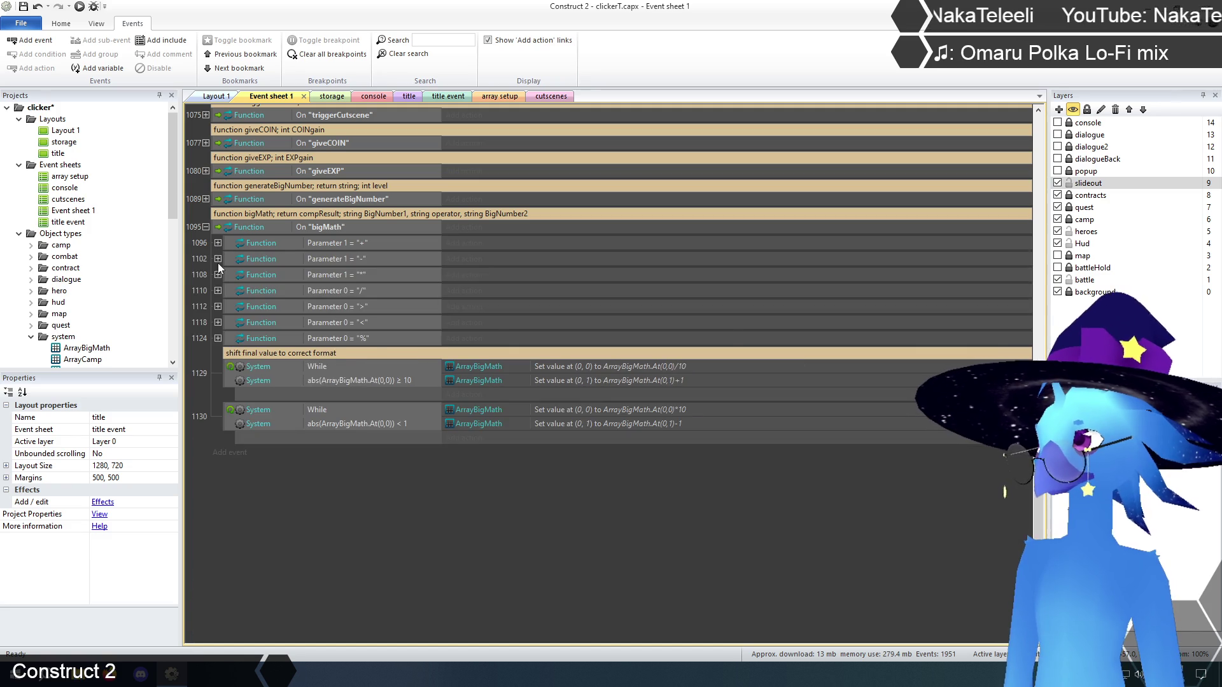
- Disable the Set value at (0,0)/(0,1) actions in events 1104, 1106 and 1107 of the subtraction branch
click(218, 259)
scroll(273, 366, down, 1)
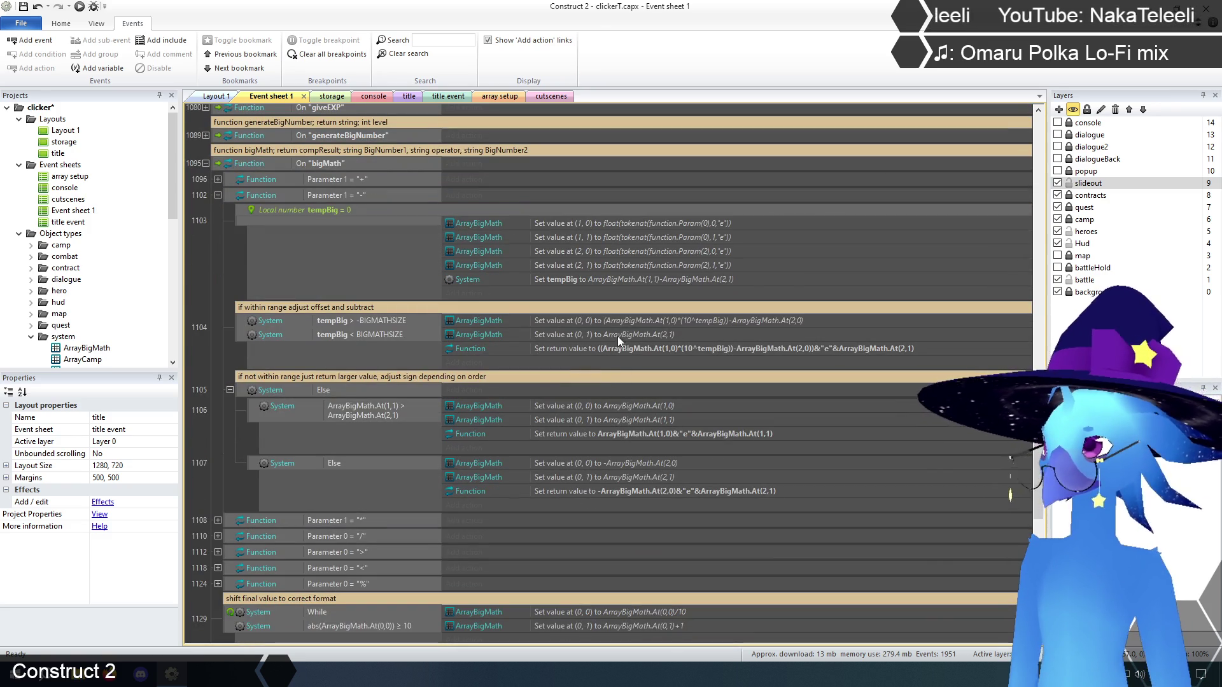
click(593, 320)
ctrl+click(580, 335)
ctrl+click(589, 406)
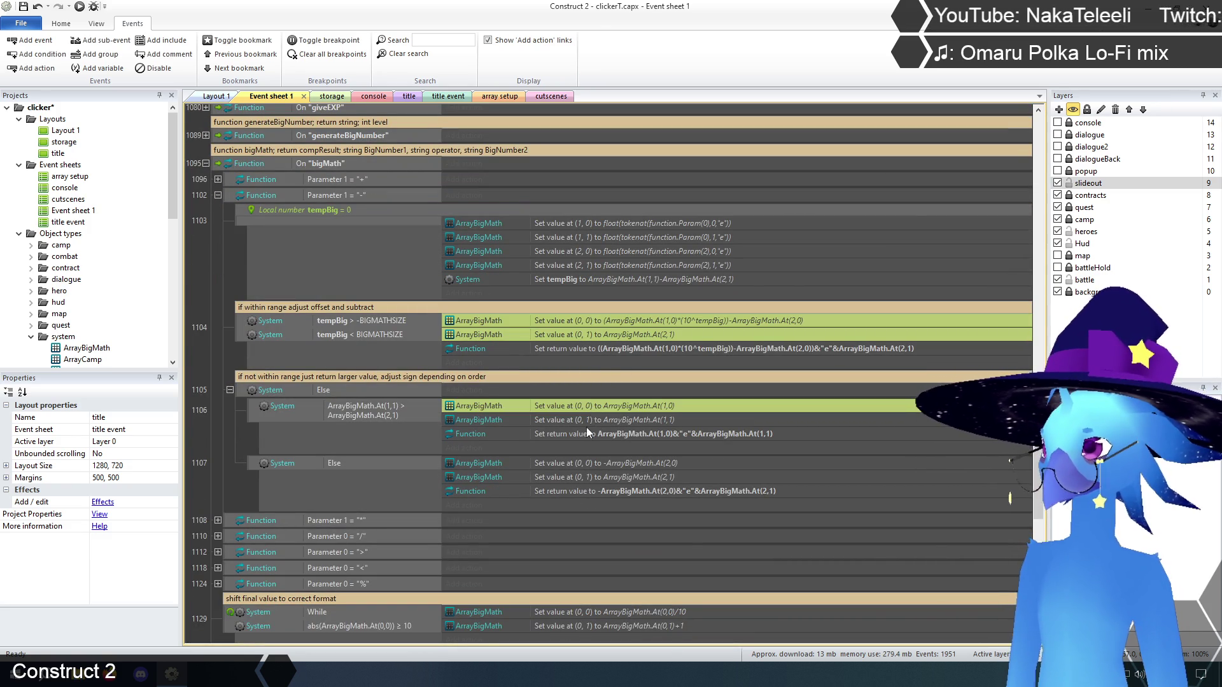
ctrl+click(586, 420)
ctrl+click(590, 465)
ctrl+click(591, 477)
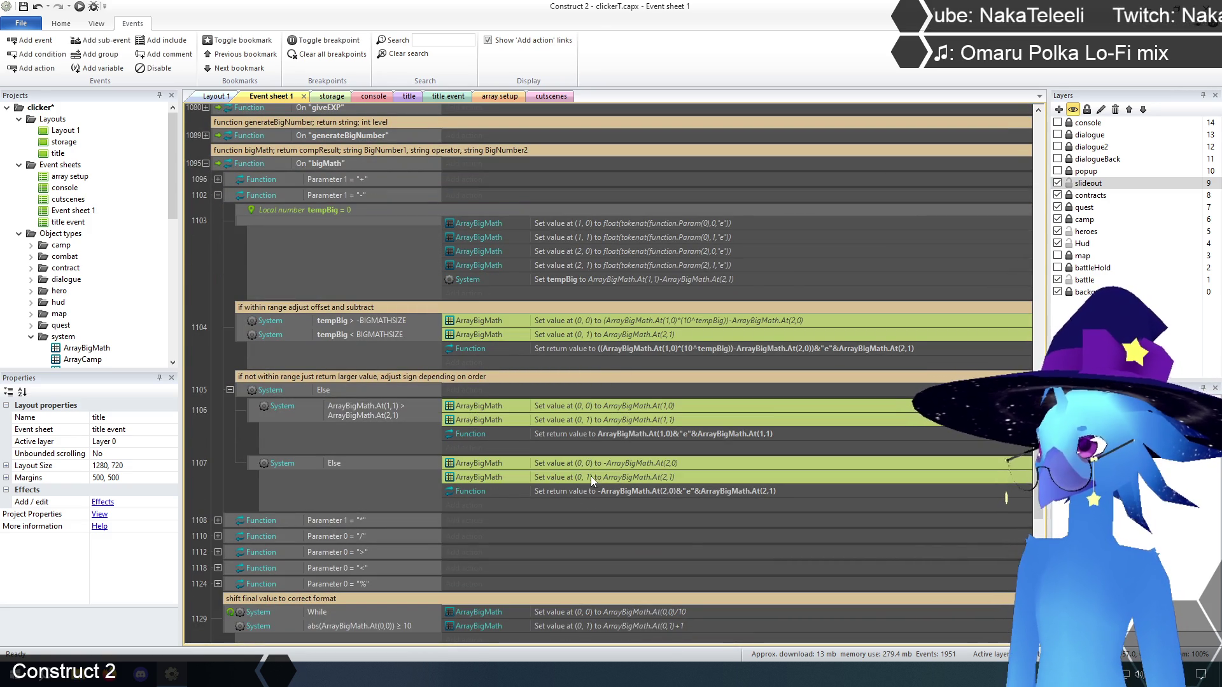
right_click(610, 324)
click(672, 393)
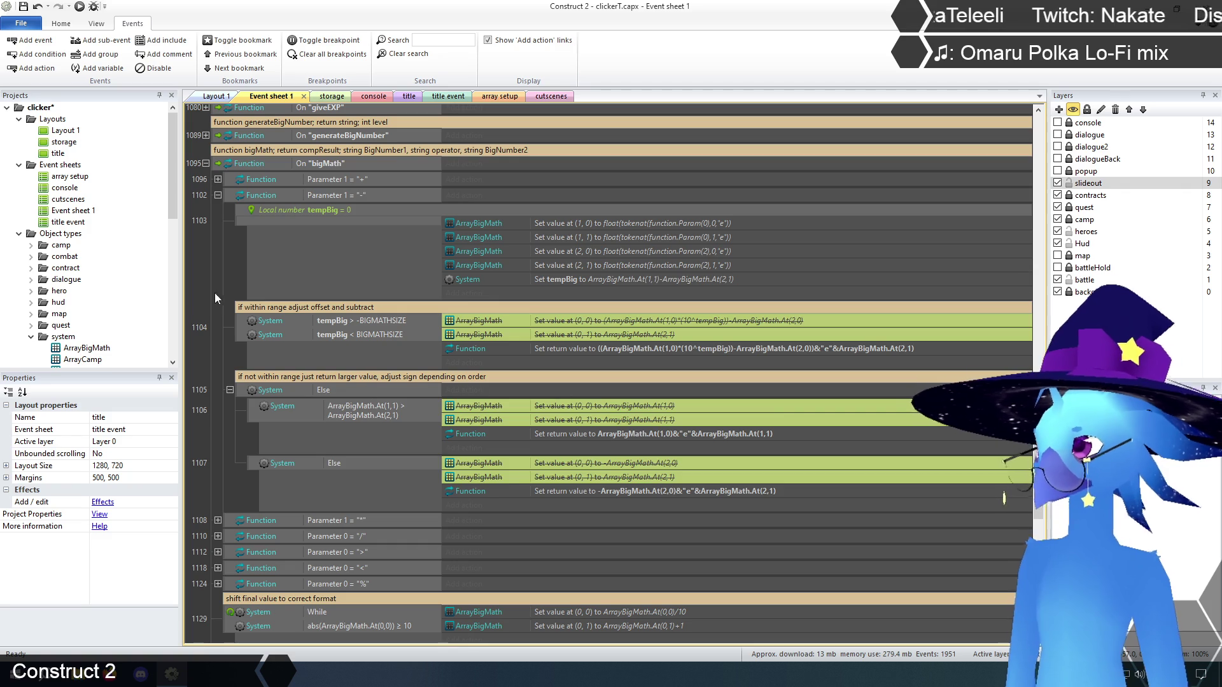
click(233, 265)
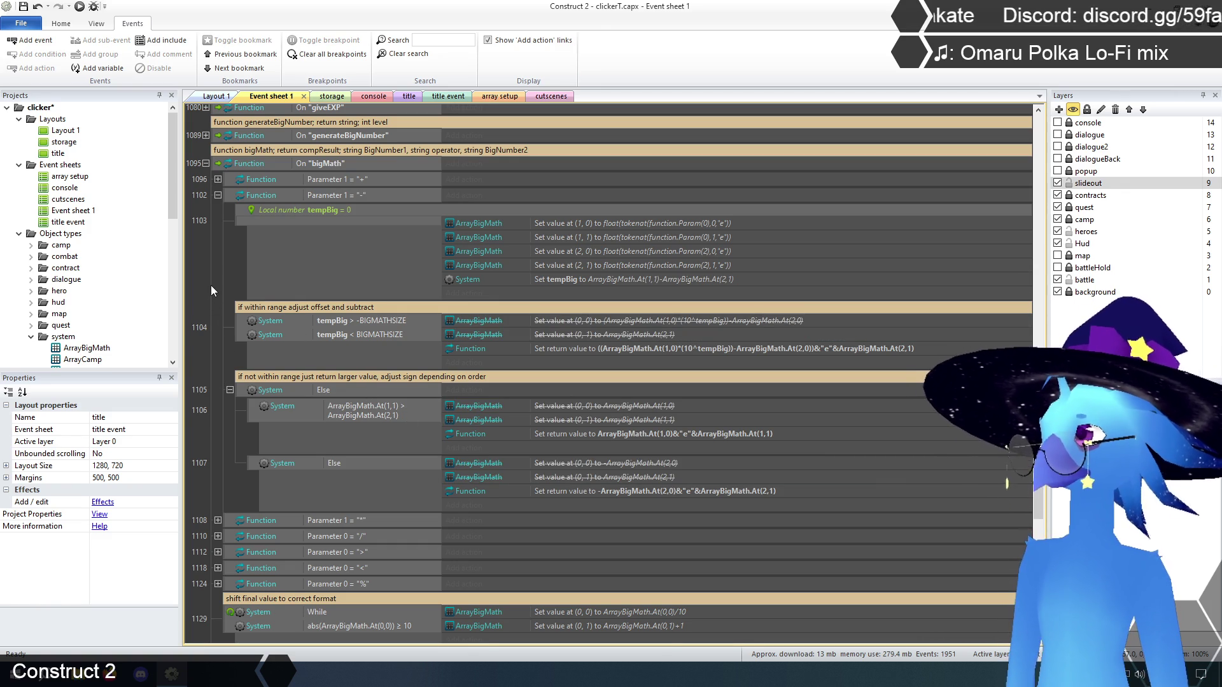
- Glance at the title layout, then collapse bigMath's subtraction branch on Event sheet 1
click(415, 97)
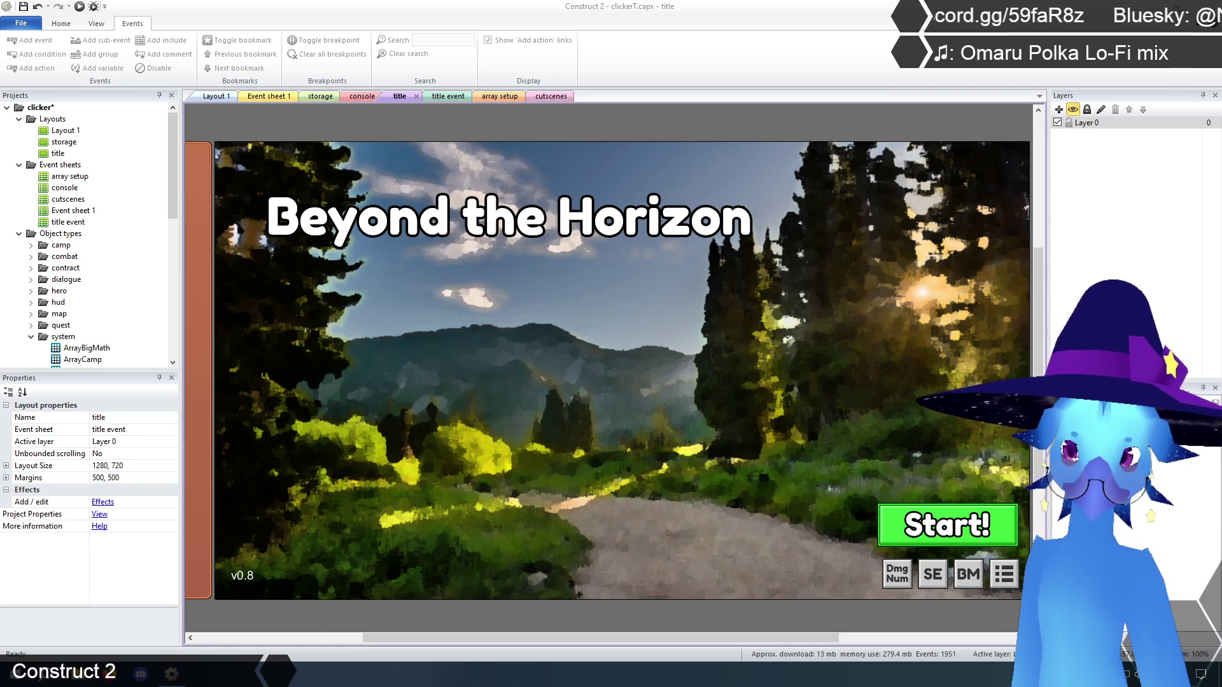
click(270, 97)
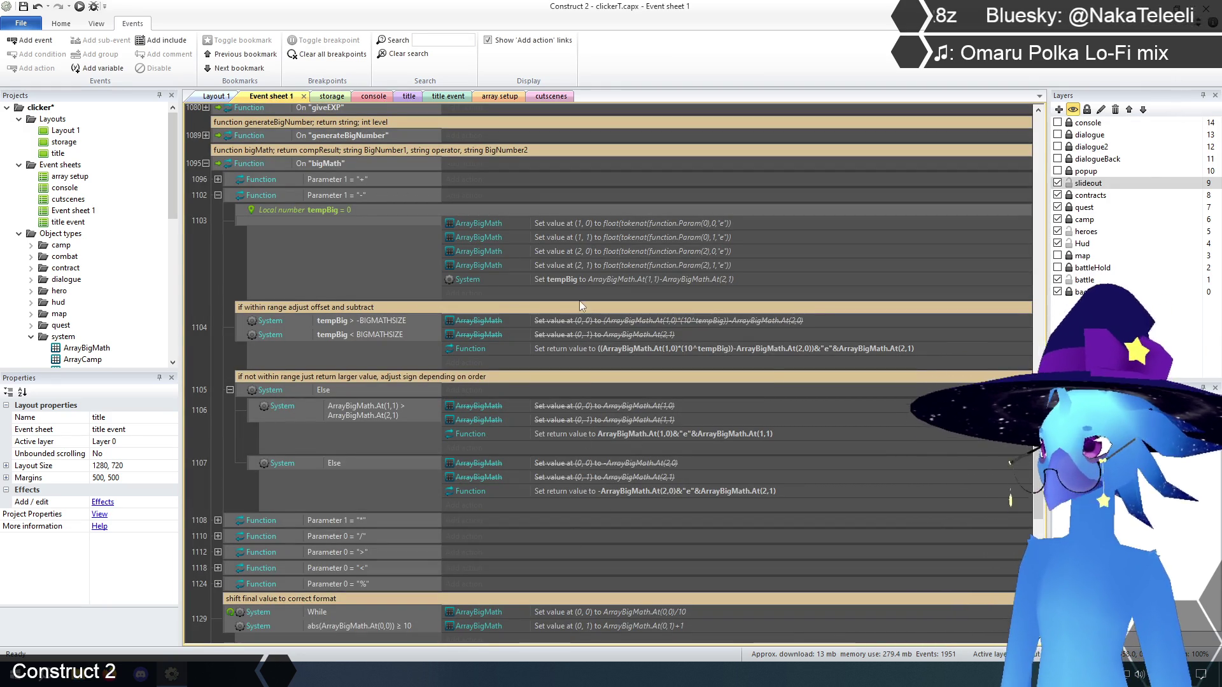
click(217, 195)
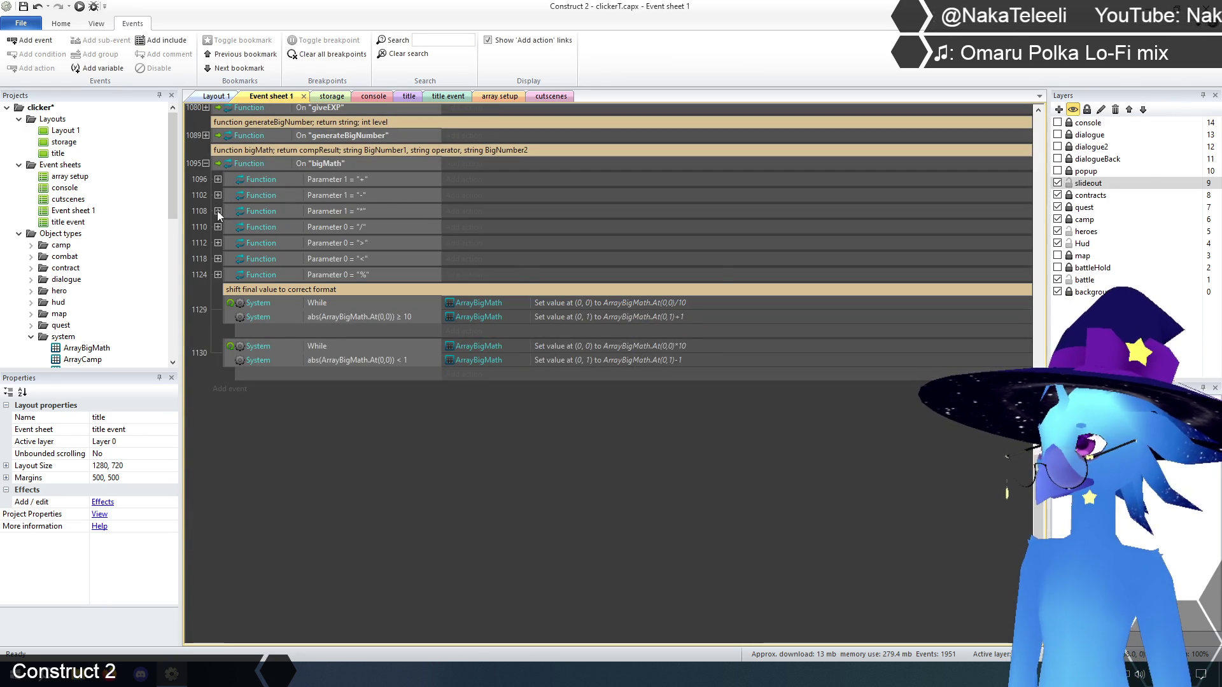
- Expand event 1108, the "*" branch, to reveal its five ArrayBigMath set-value actions
click(218, 212)
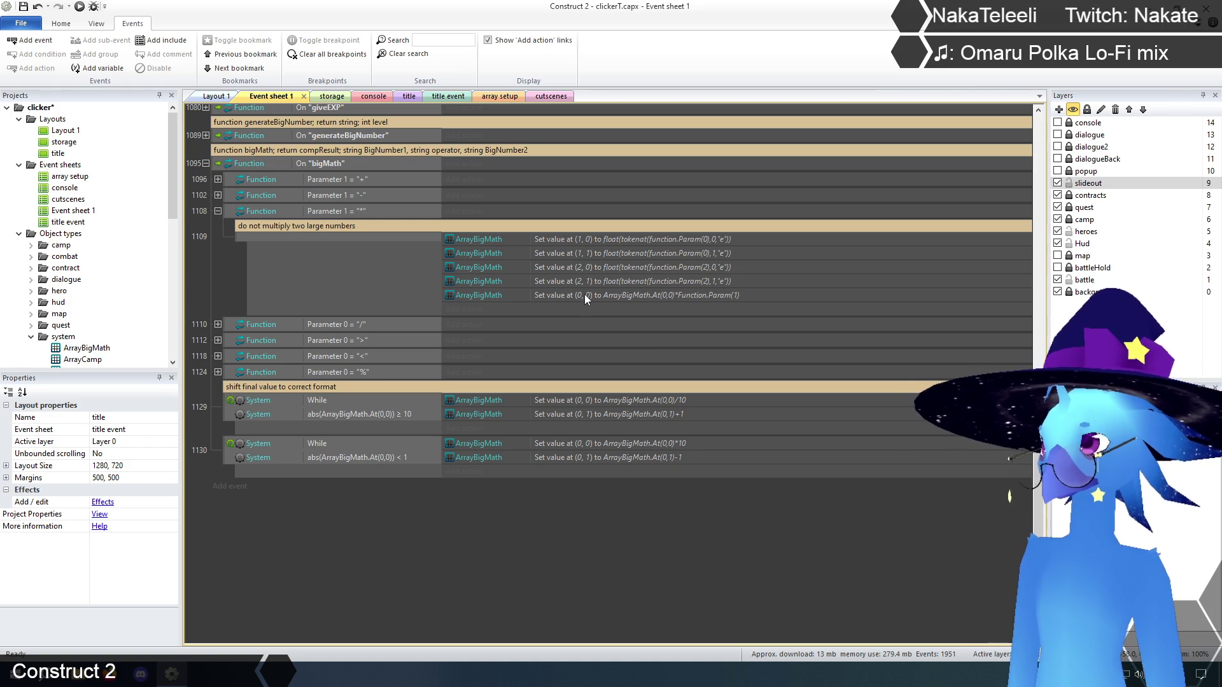
scroll(627, 301, up, 1)
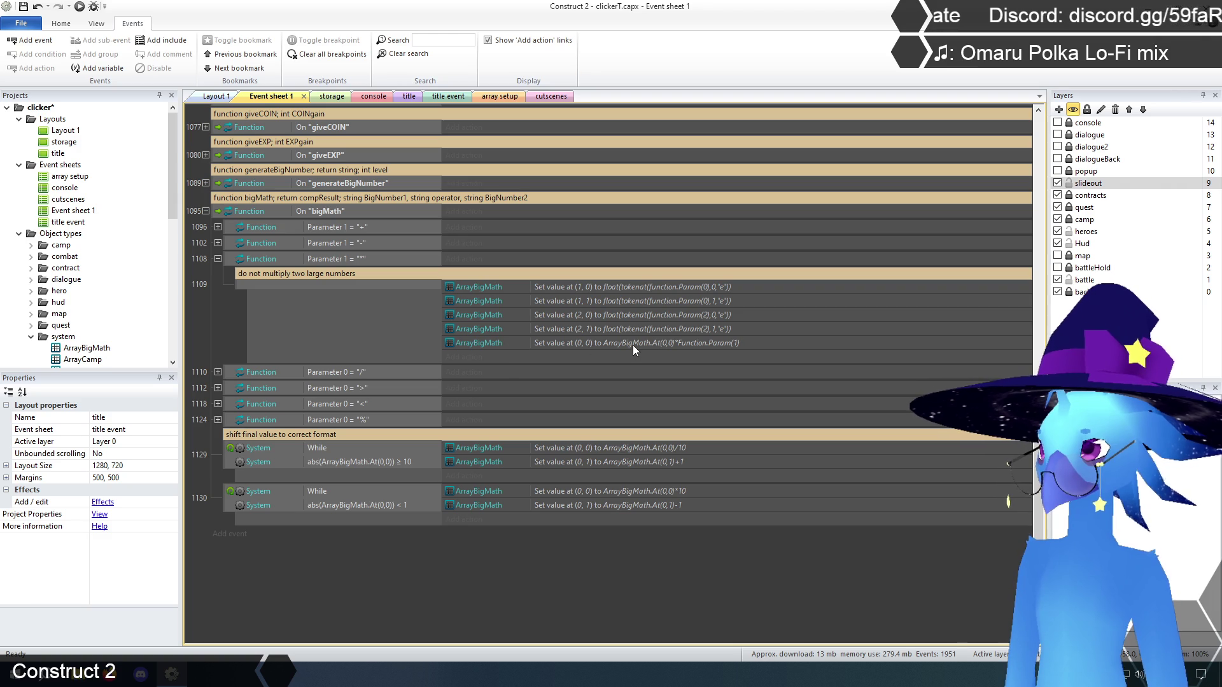
- Add a Function Set return value action with value 0 to event 1109
click(464, 359)
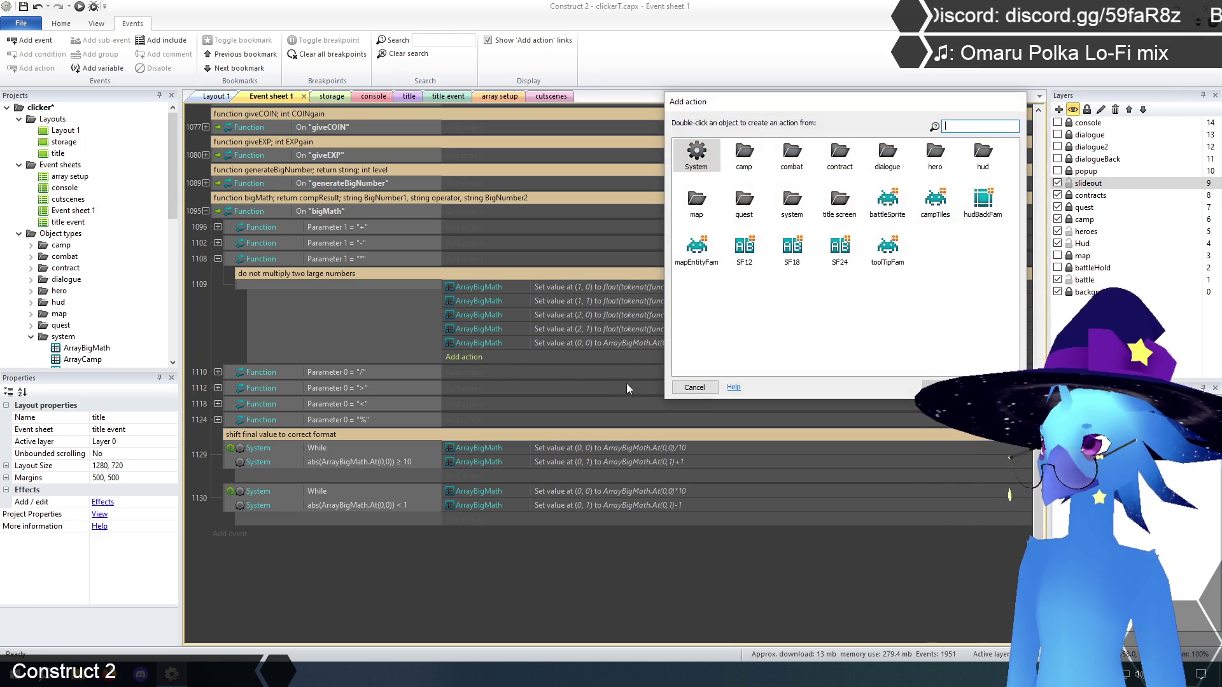
double_click(793, 203)
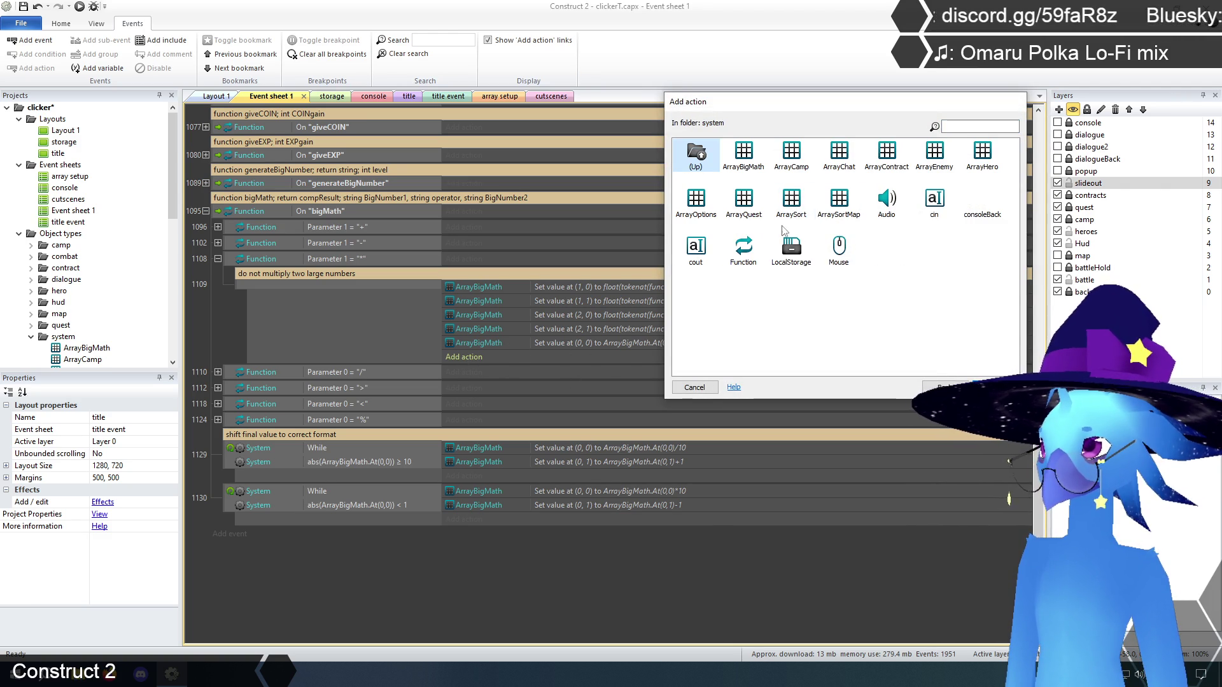
double_click(744, 248)
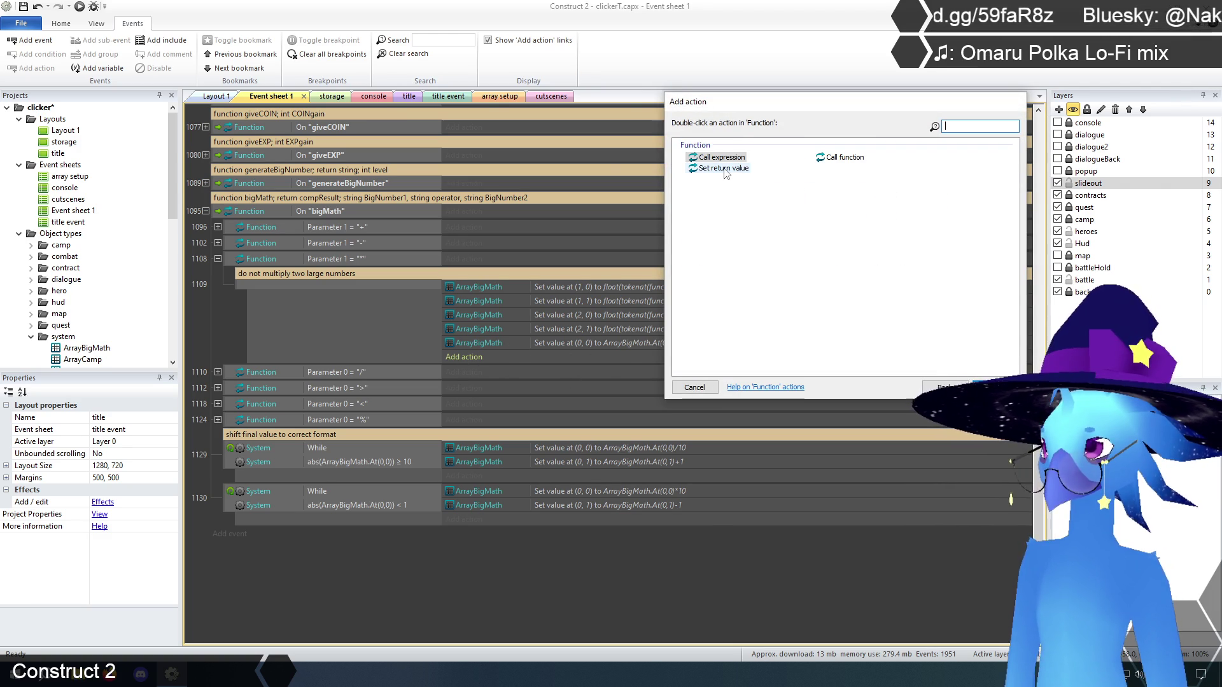
double_click(724, 168)
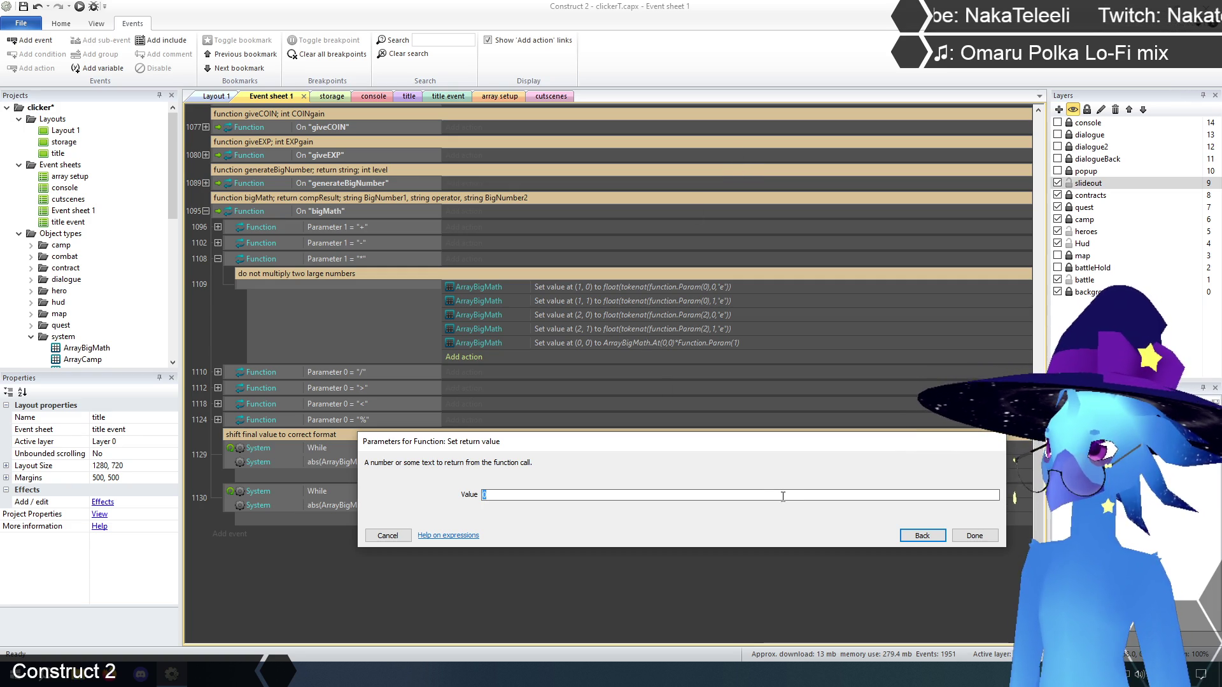
text(arr)
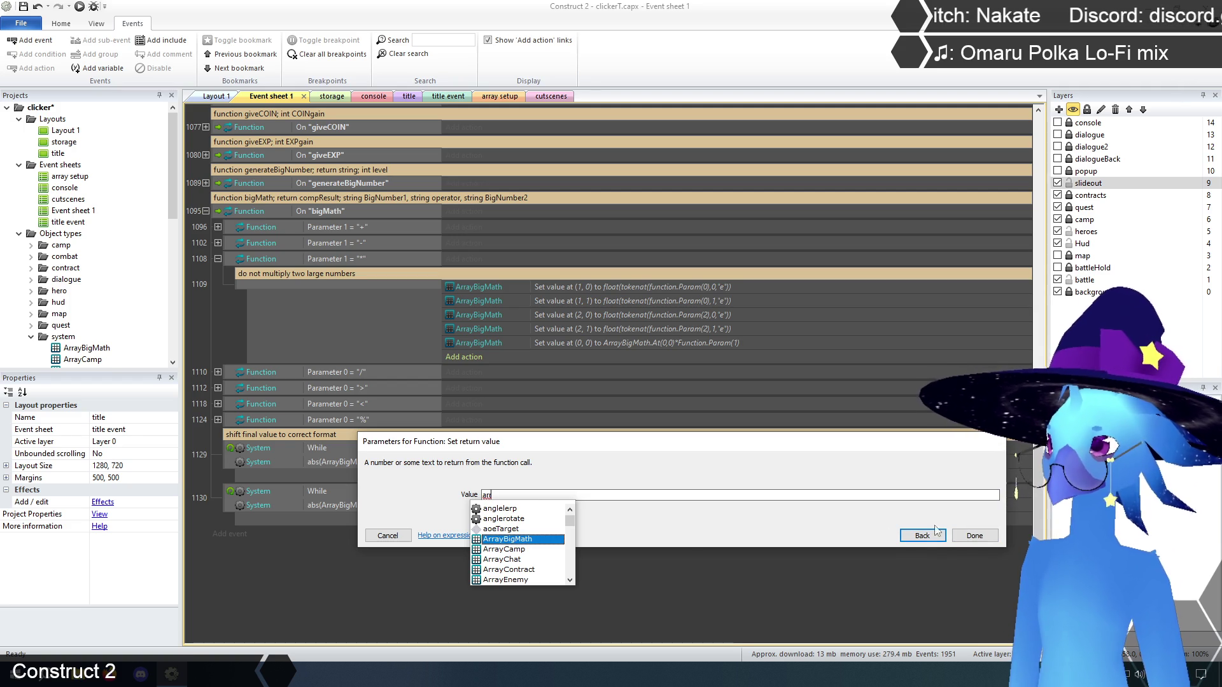
click(974, 535)
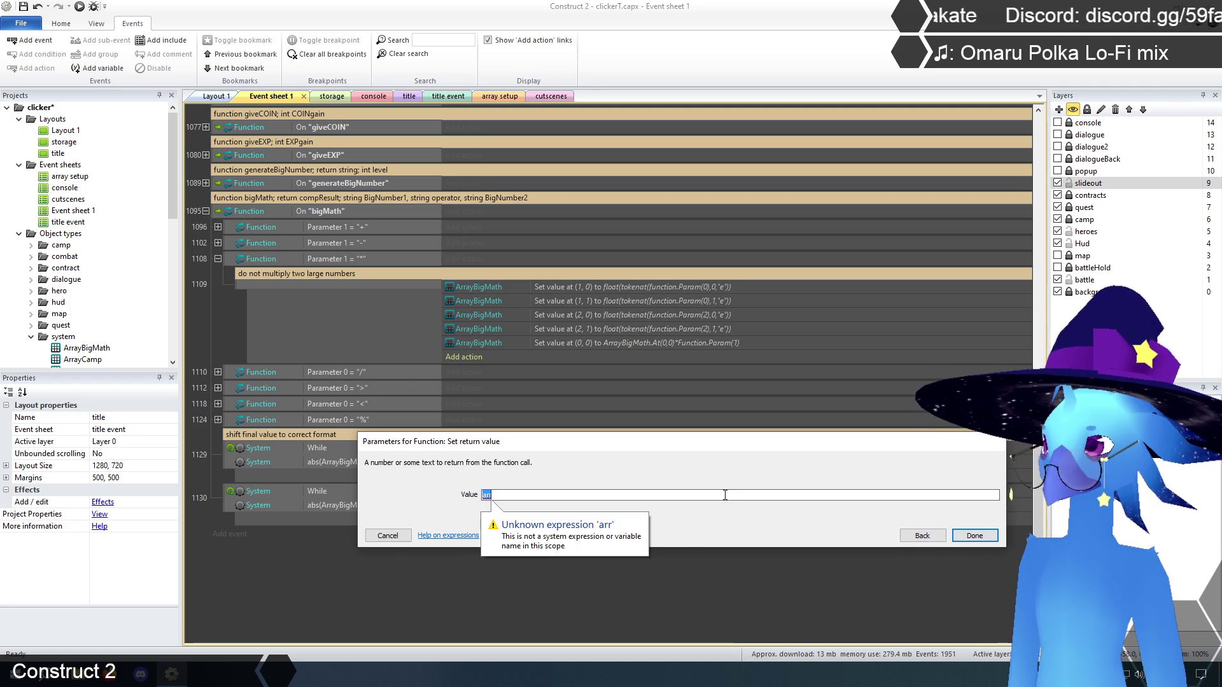
text(0)
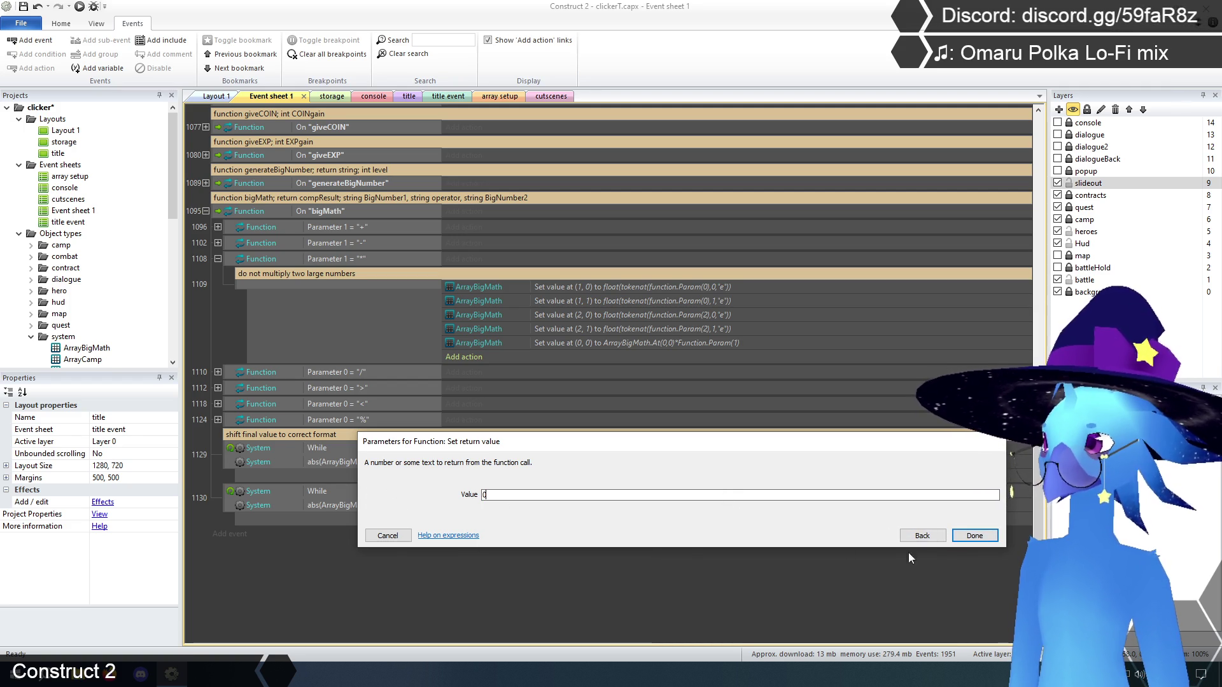
click(969, 536)
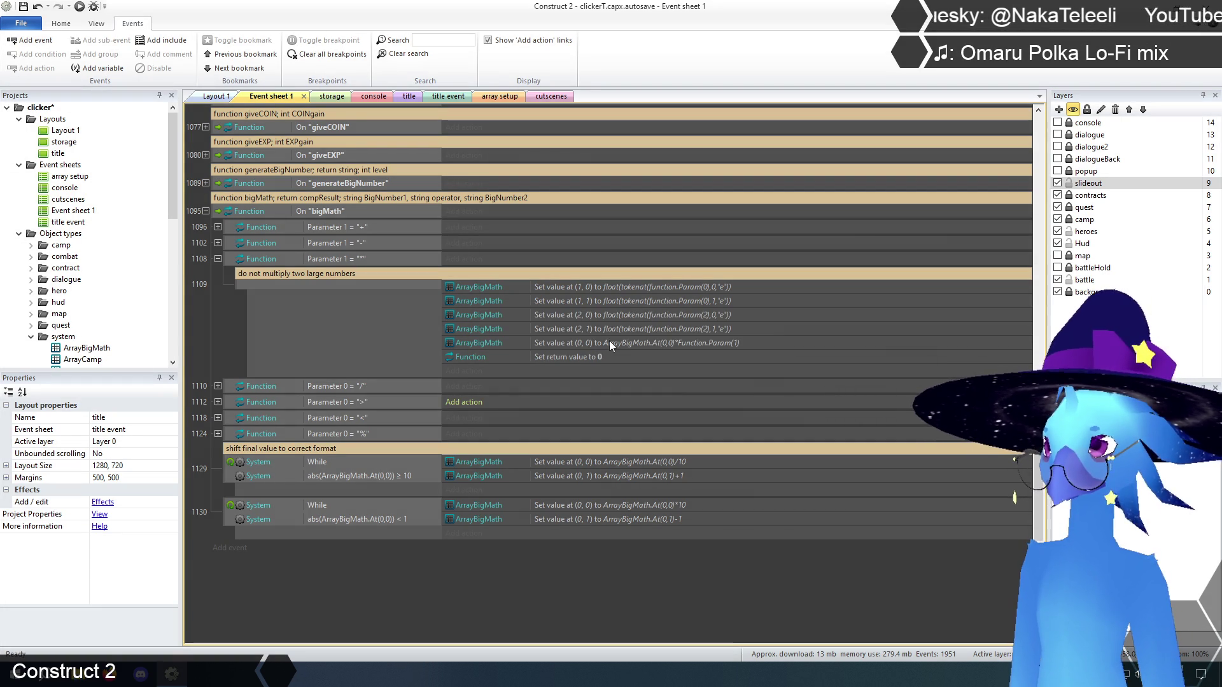
- Replace the return value with ArrayBigMath.At(0,0)*Function.Param(1), copied from the product action
click(610, 341)
double_click(613, 341)
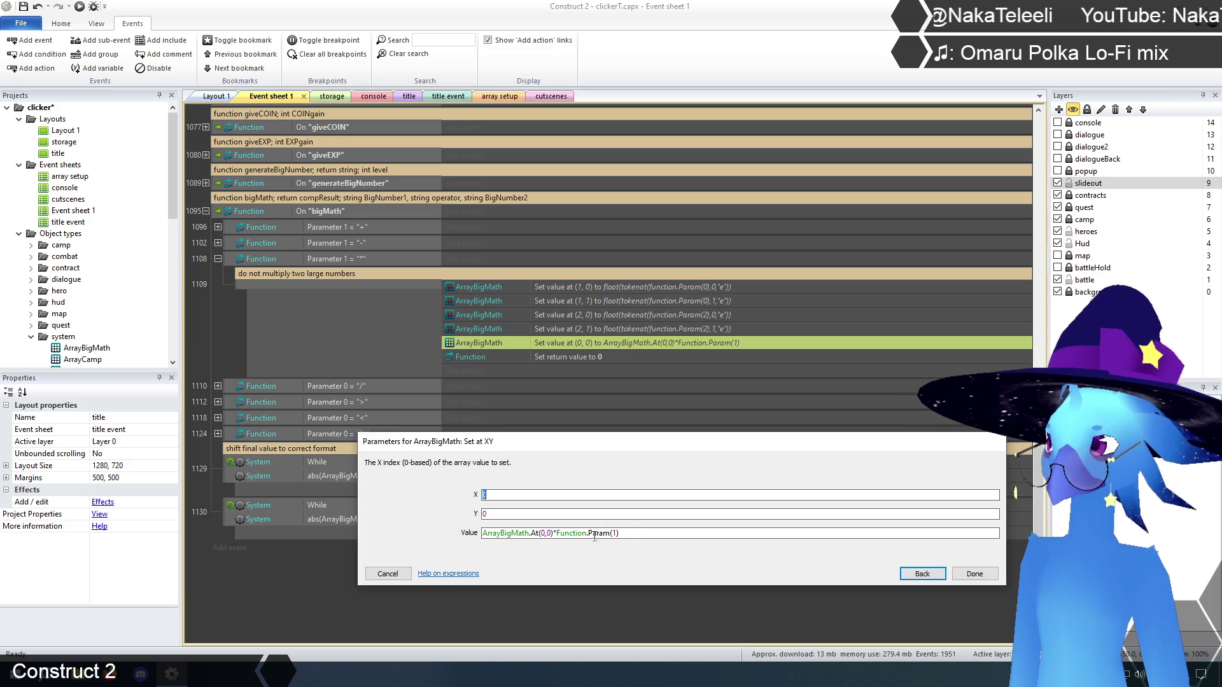
click(631, 533)
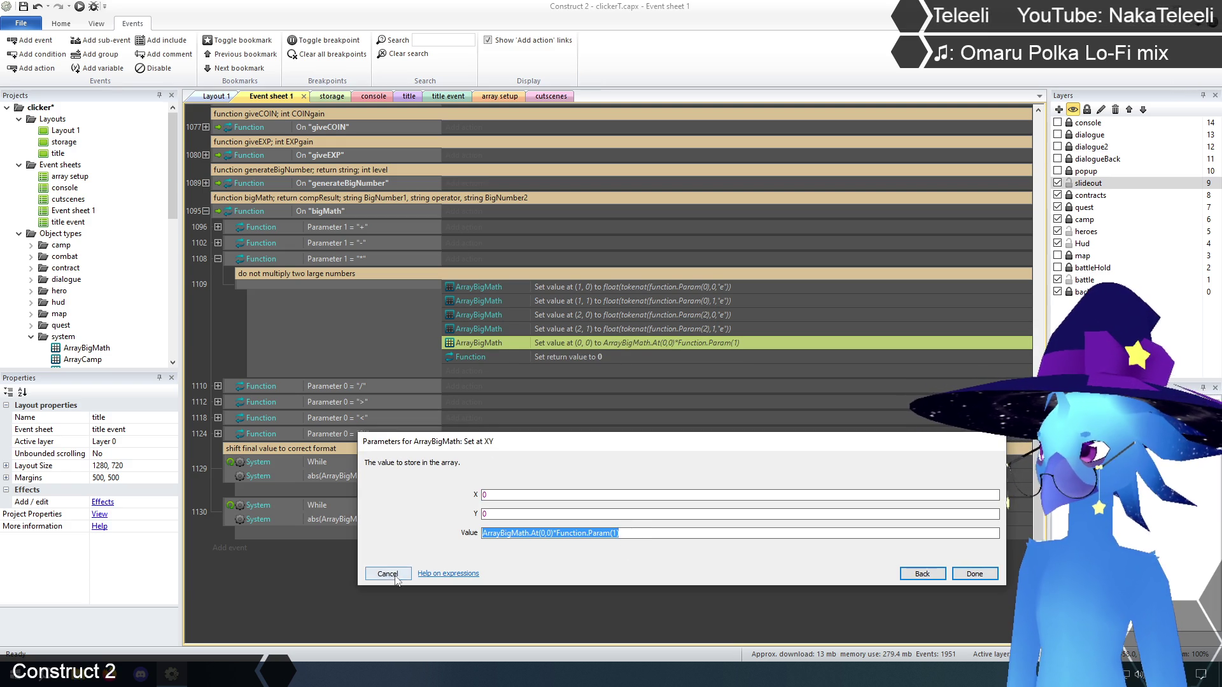
click(388, 573)
double_click(549, 354)
text(ArrayBigMath.At(0,0)*Function.Param(1))
click(974, 536)
click(642, 612)
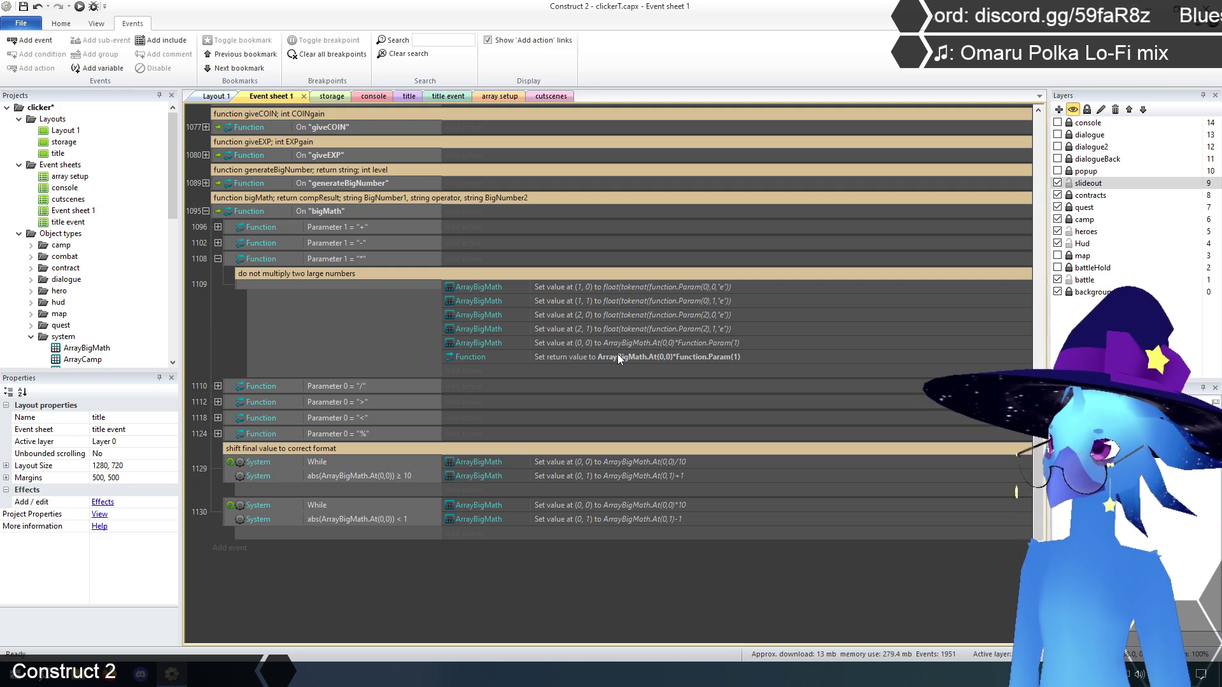
double_click(658, 357)
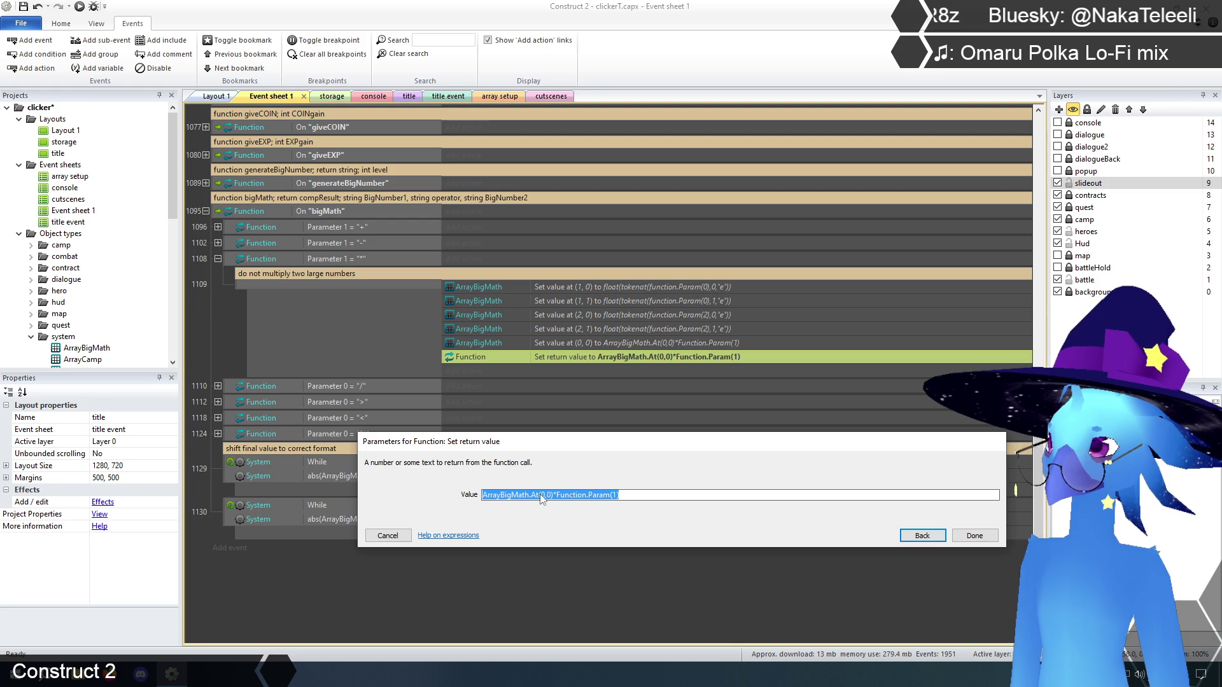
- Change the first factor's index so it reads ArrayBigMath.At(1,0)
click(542, 496)
key(BackSpace)
text(1)
click(667, 494)
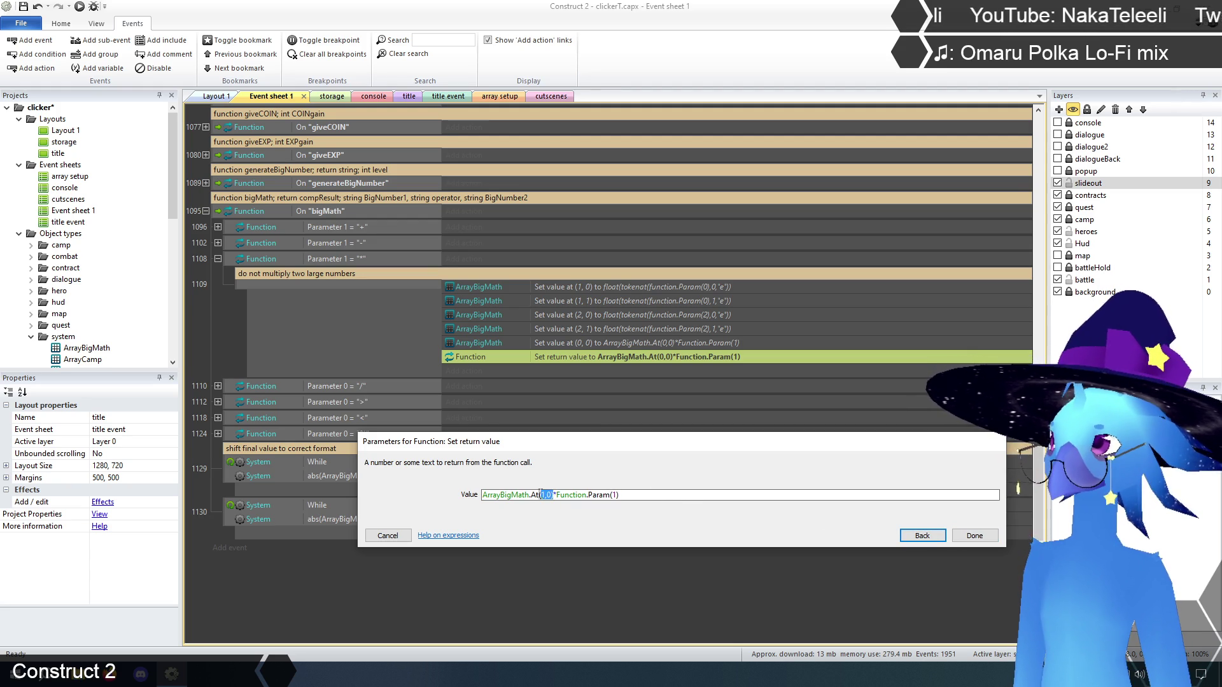
- Replace Function.Param(1) with ArrayBigMath.At(2,0) and confirm the return value
drag(553, 495, 458, 494)
key(ctrl+c)
click(553, 495)
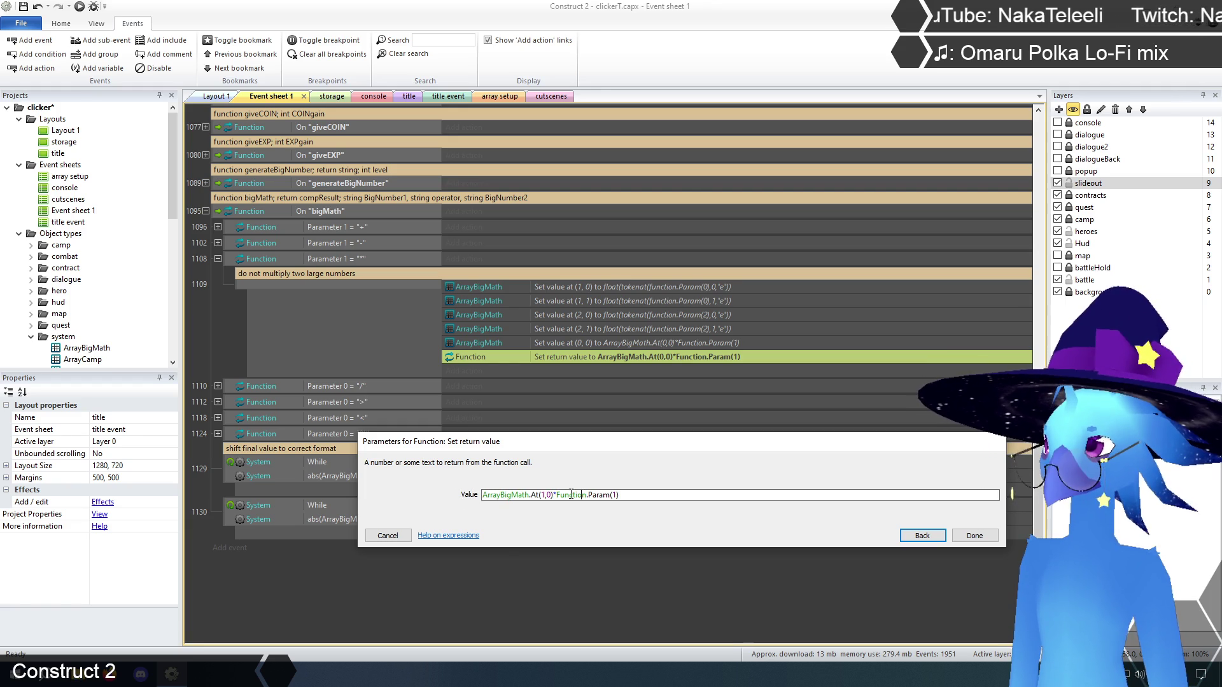
key(shift+End)
click(557, 496)
drag(558, 496, 619, 496)
key(ctrl+v)
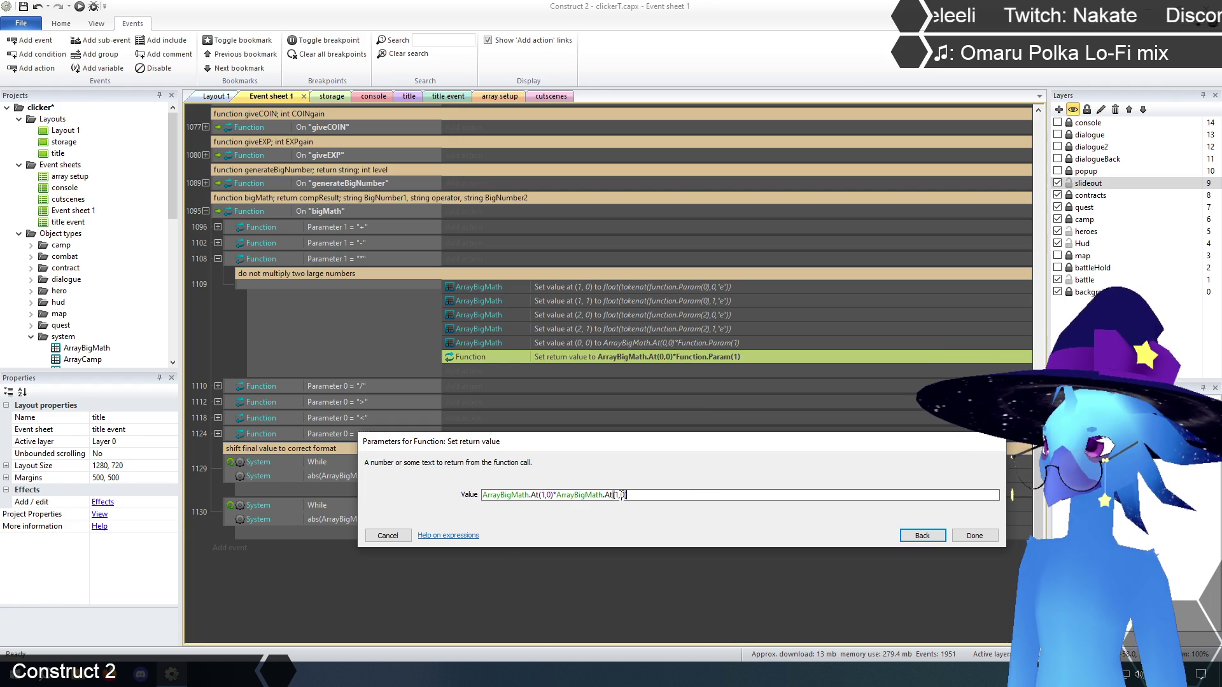
click(619, 495)
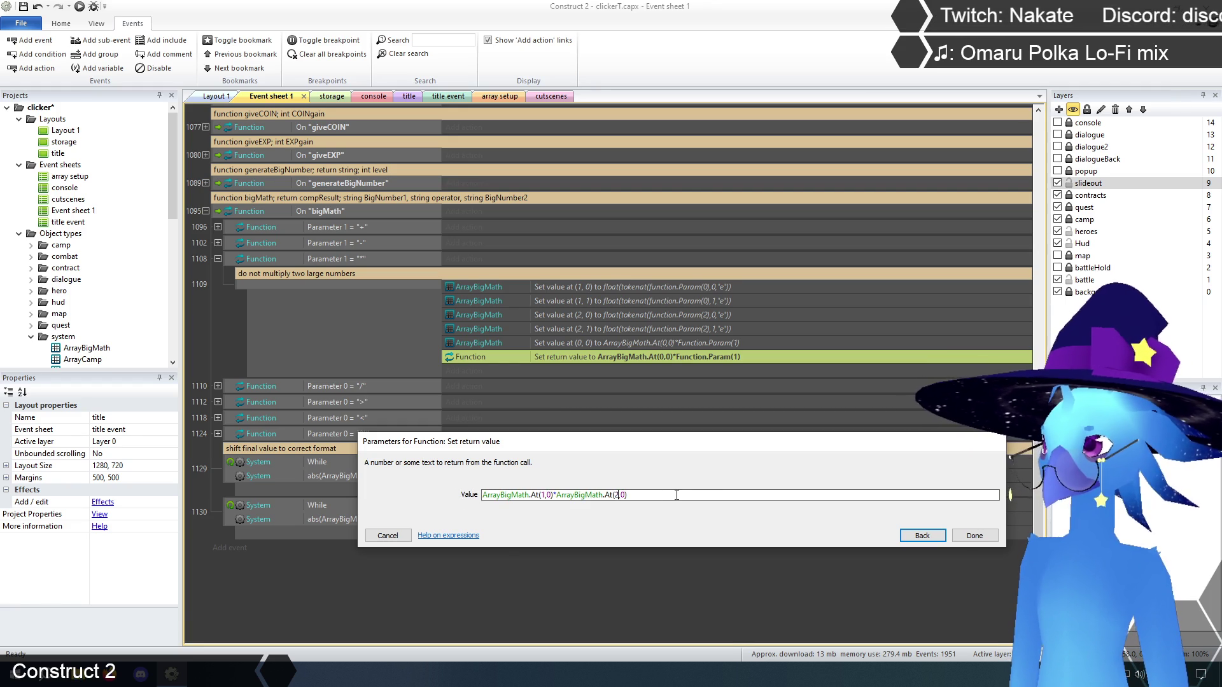
click(971, 536)
click(603, 621)
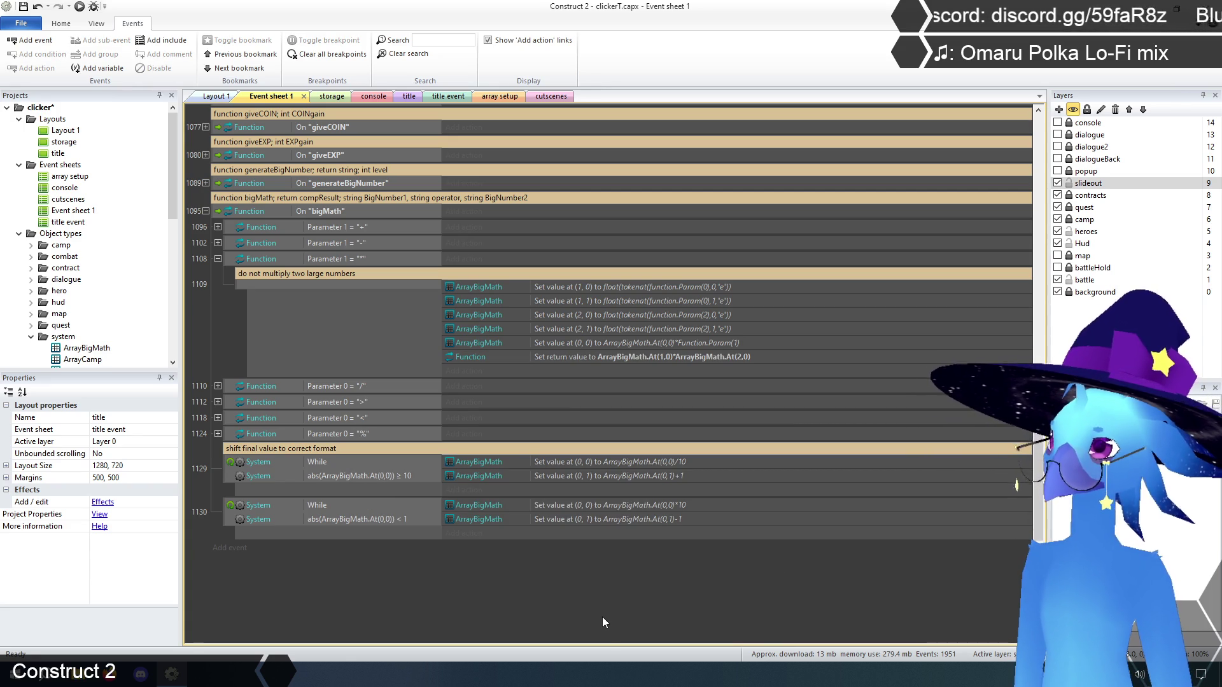
double_click(698, 358)
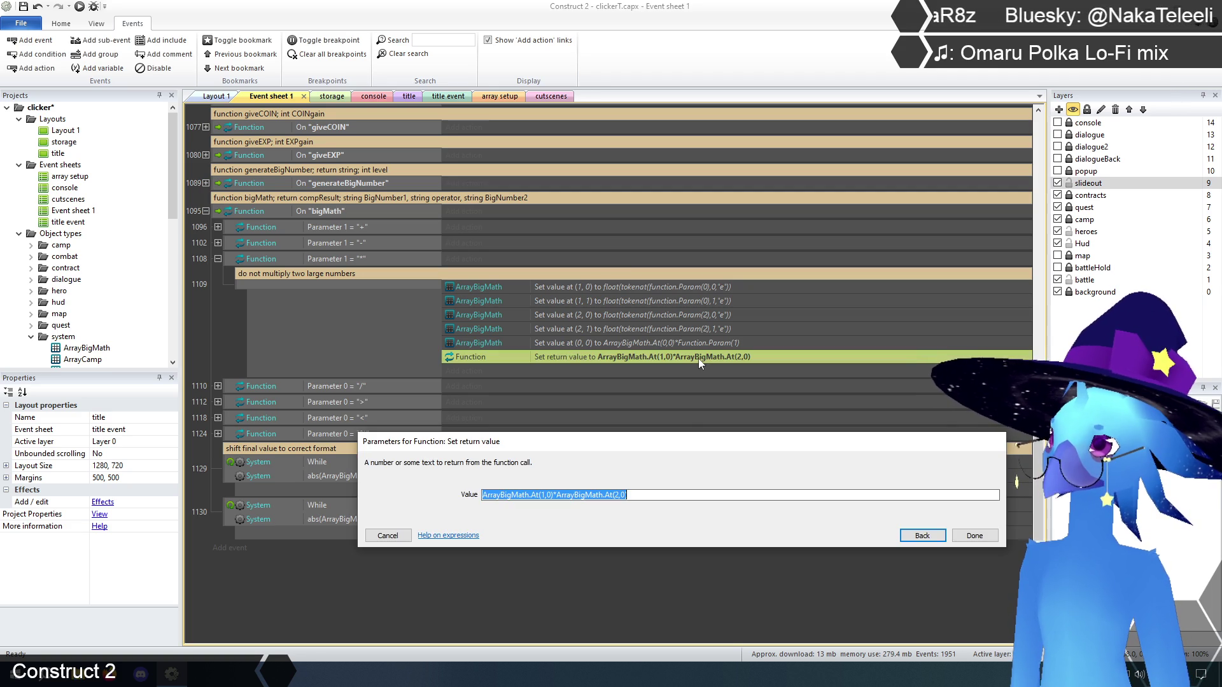
- Wrap the mantissa product in parentheses and append &"e"&ArrayBigMath.At(1,1)
click(654, 496)
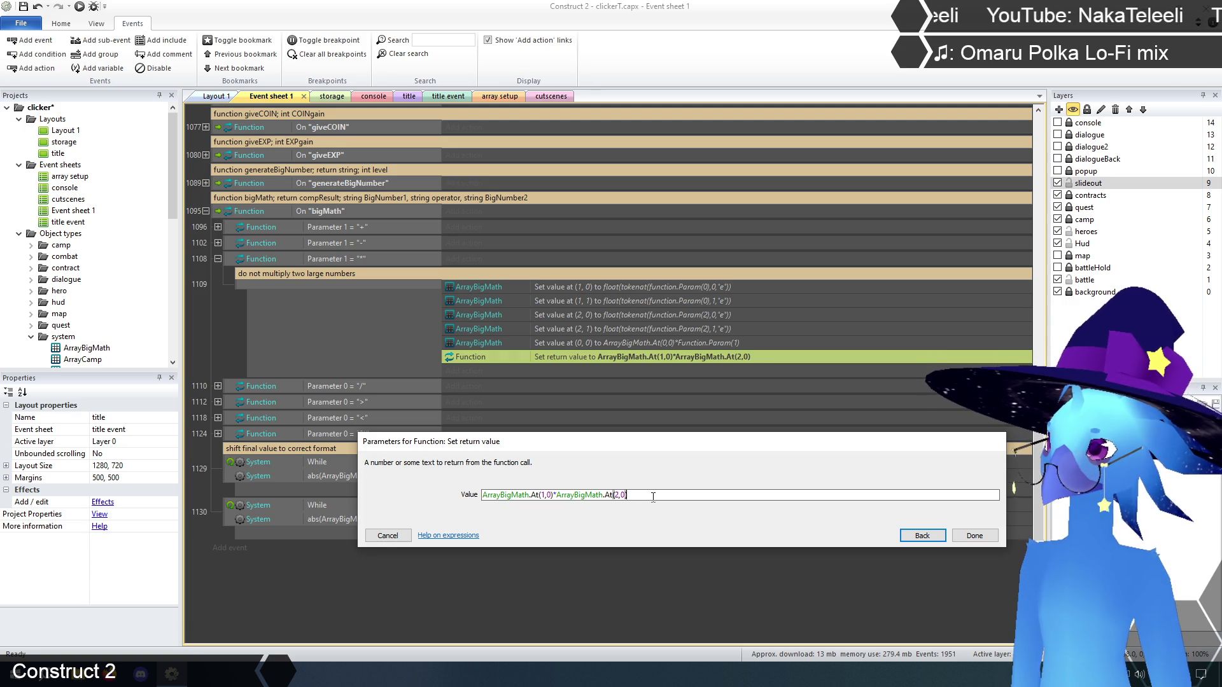
text())
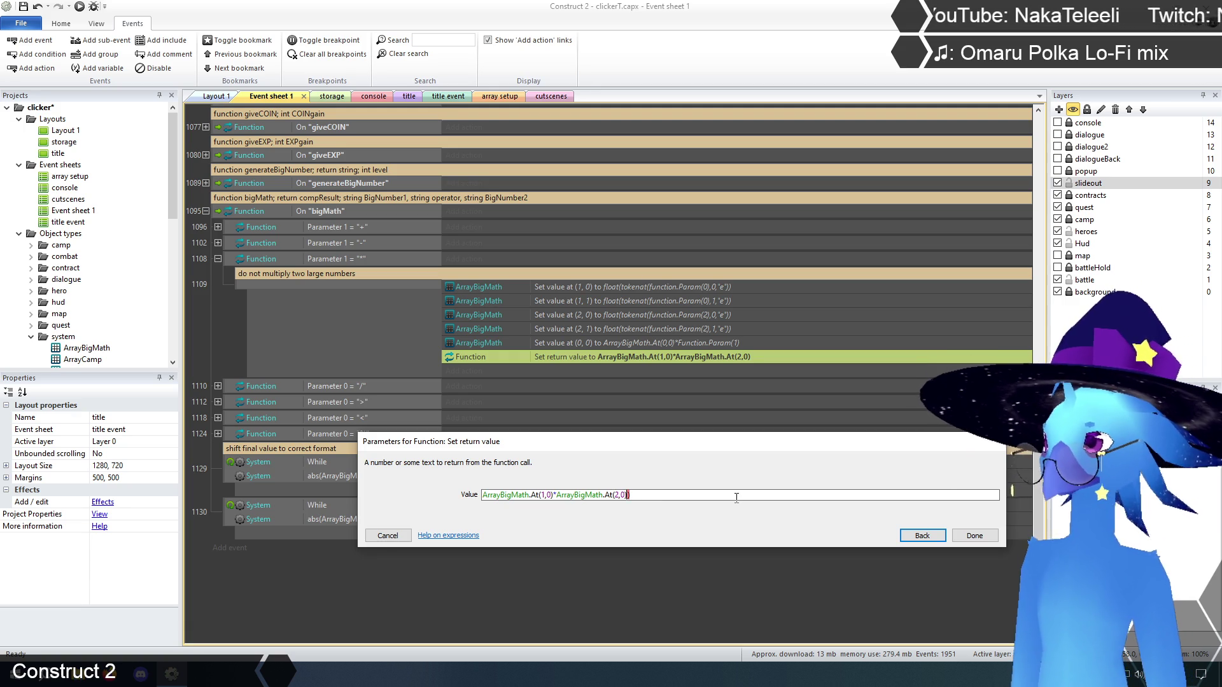
key(Home)
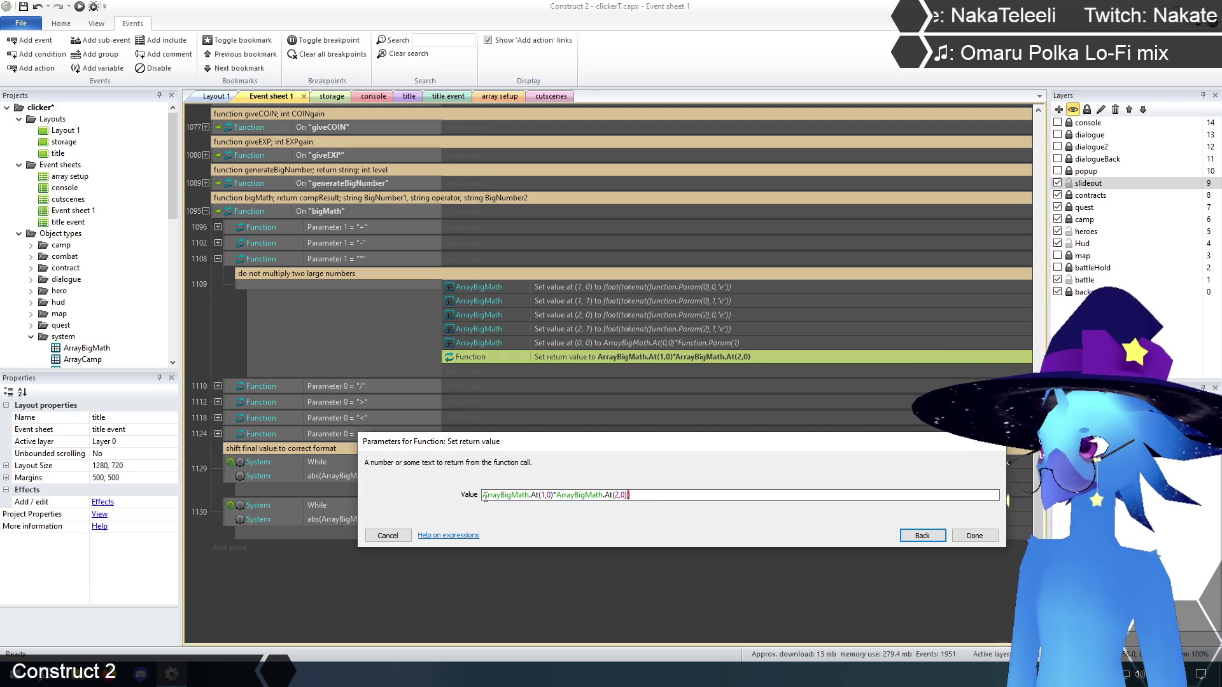
text(()
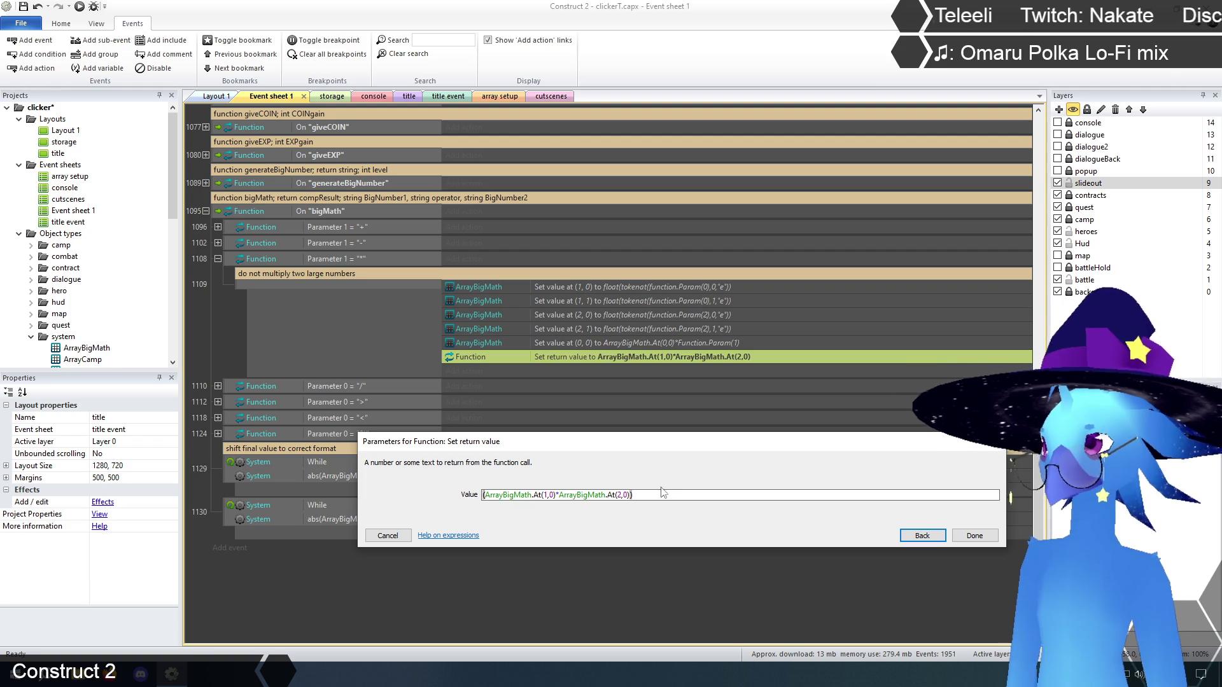
key(End)
text(&)
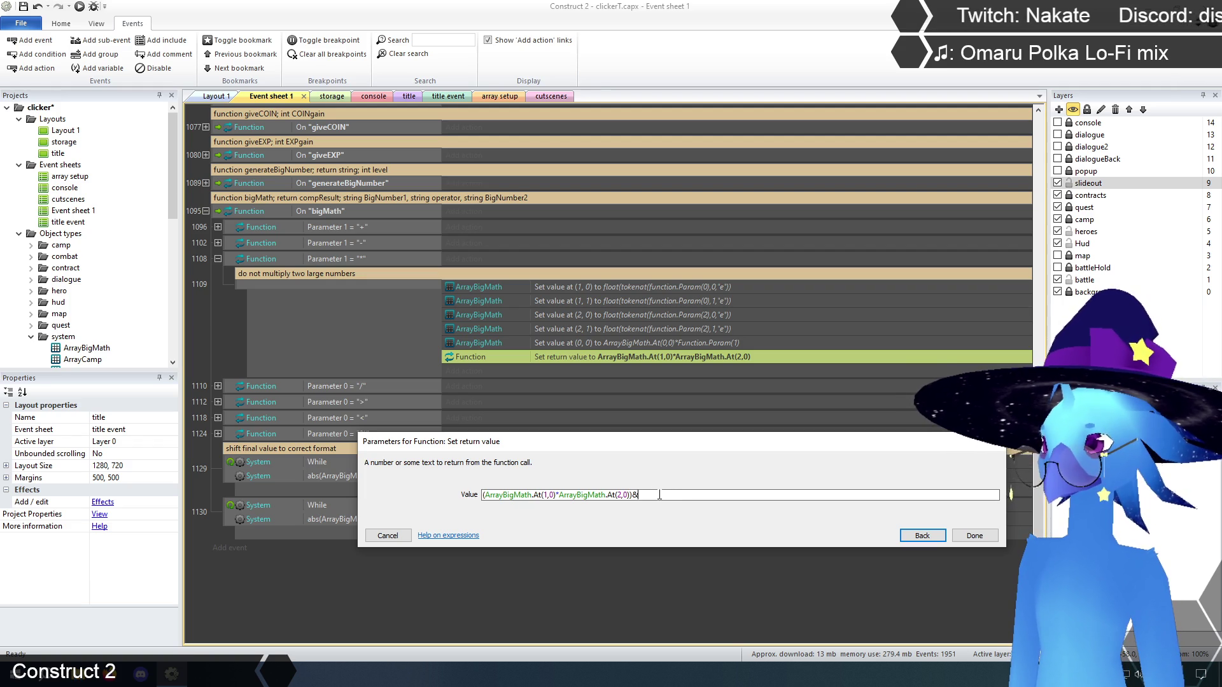
text("e")
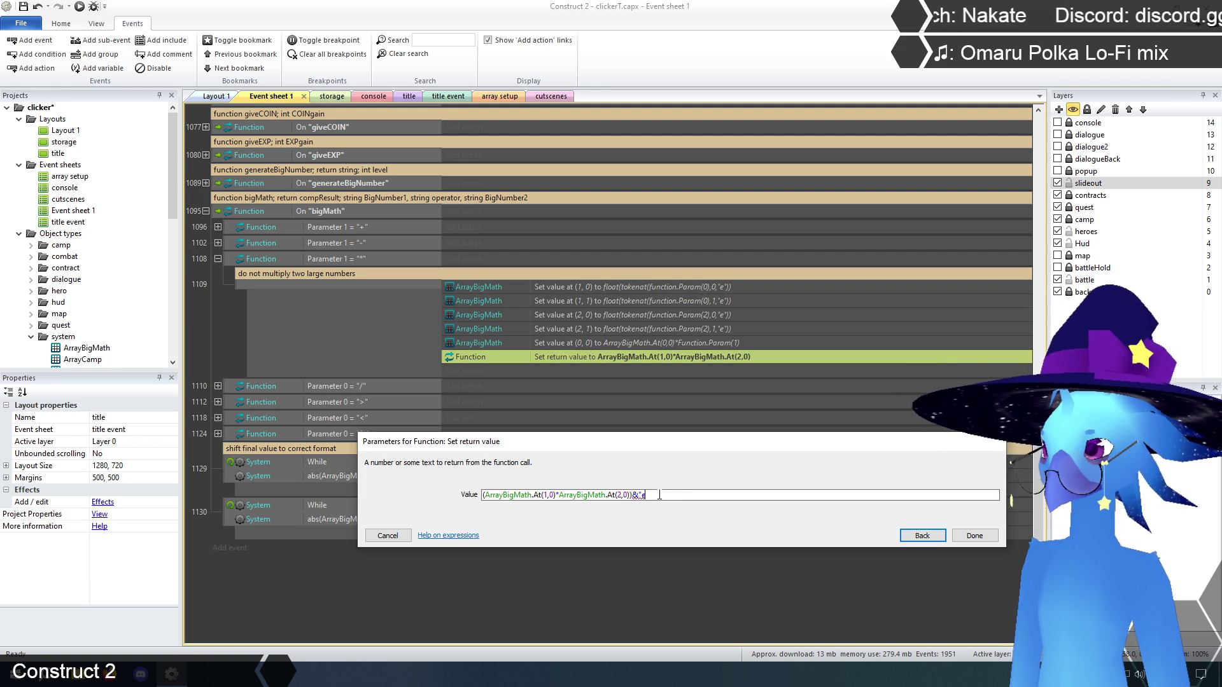
text(&)
- Finish editing and run a preview of the game from the title layout
key(Escape)
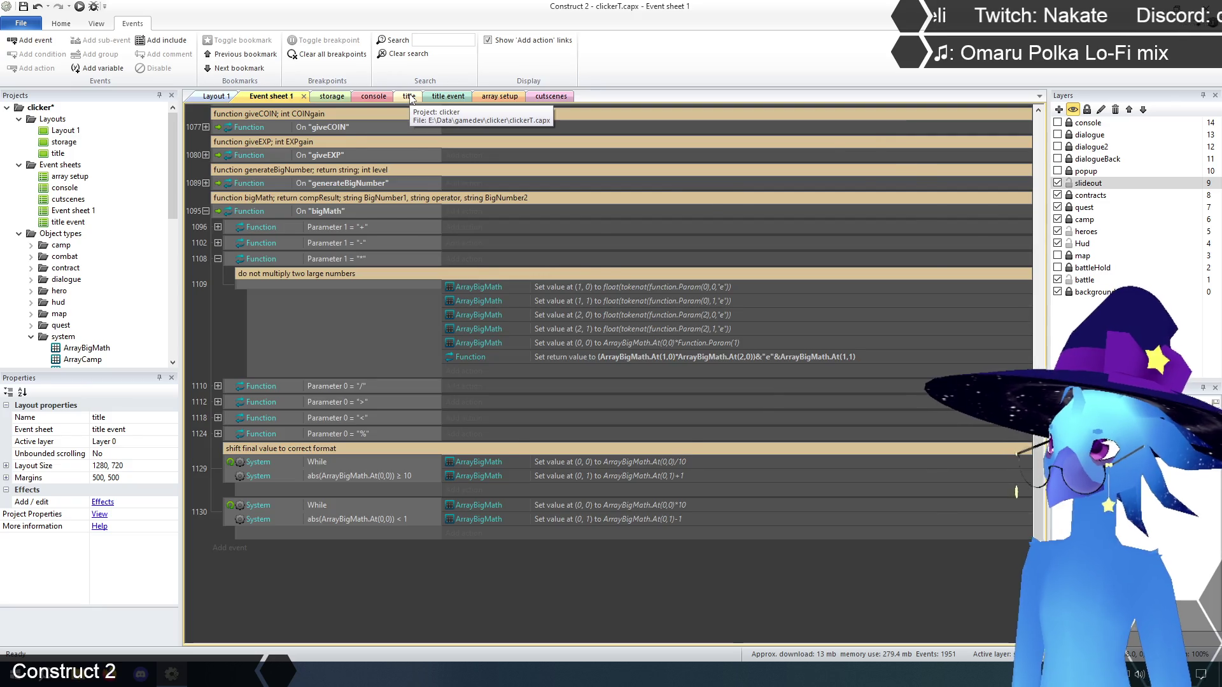
click(408, 96)
click(93, 7)
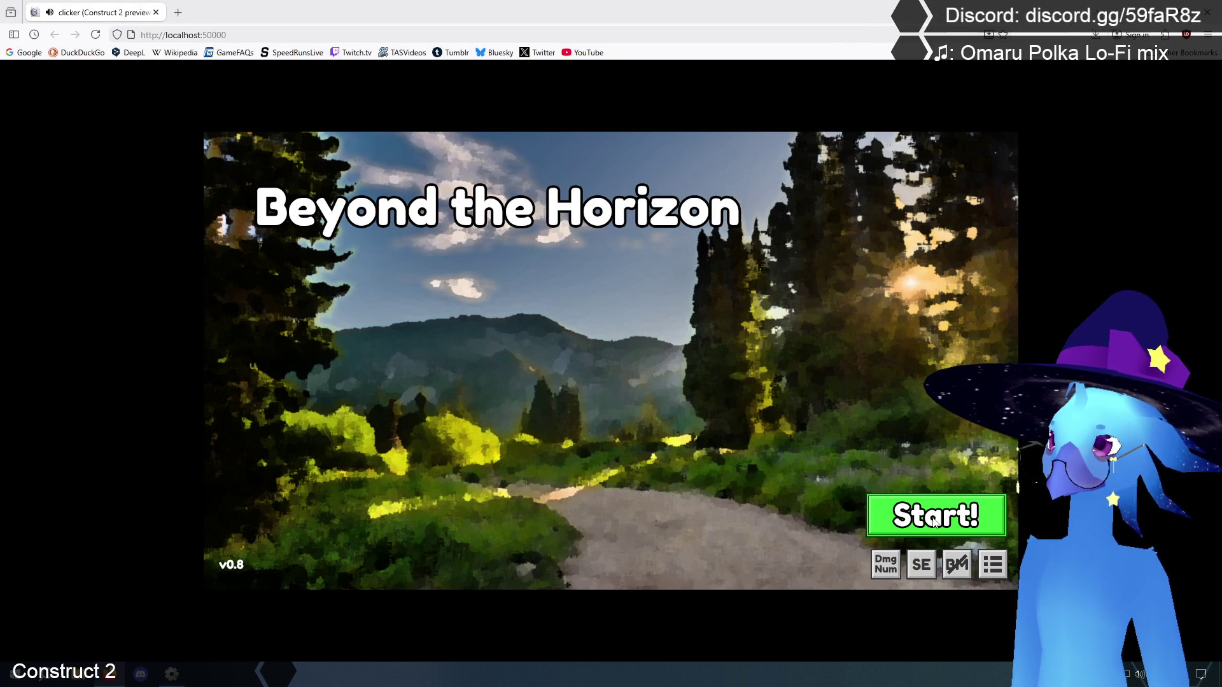
- Start the game and test console multiplication: math 1.1e100 * 2.0e0, * 2e0 and *2
click(934, 522)
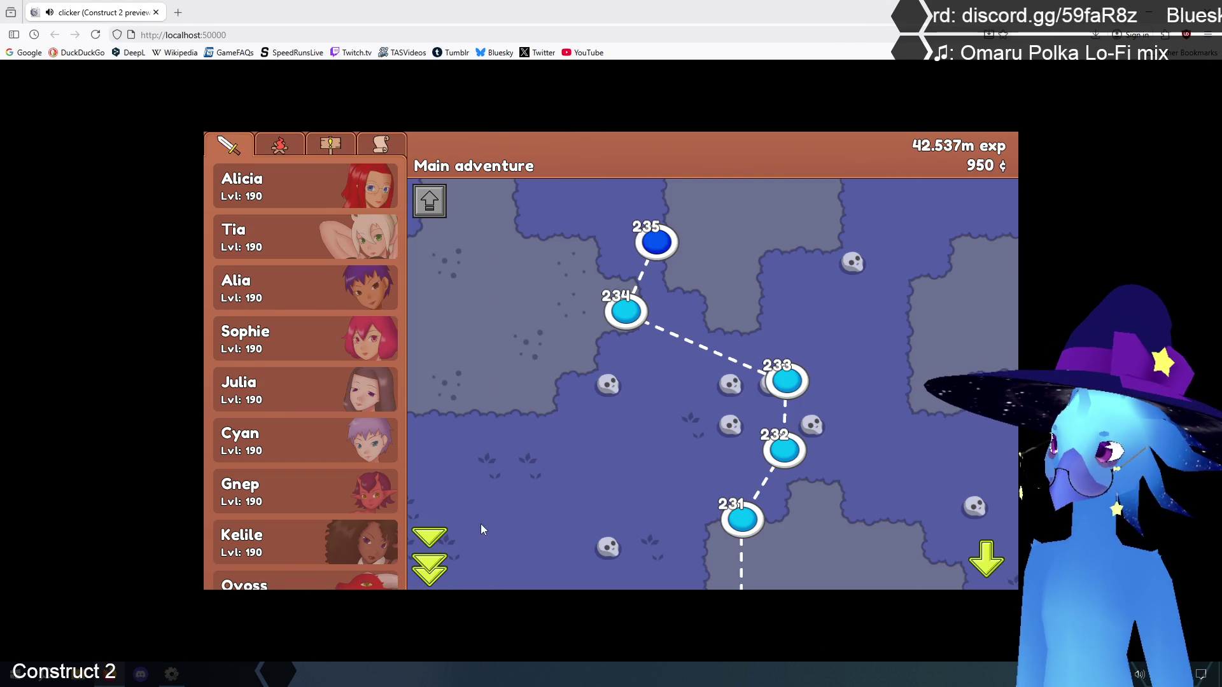
text(math 1.1e100 )
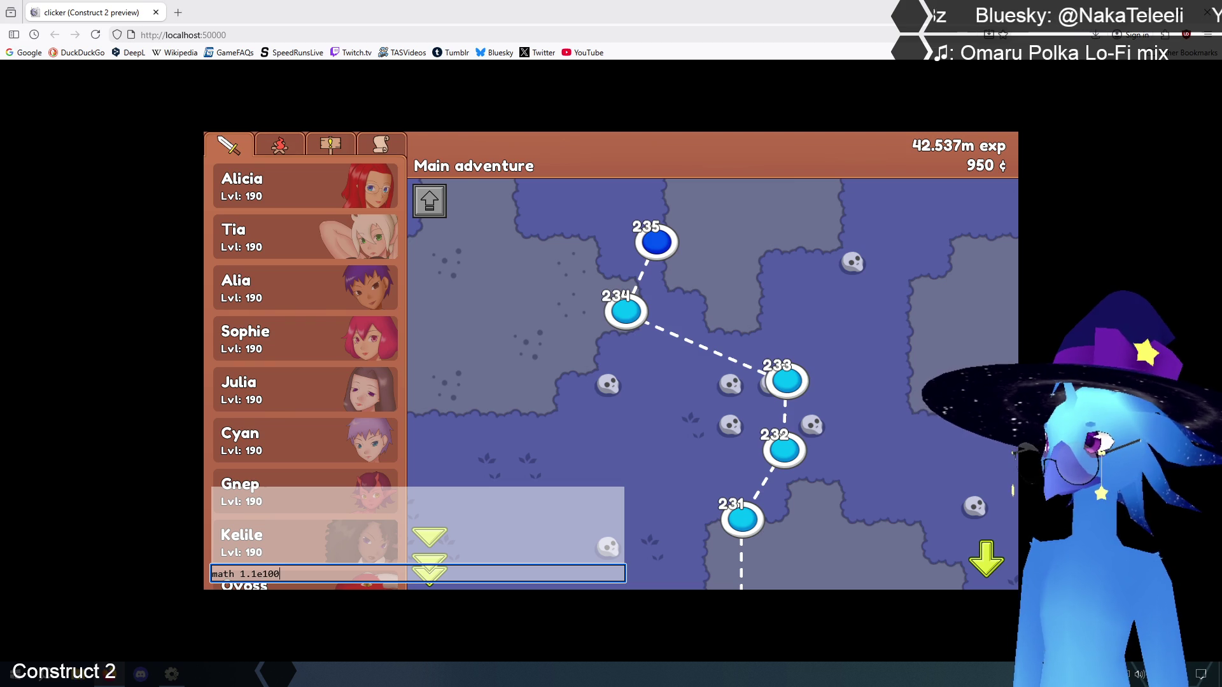
text(* )
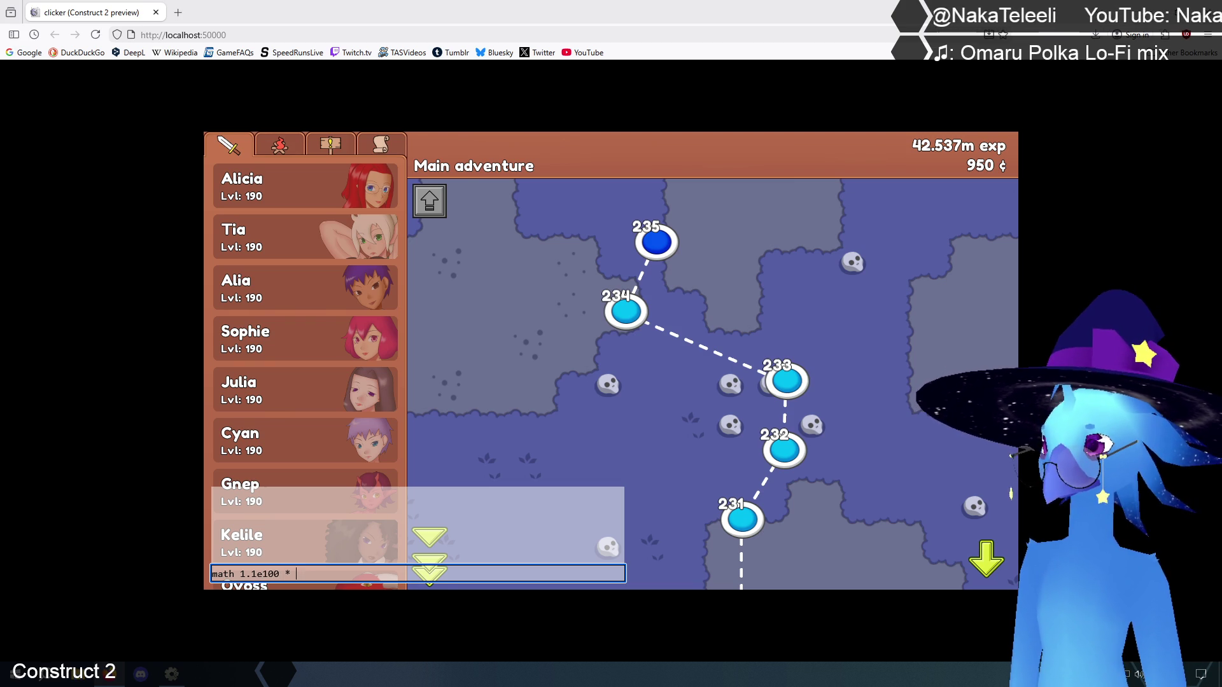
text(2)
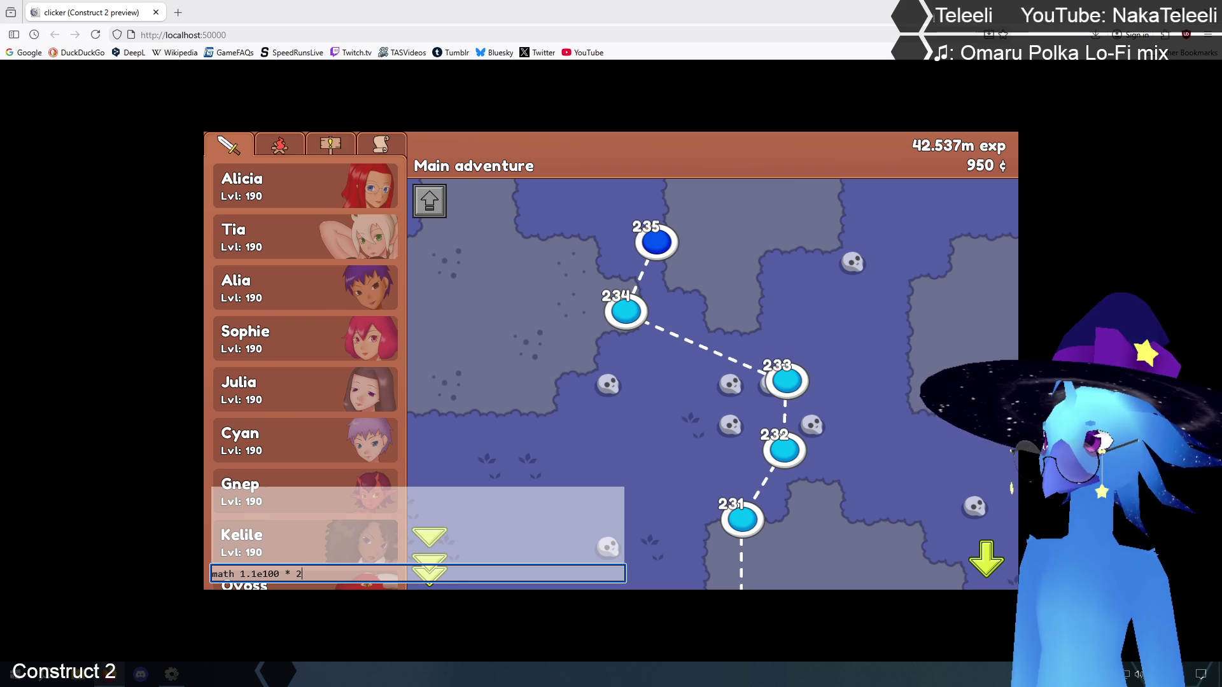
text(.0e0)
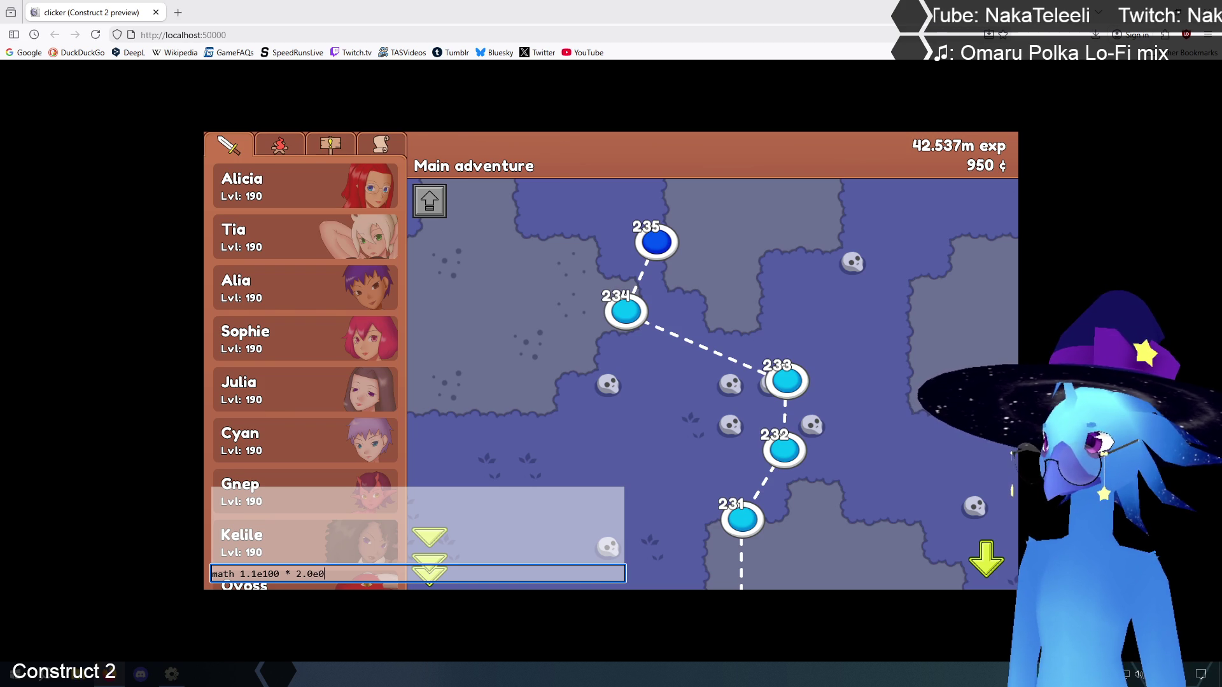
key(Return)
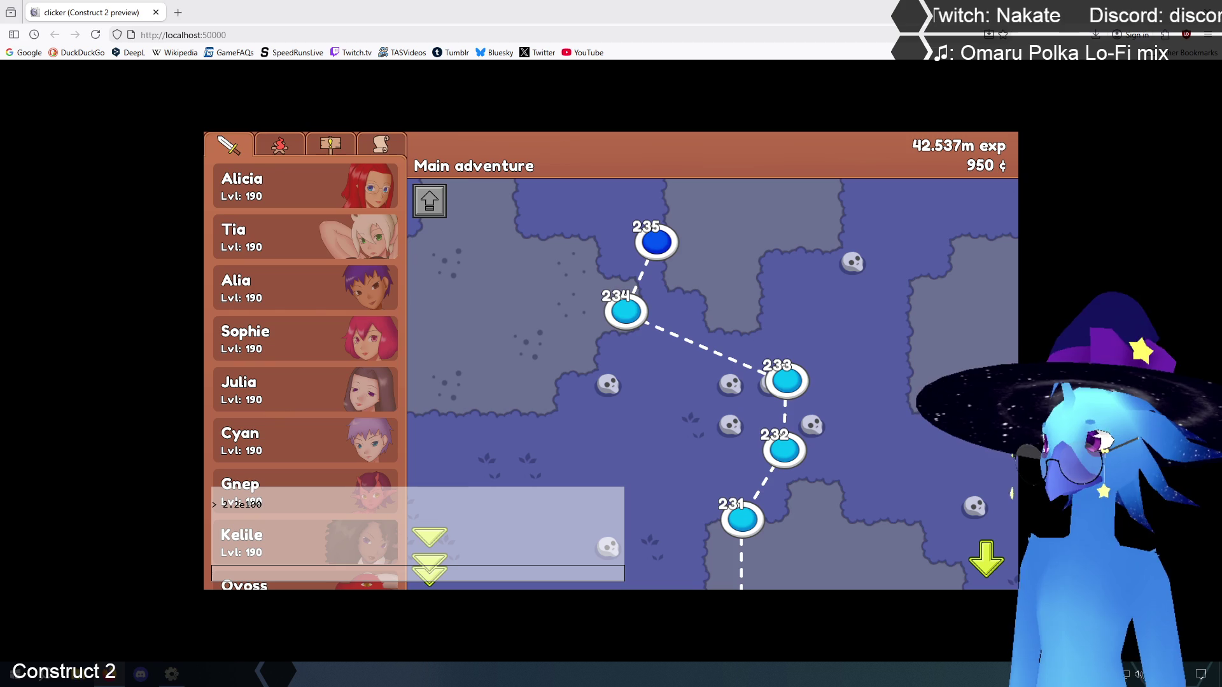
click(269, 575)
text(math 1.1e100)
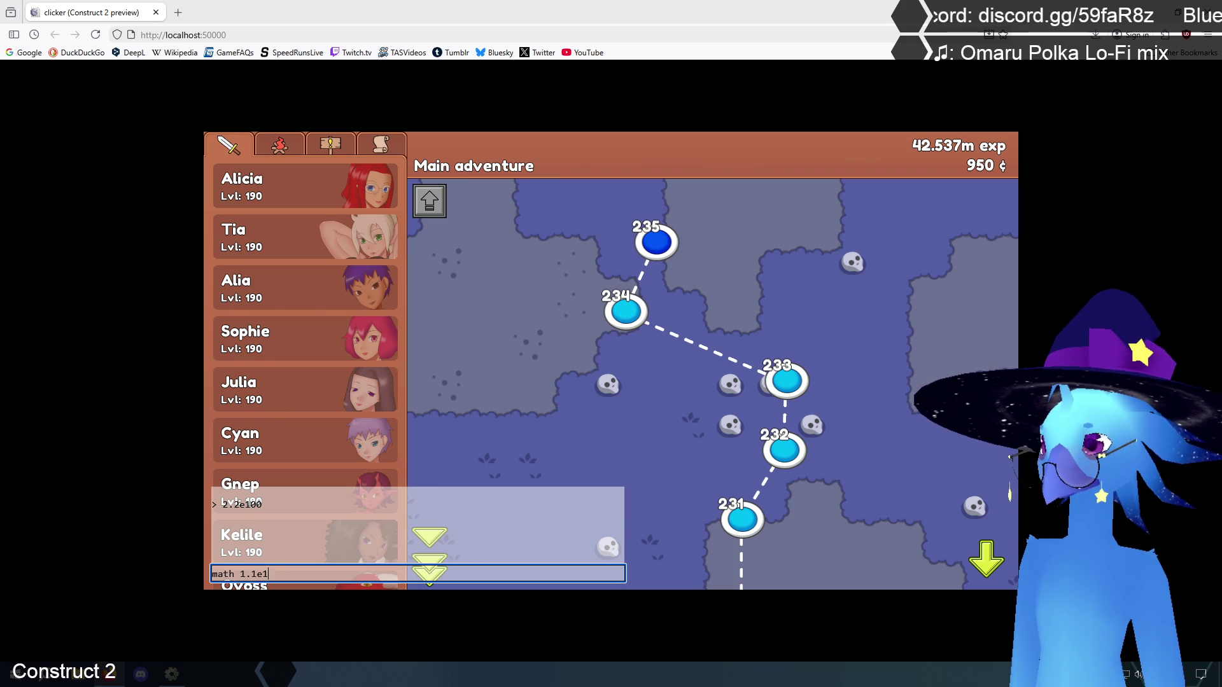
text( * 2e0)
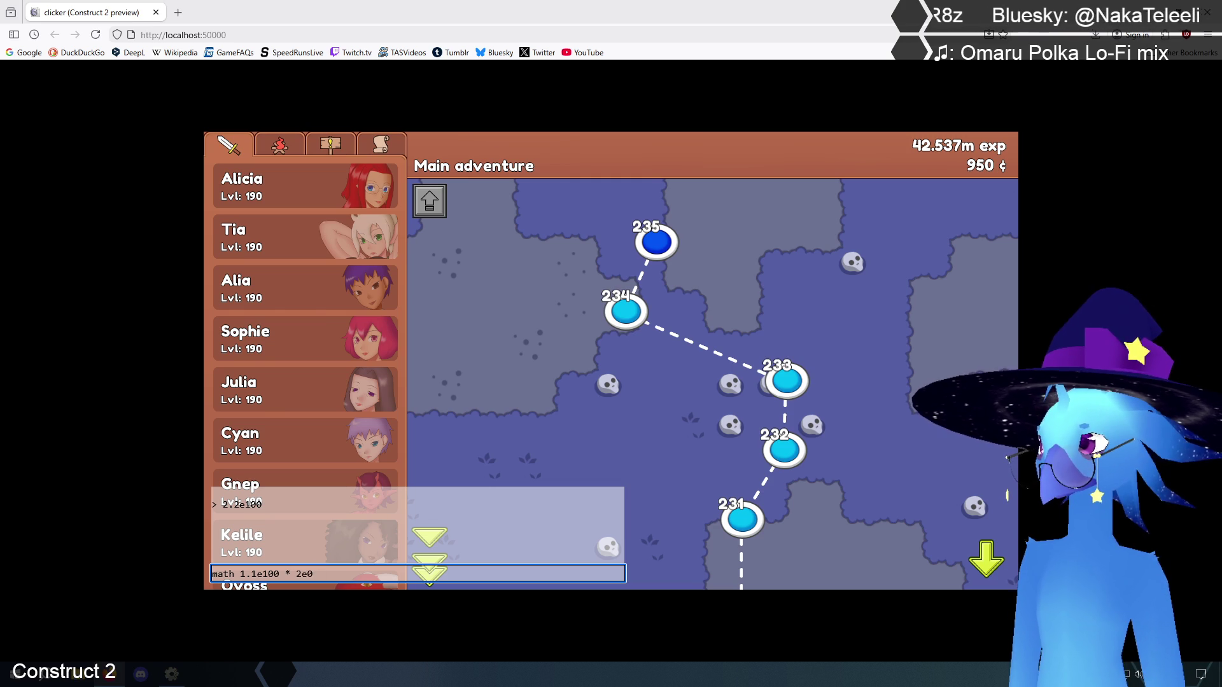
key(Return)
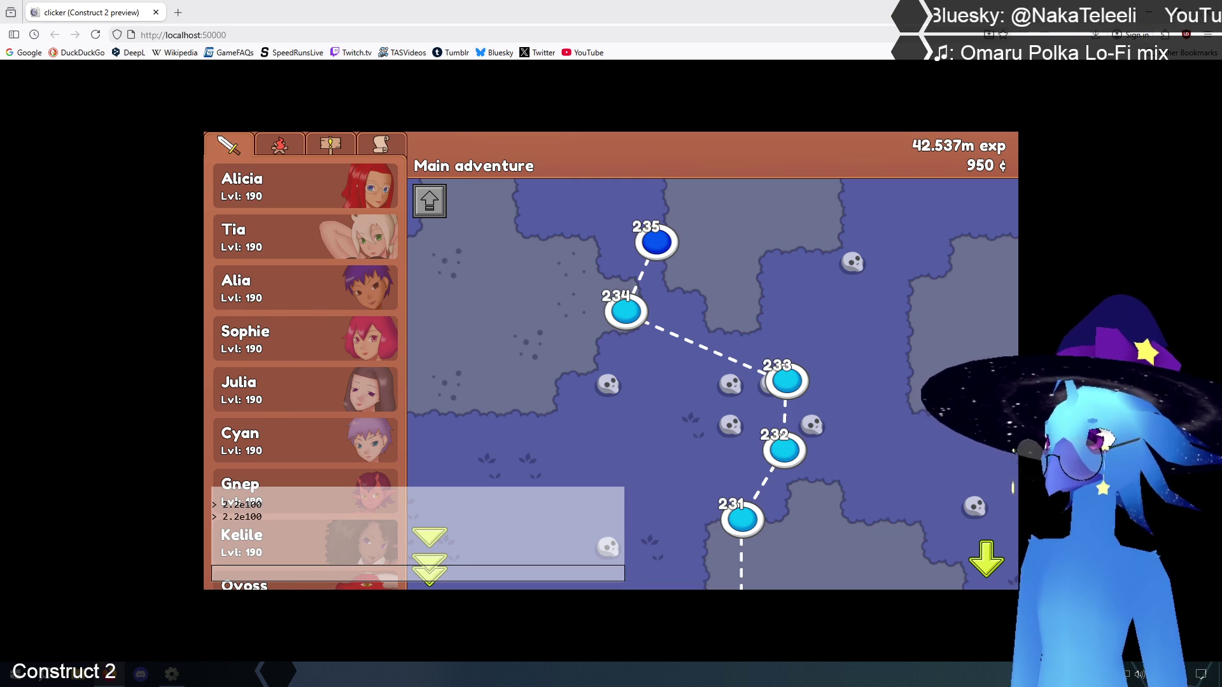
click(287, 574)
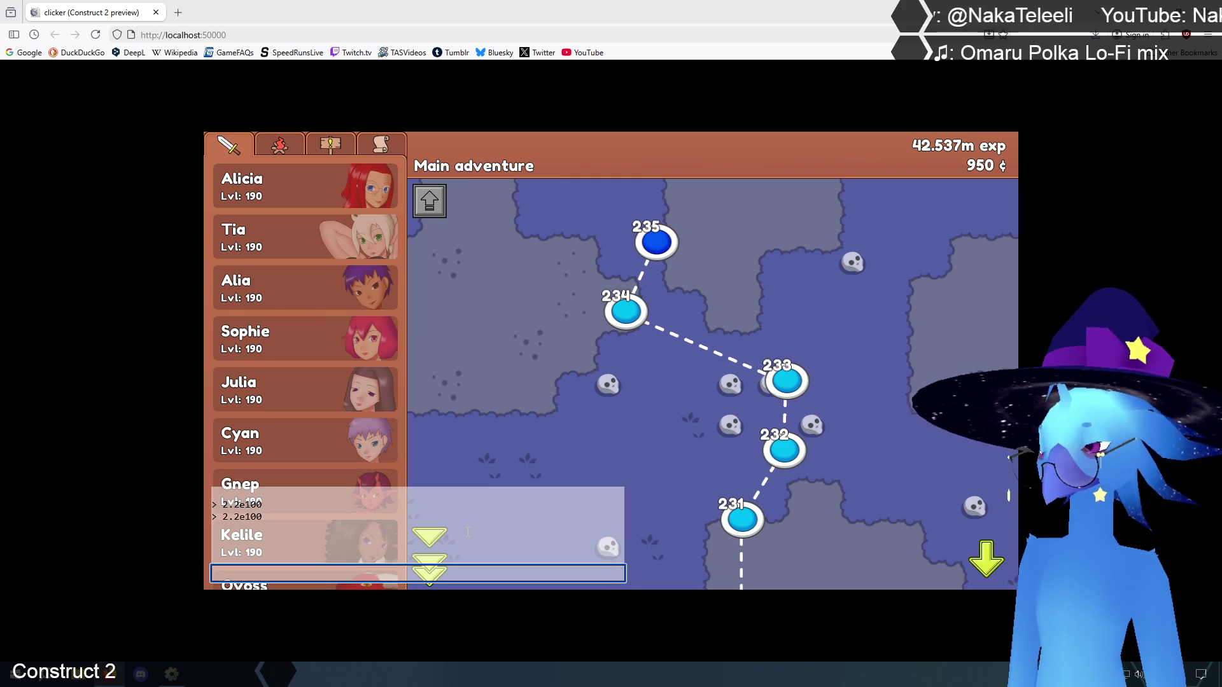
text(math)
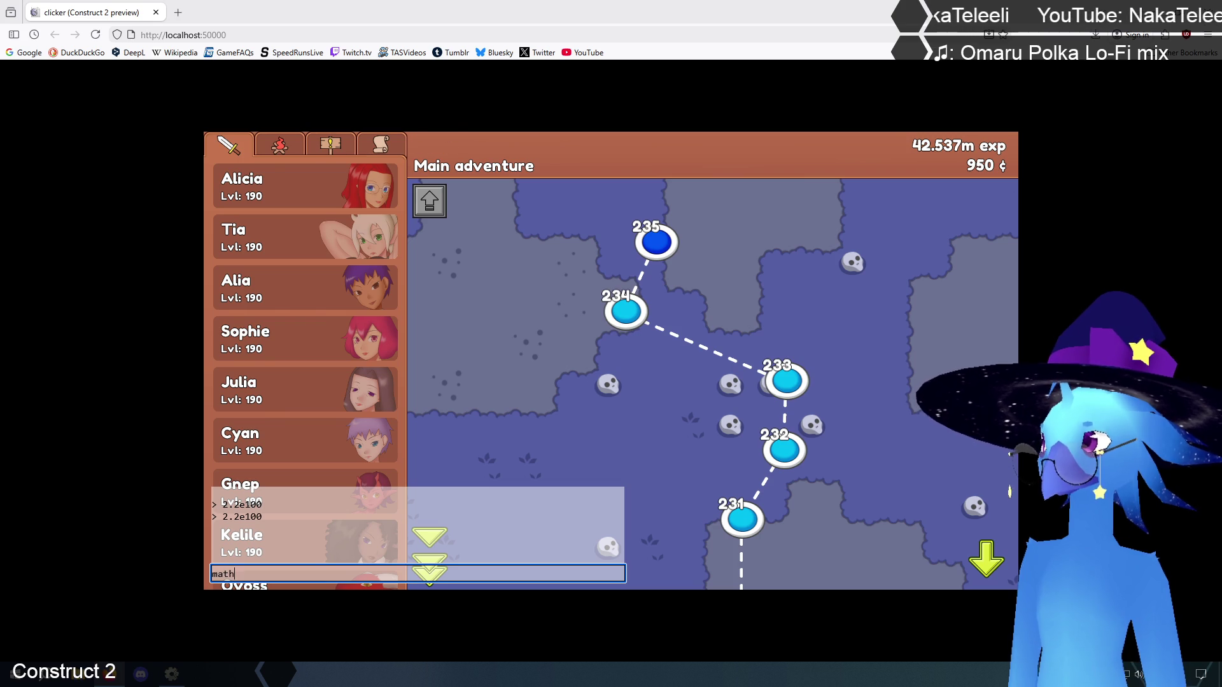
text( 1.1)
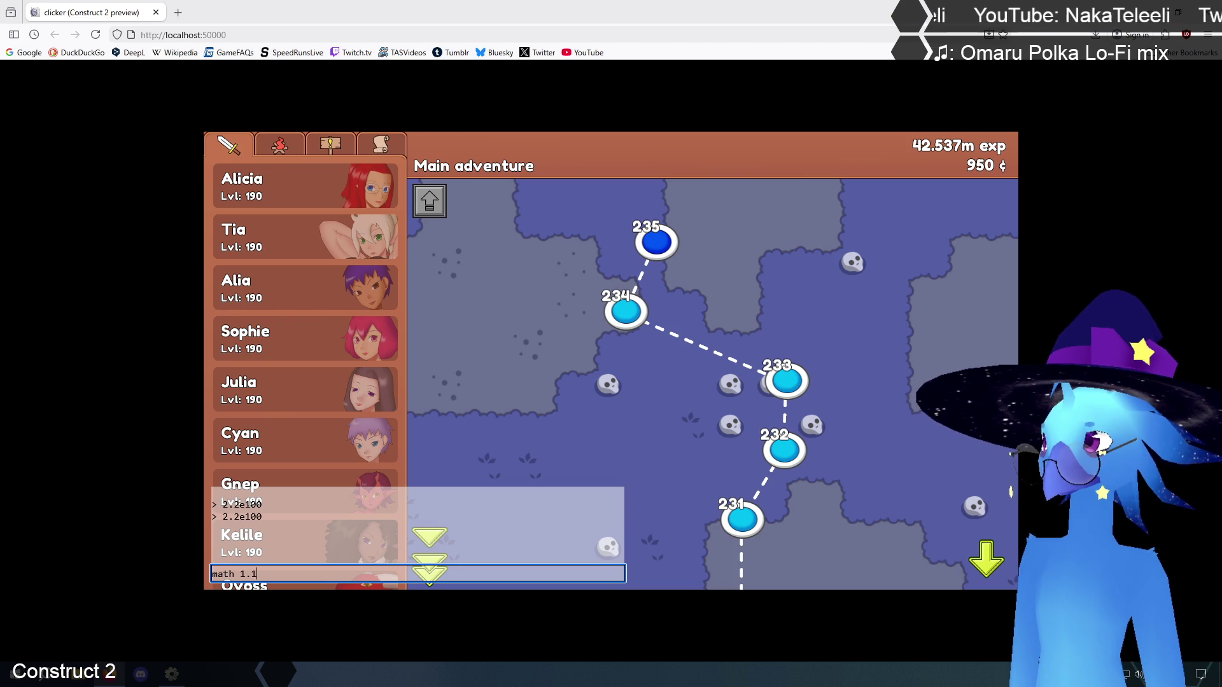
text(e100)
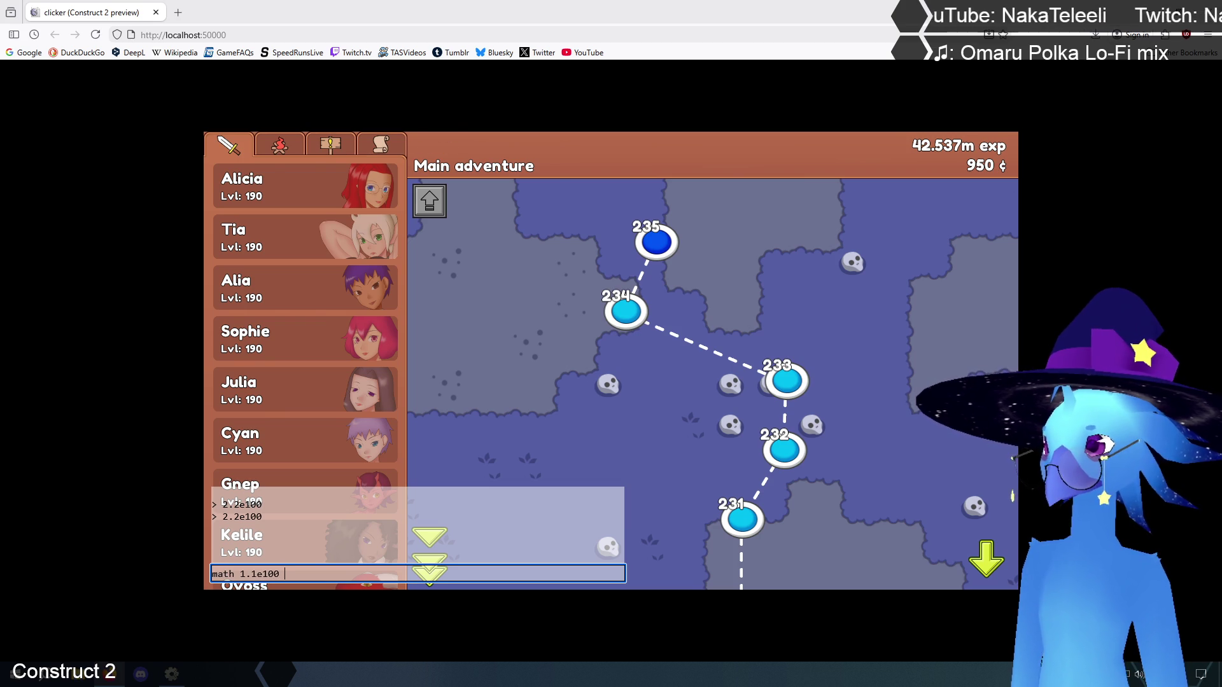
text( *)
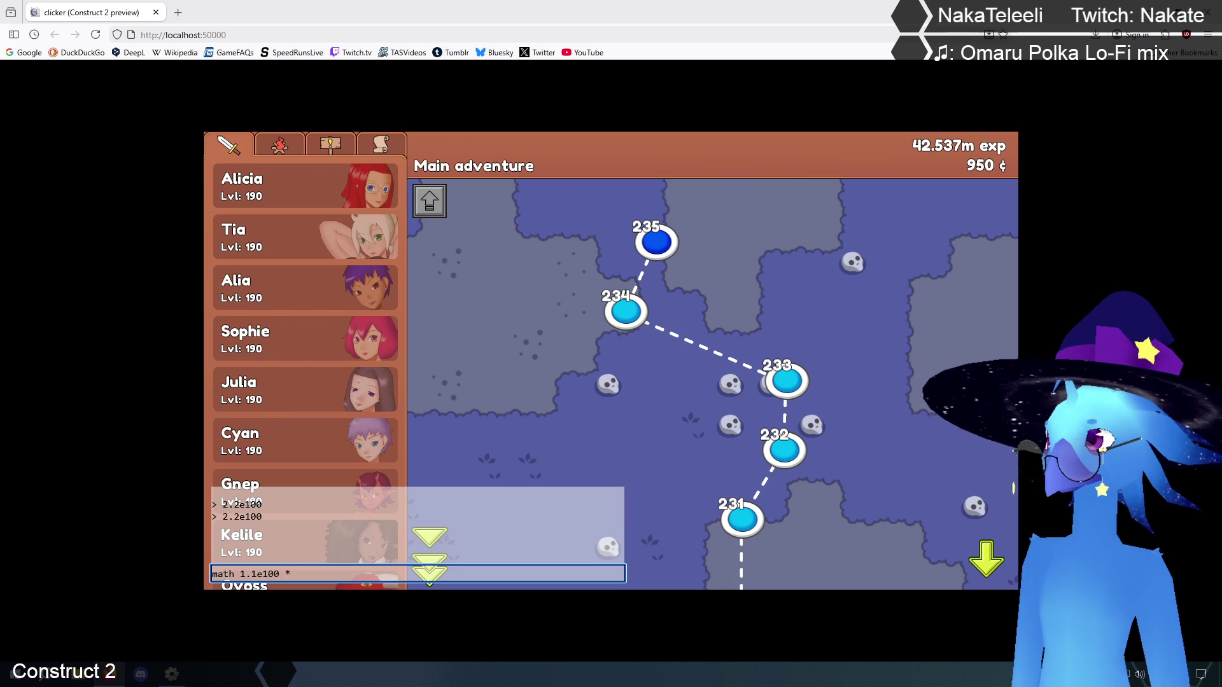
text(2)
key(Return)
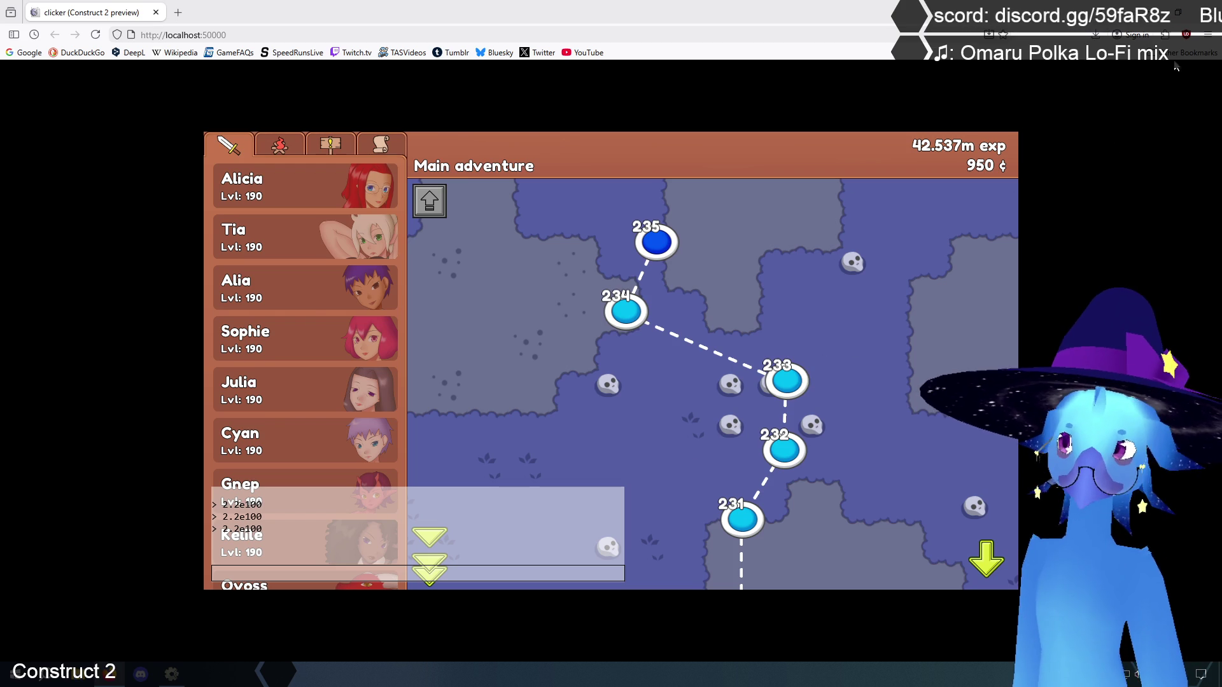
key(alt+Tab)
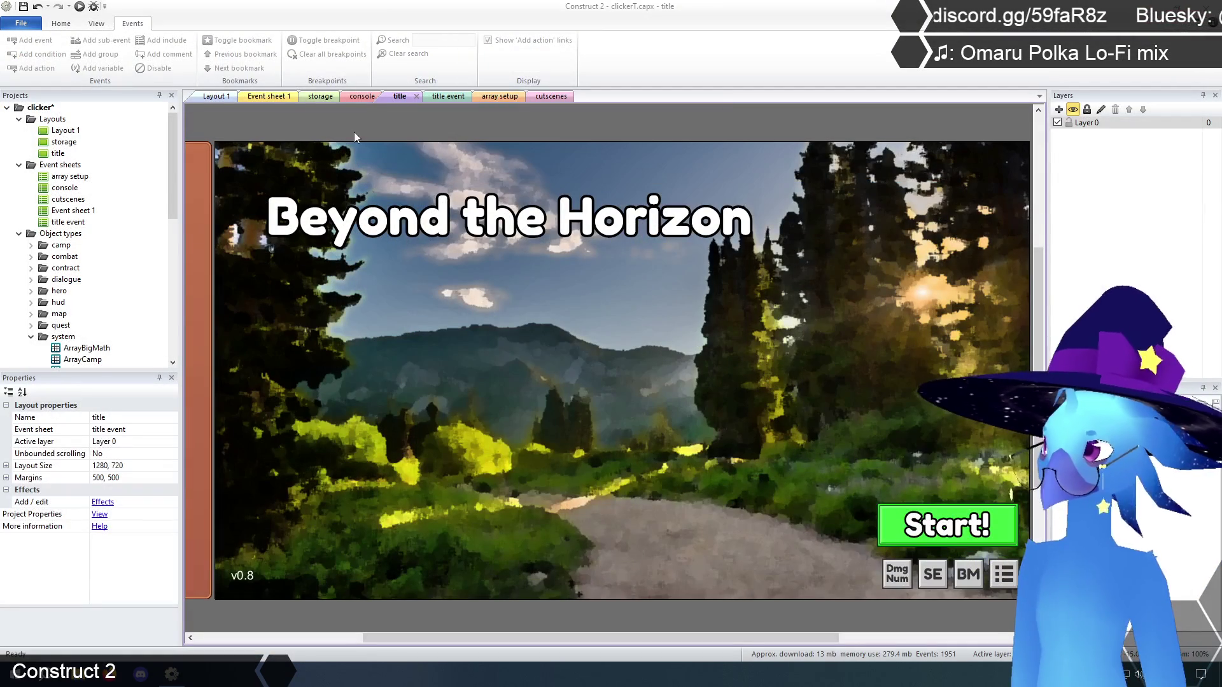
- Change the multiply return exponent to (ArrayBigMath.At(1,1)+ArrayBigMath.At(2,1))
click(264, 96)
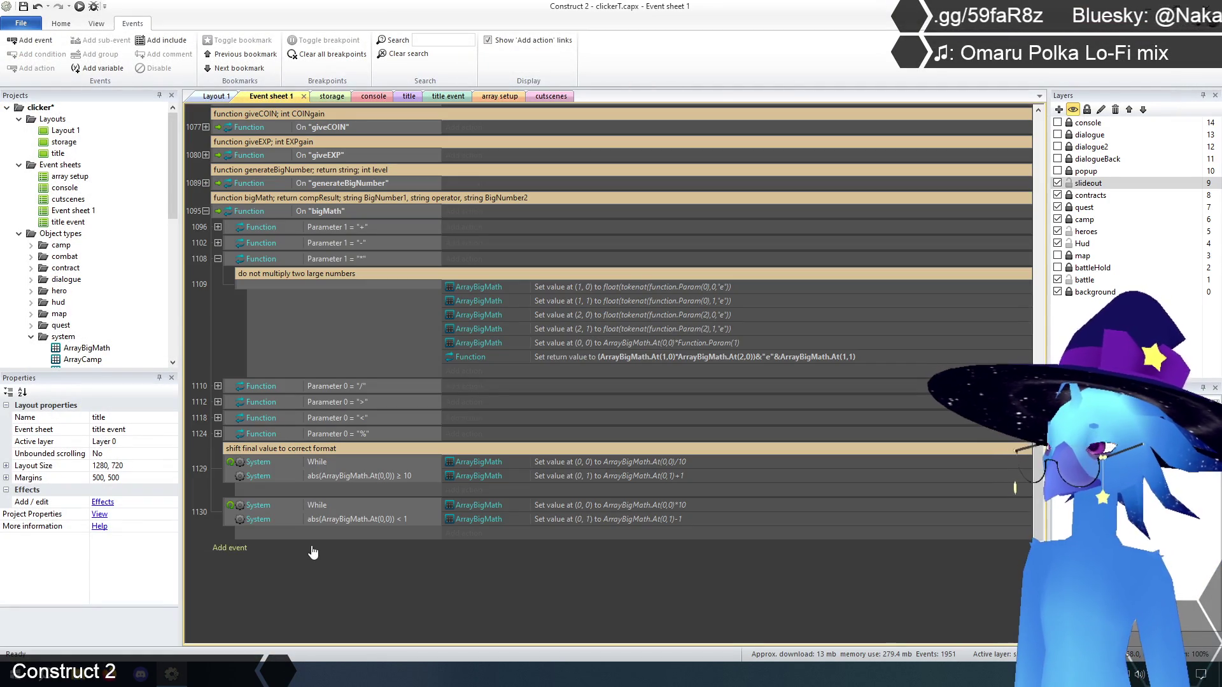
double_click(746, 356)
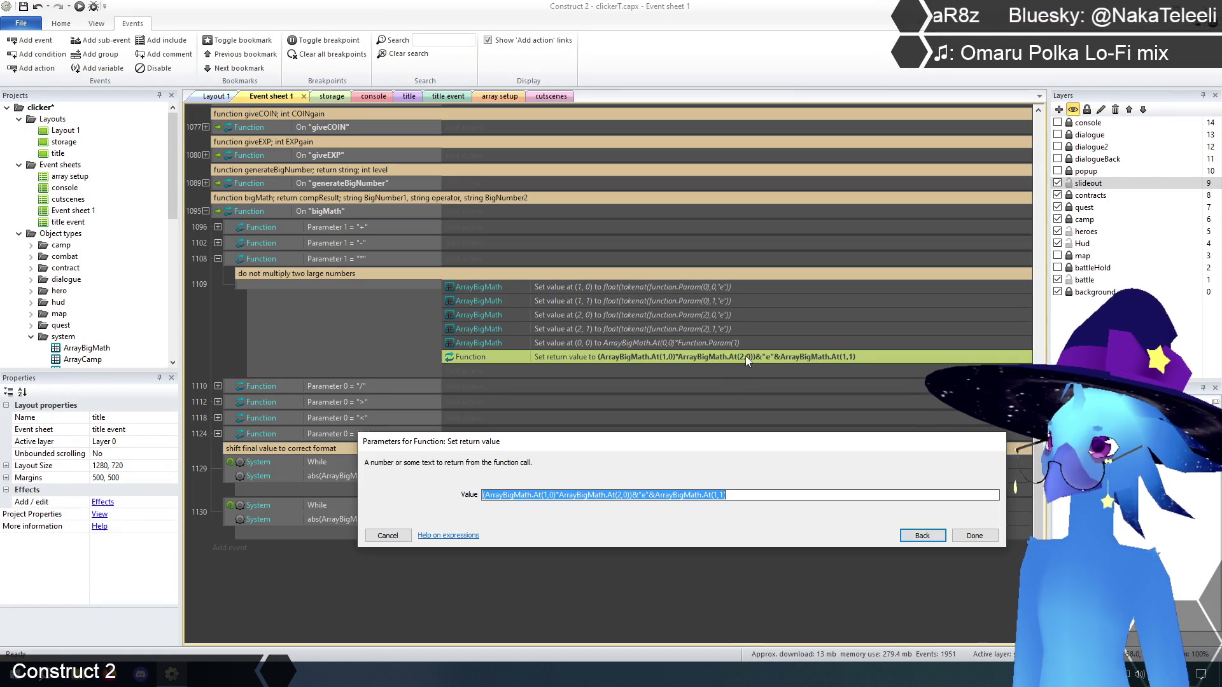
click(744, 496)
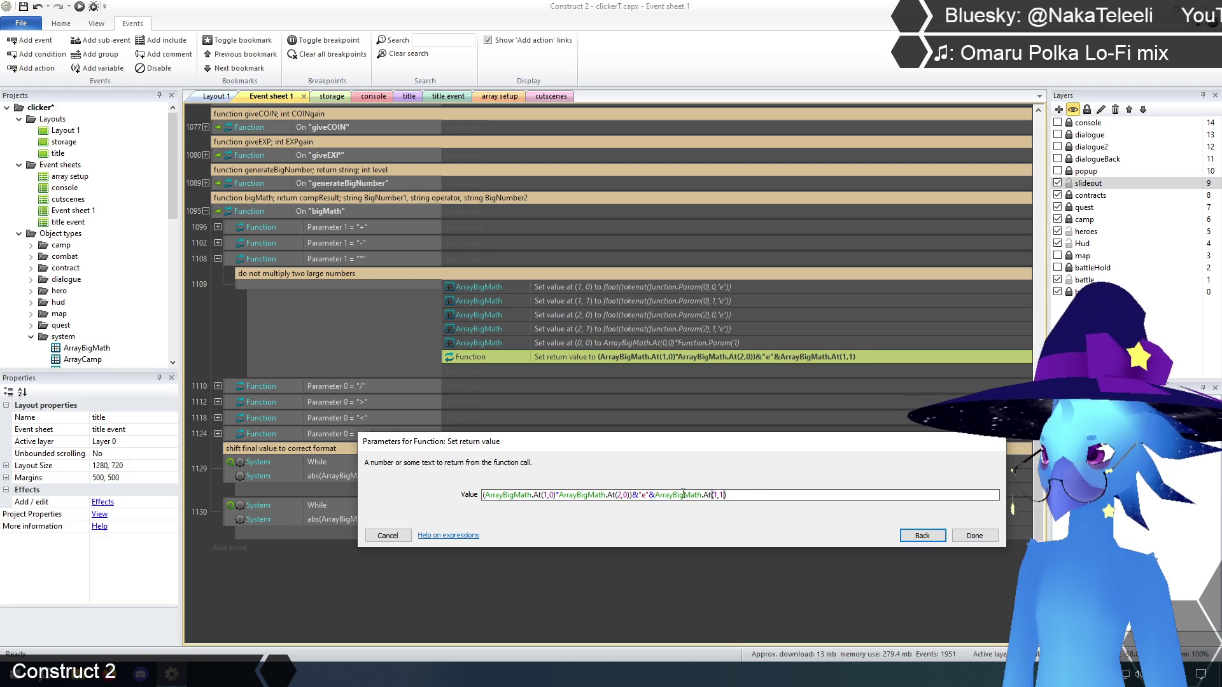
drag(657, 495, 731, 496)
key(ctrl+c)
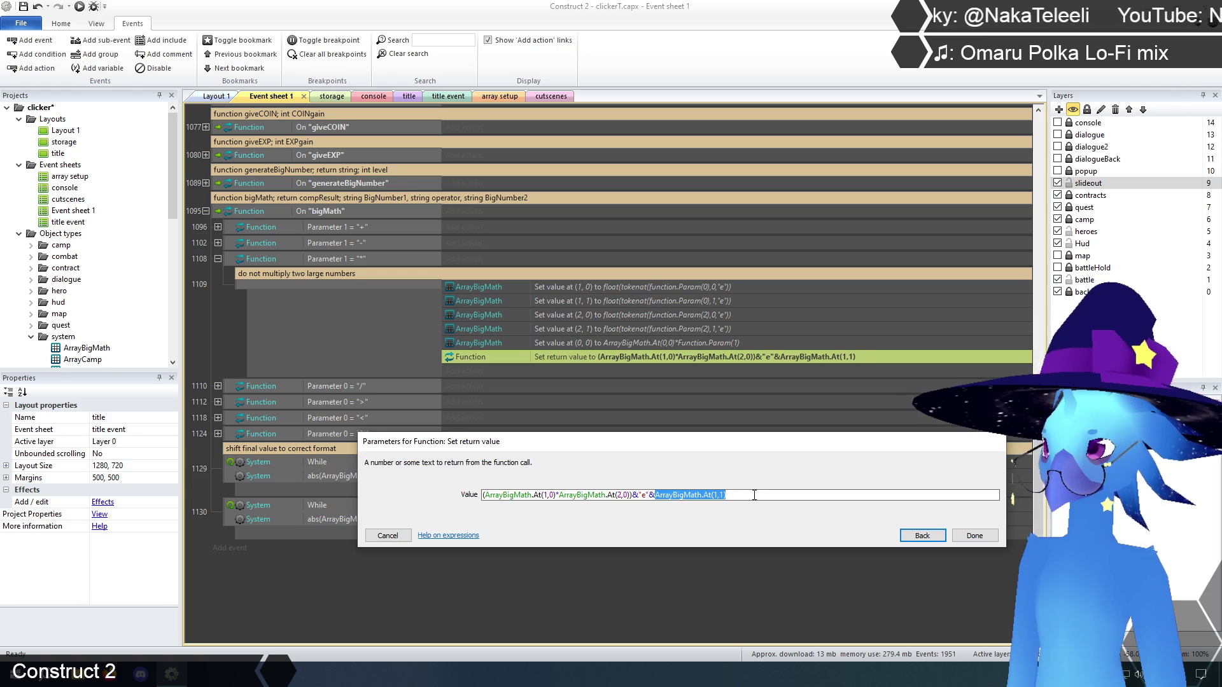
click(730, 496)
text(+)
key(ctrl+v)
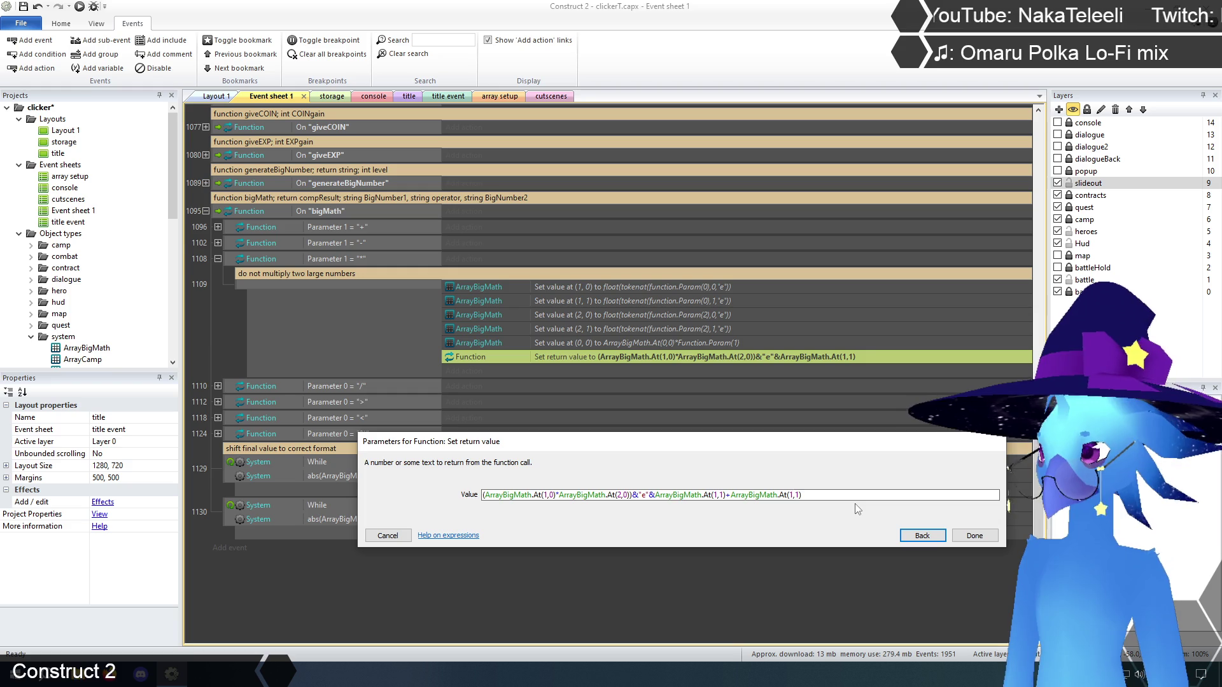
key(BackSpace)
text(2,0)
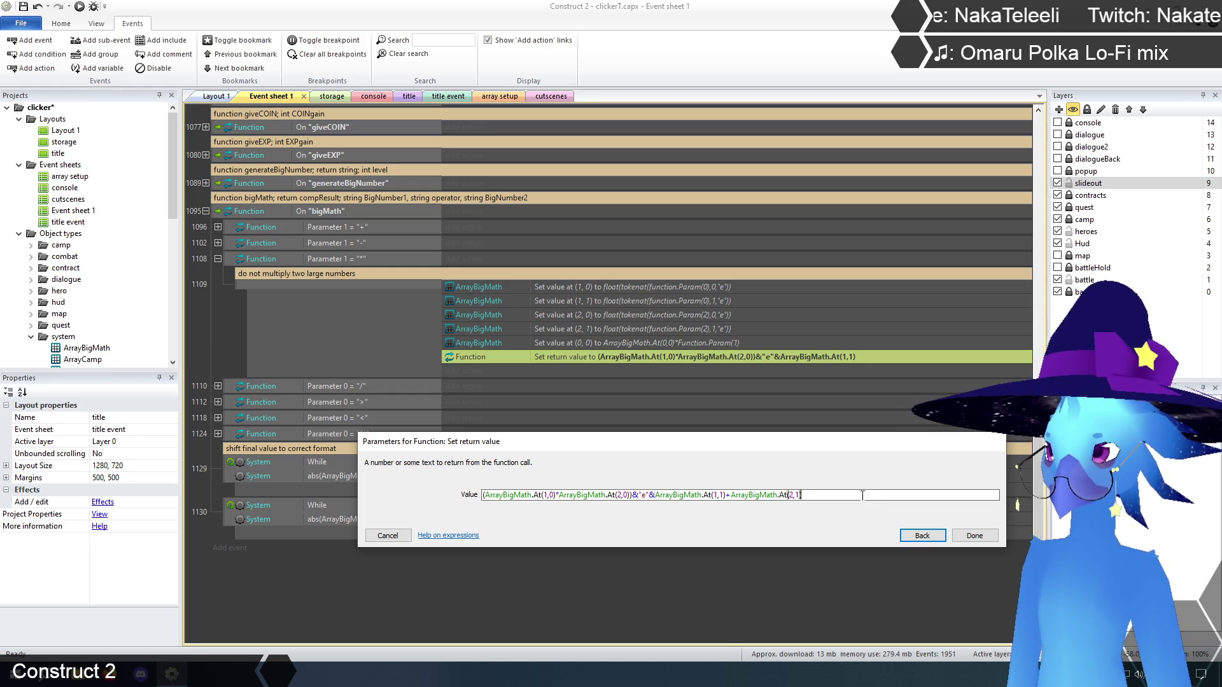
text())
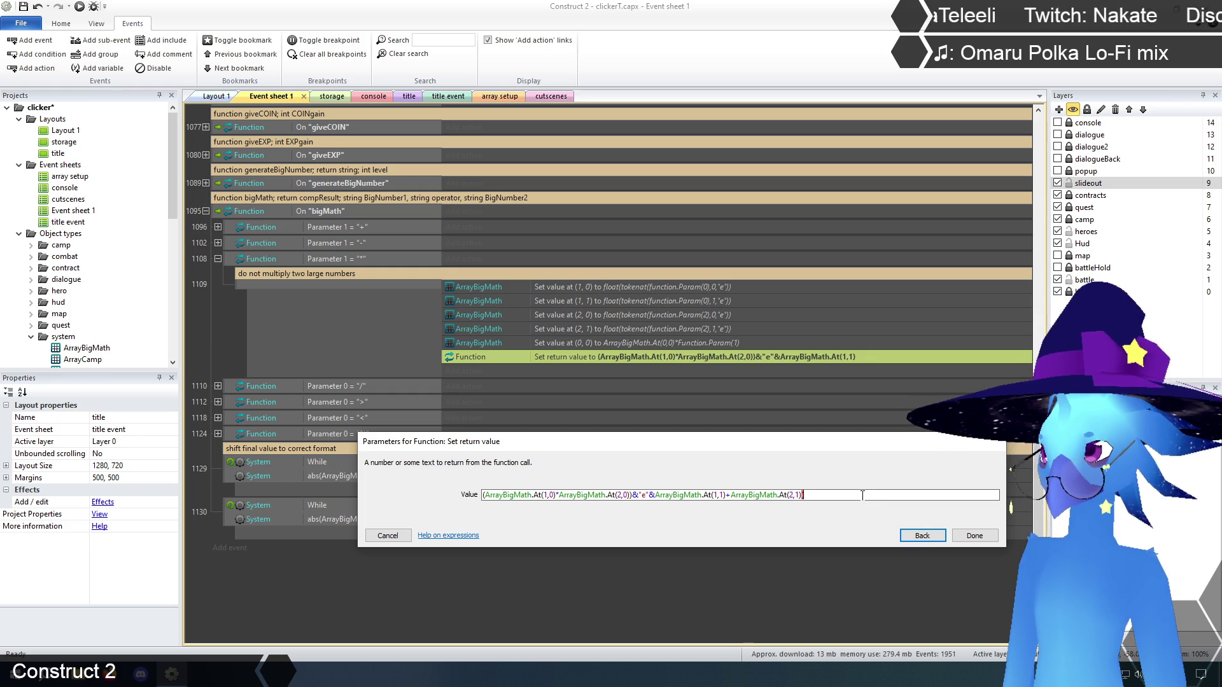
click(653, 495)
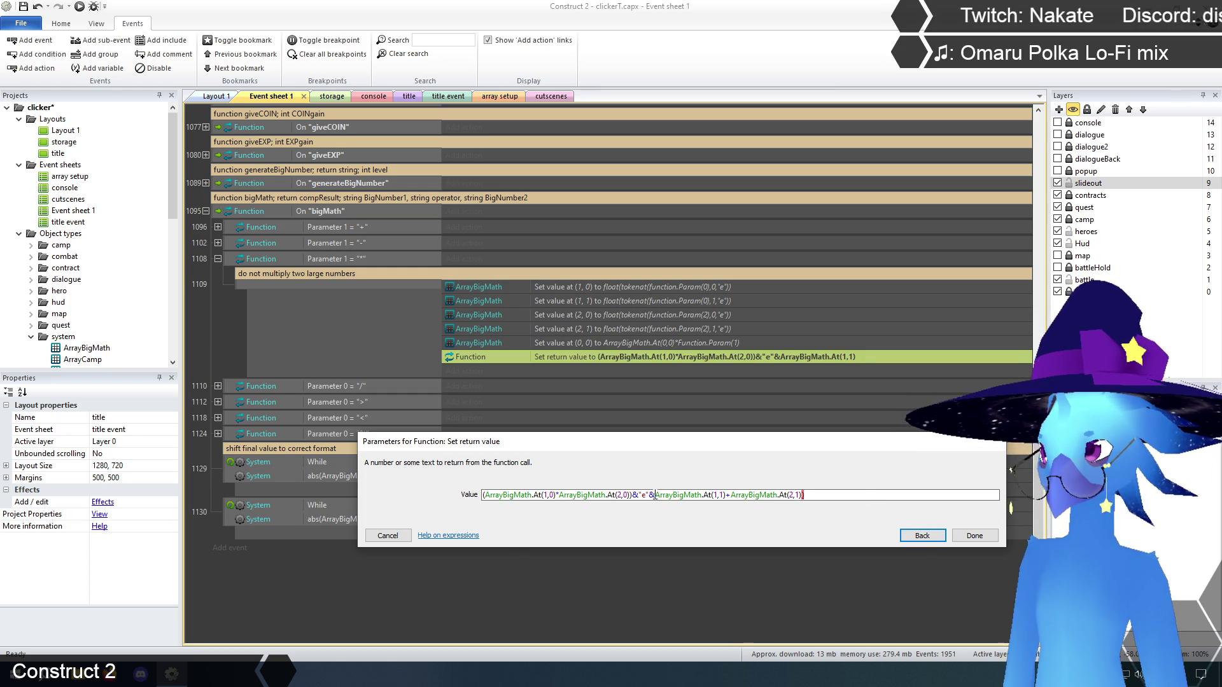
text(()
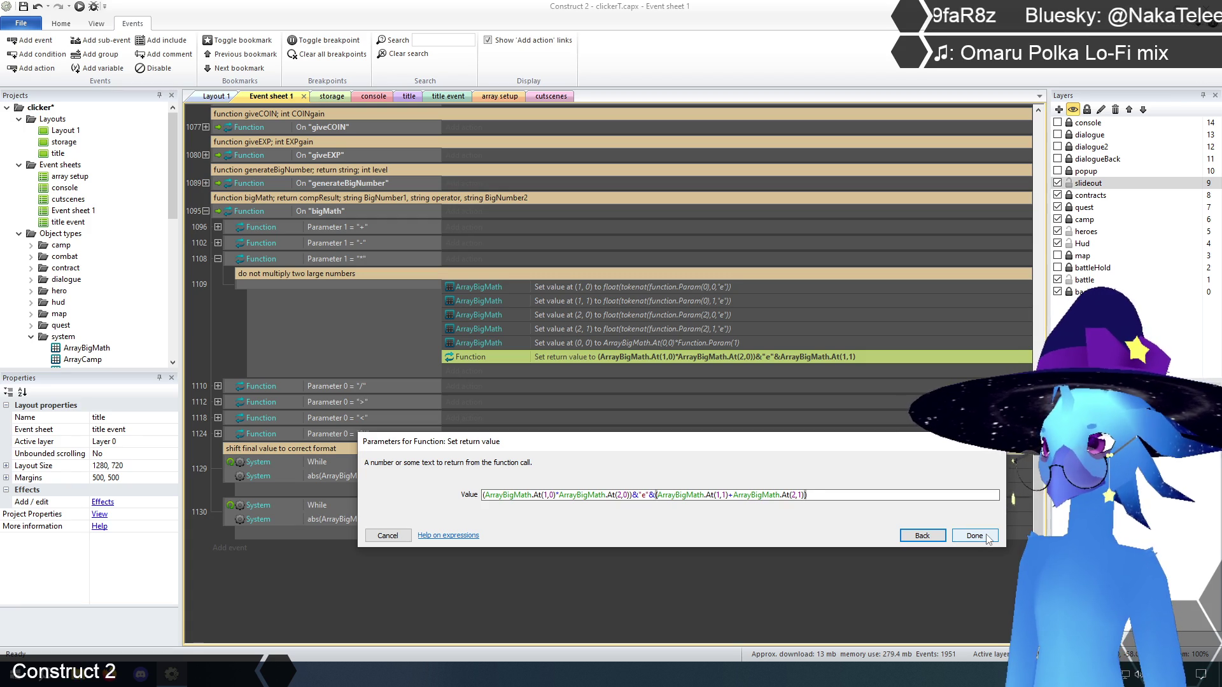
click(988, 539)
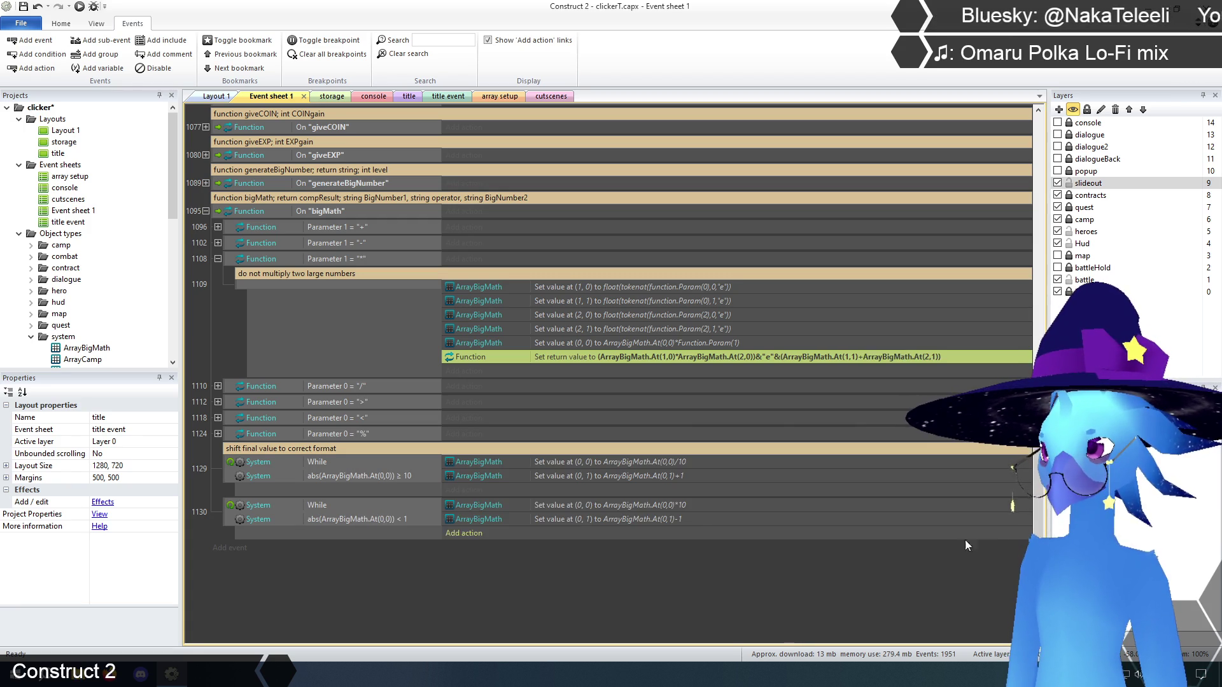
- Preview the game and run console tests math 1.1e100 * 2e0 and math 1.1e100 * 2
click(406, 96)
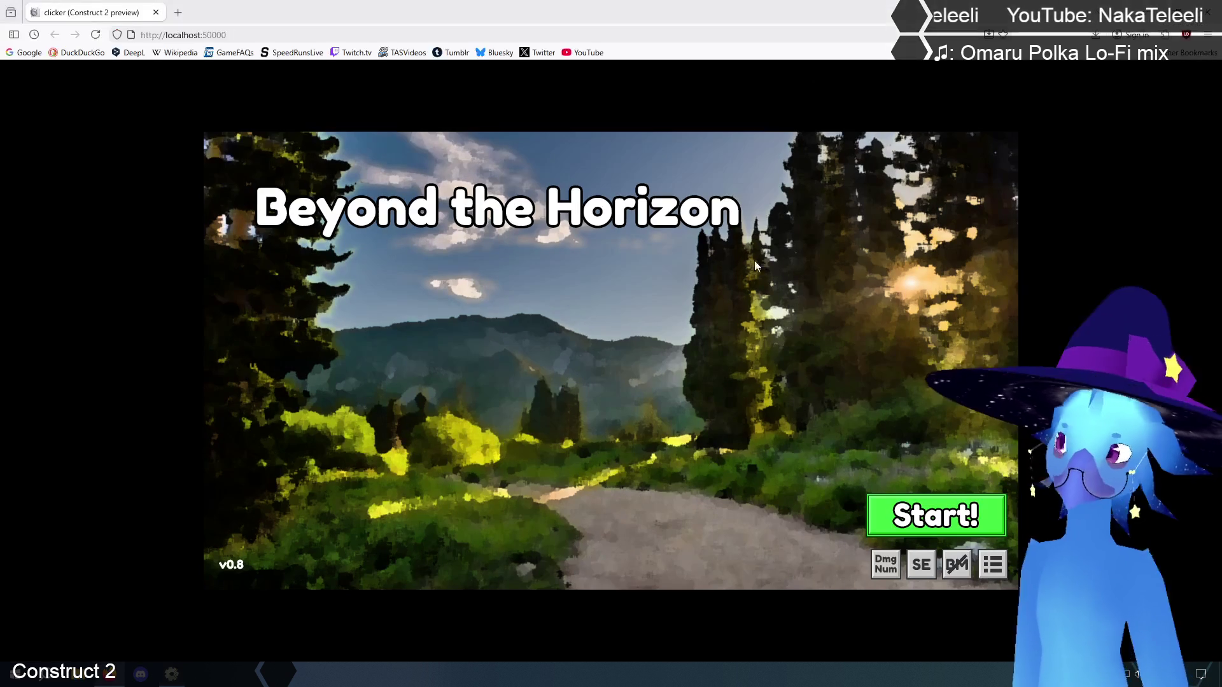
click(631, 516)
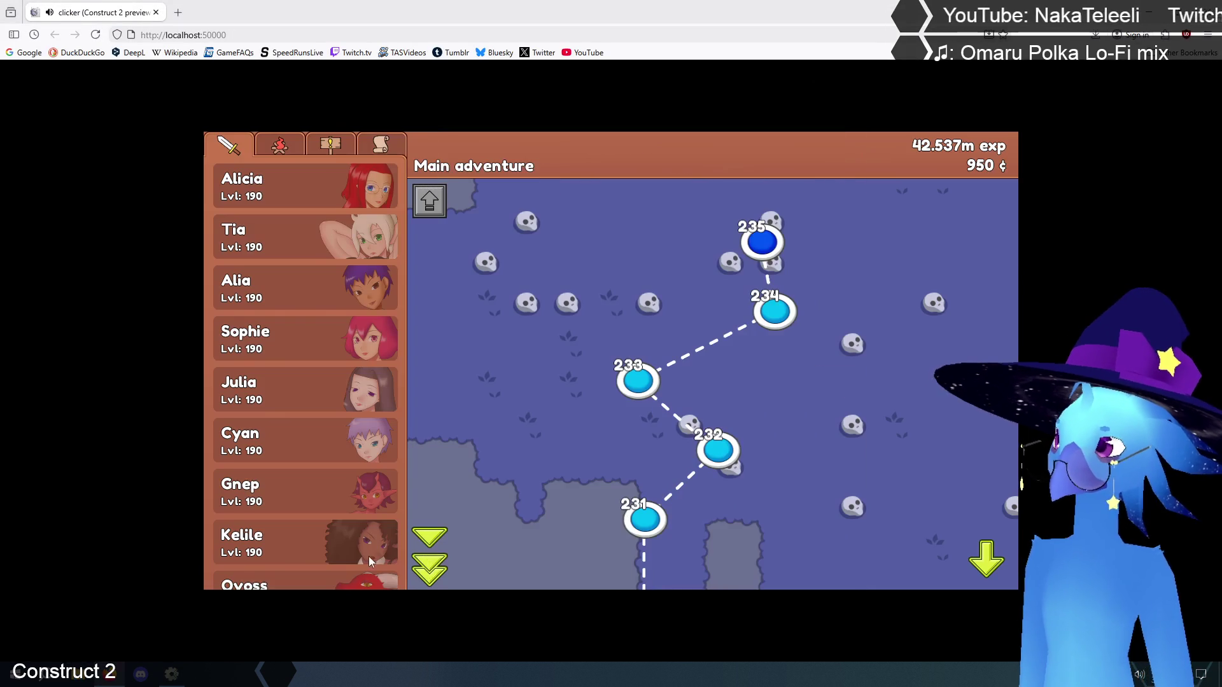
key(grave)
text(mat)
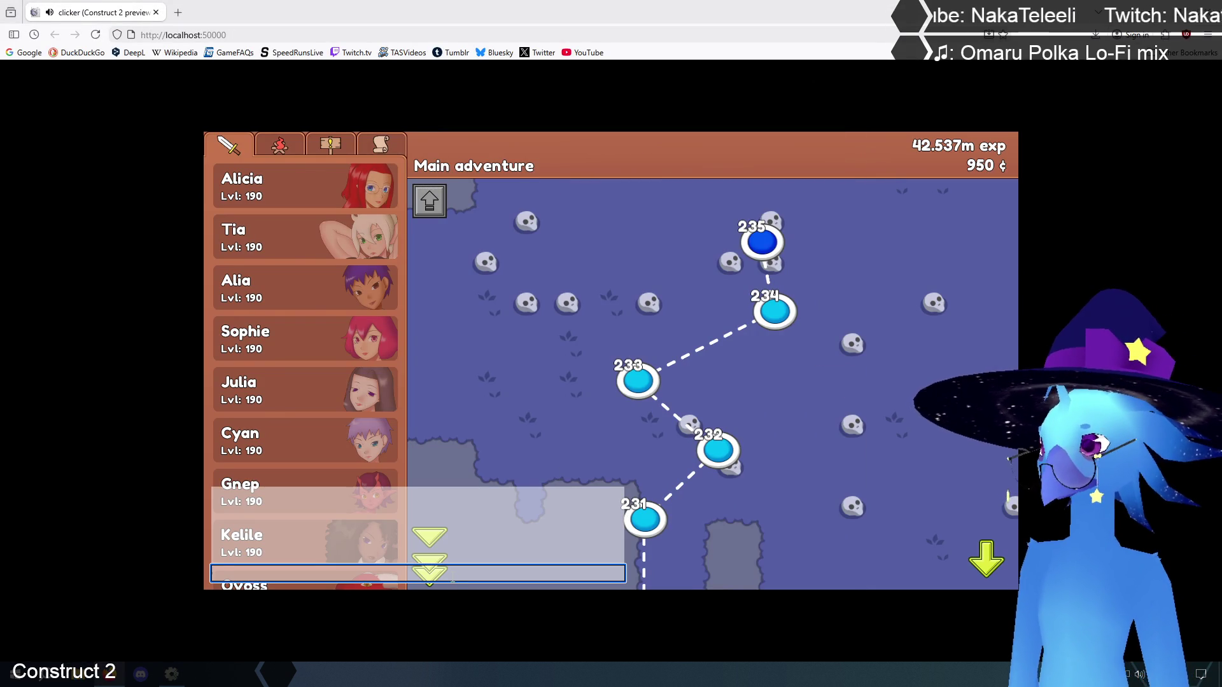
text(h 1.)
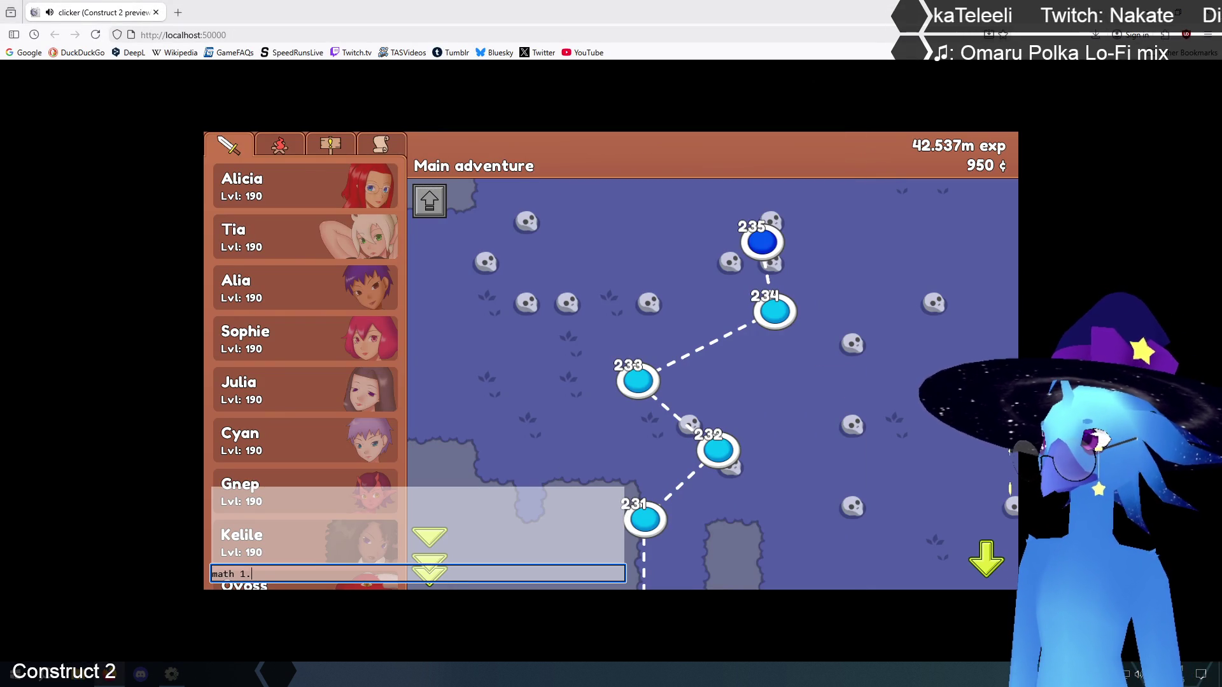
text(1e)
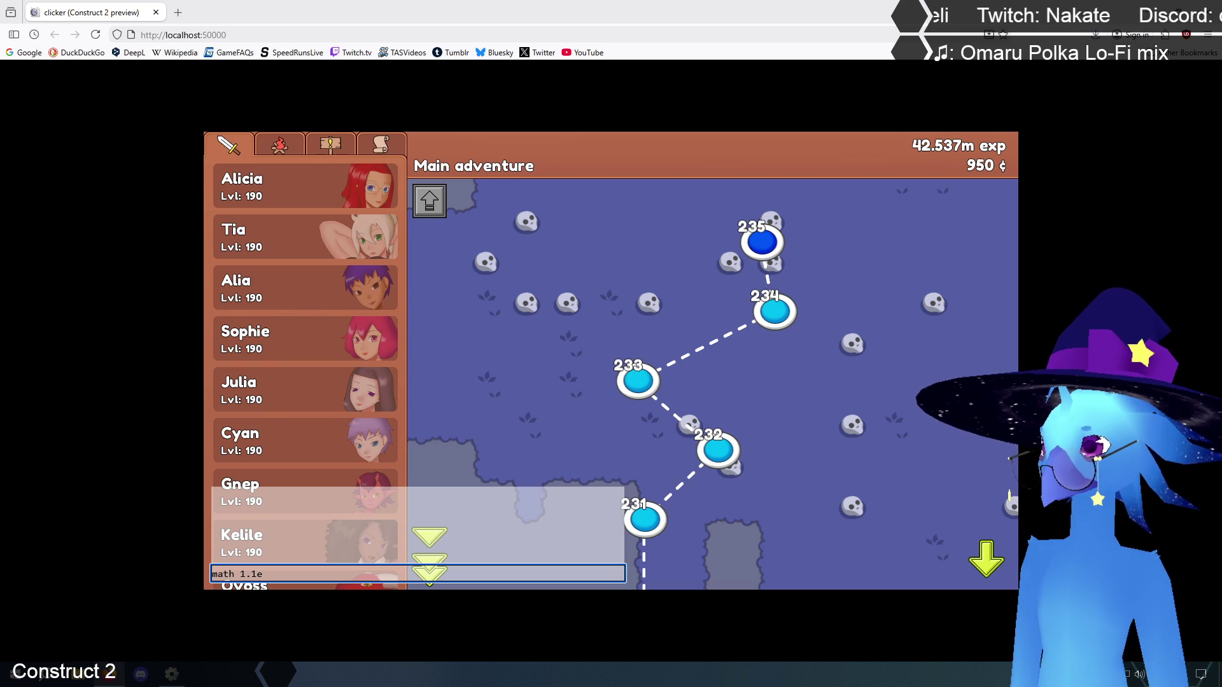
text(100 )
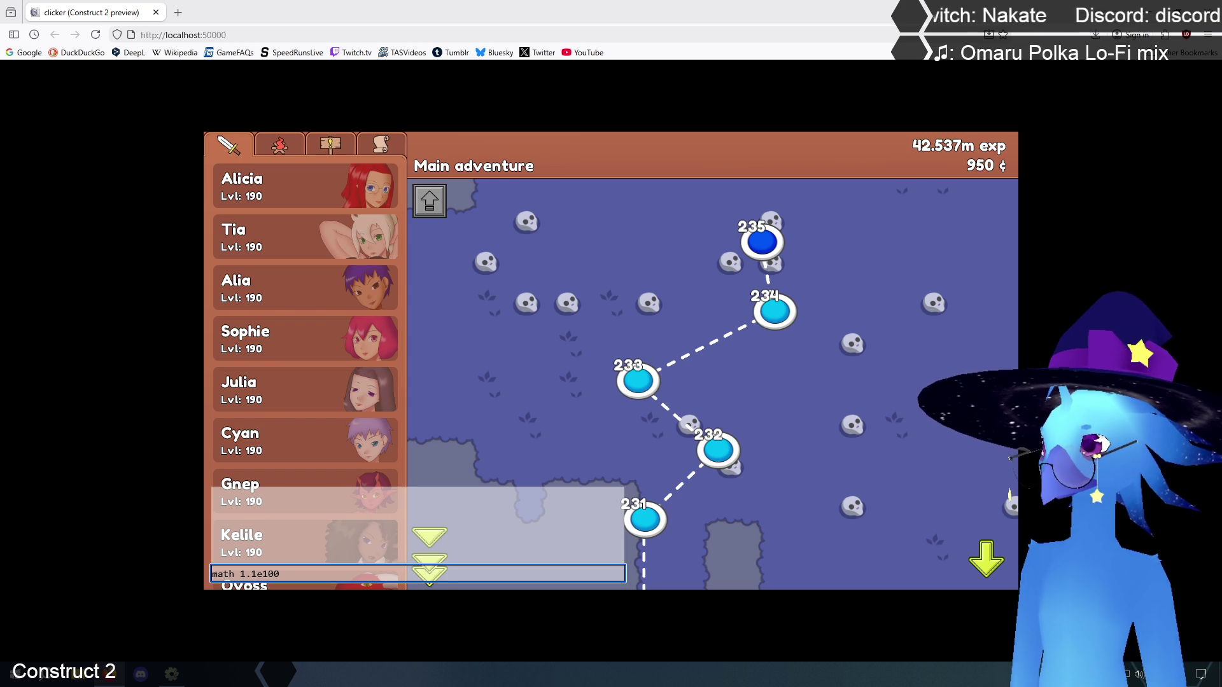
text(* 2e0)
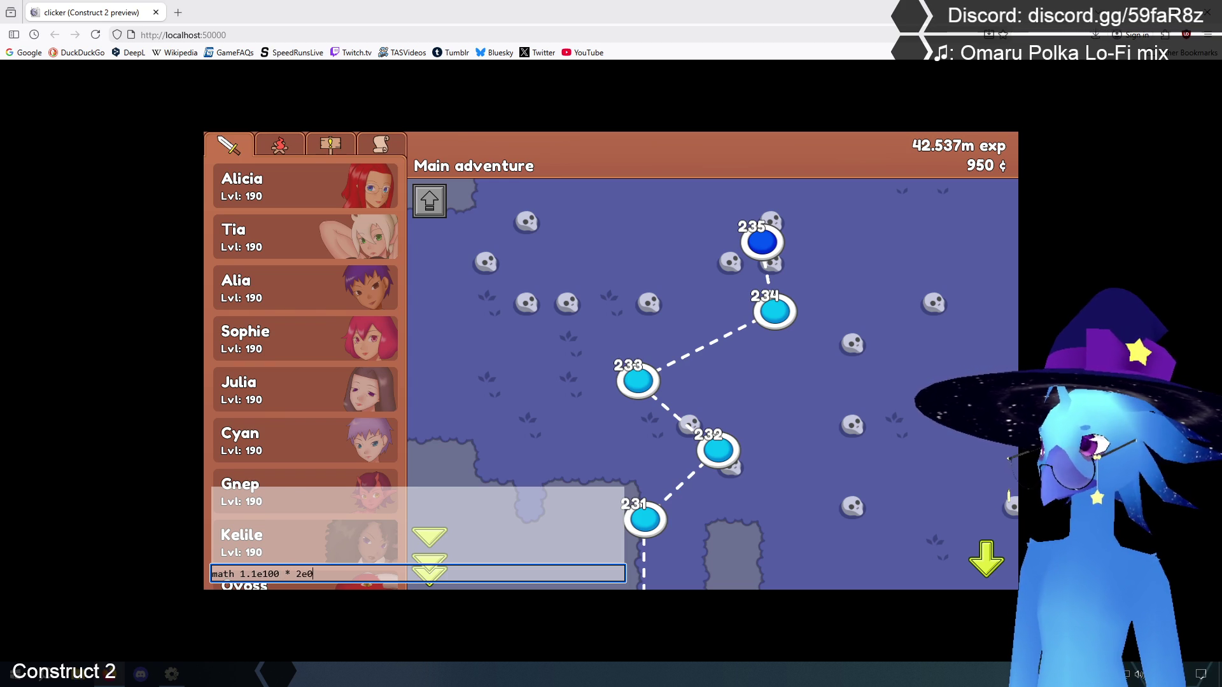
key(Return)
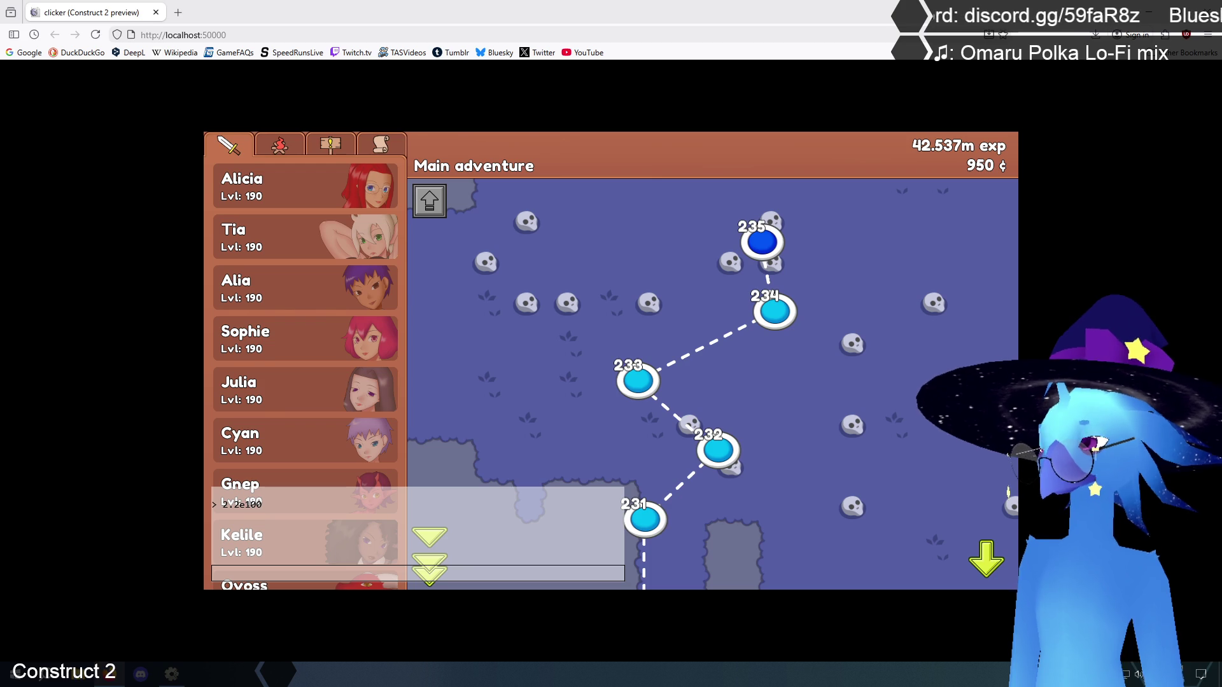
click(387, 577)
text(math 1.1e100 )
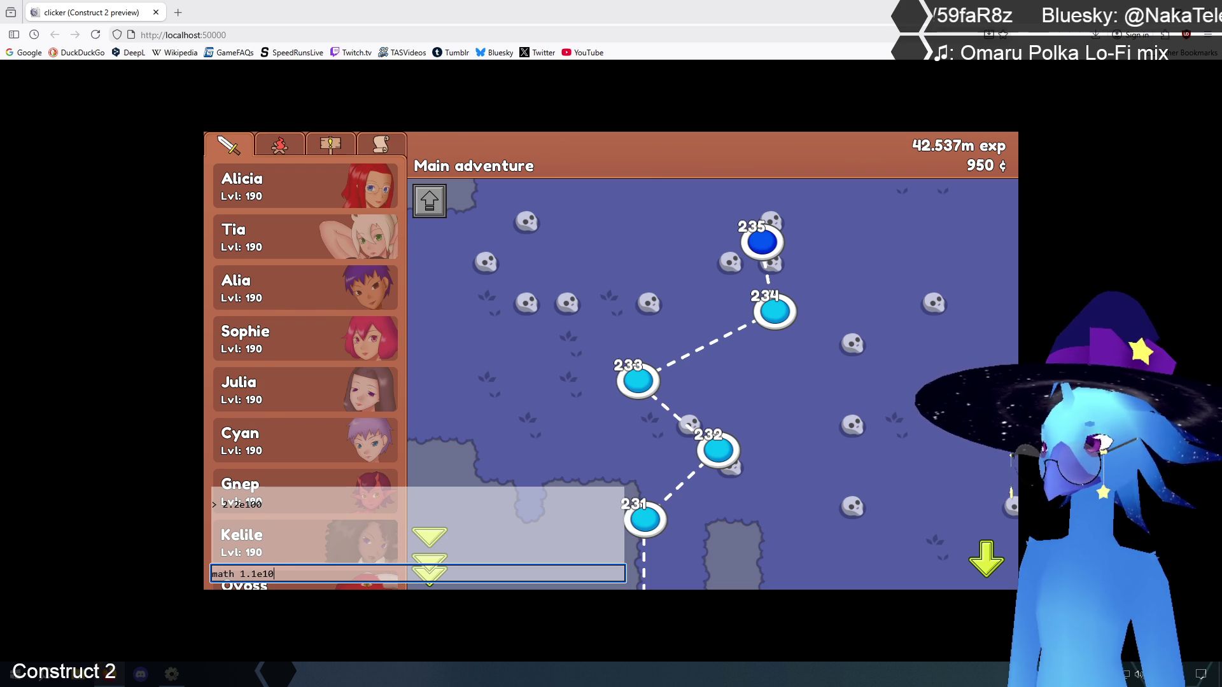
text(* 2)
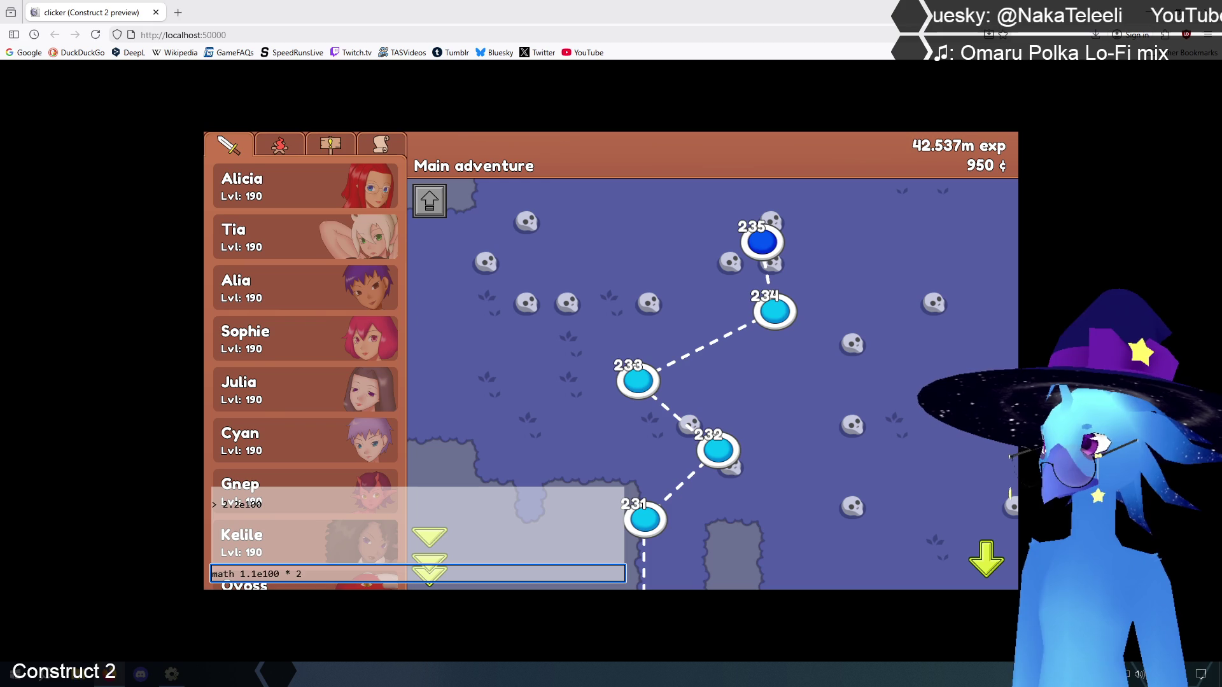
key(Return)
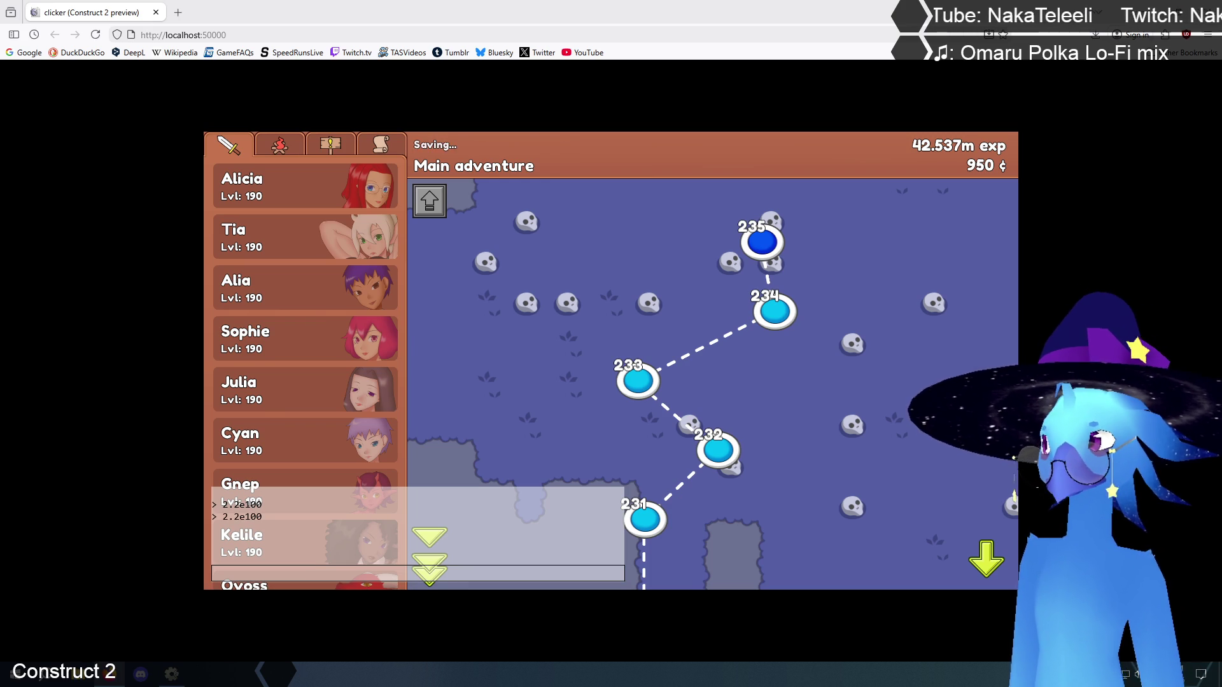
- Run math 1.1e100 * 2e2 and * 2 again, getting 2.2e102 and 2.2e100, then return to the editor
click(325, 574)
text(m)
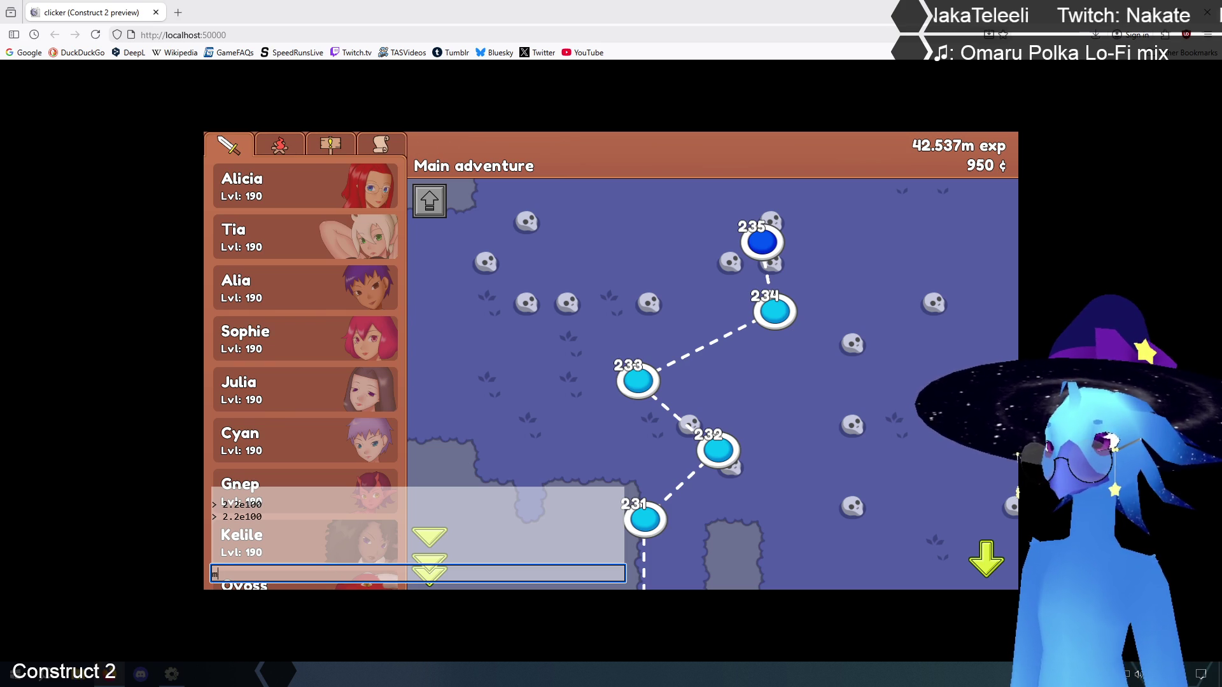
text(ath 1.1)
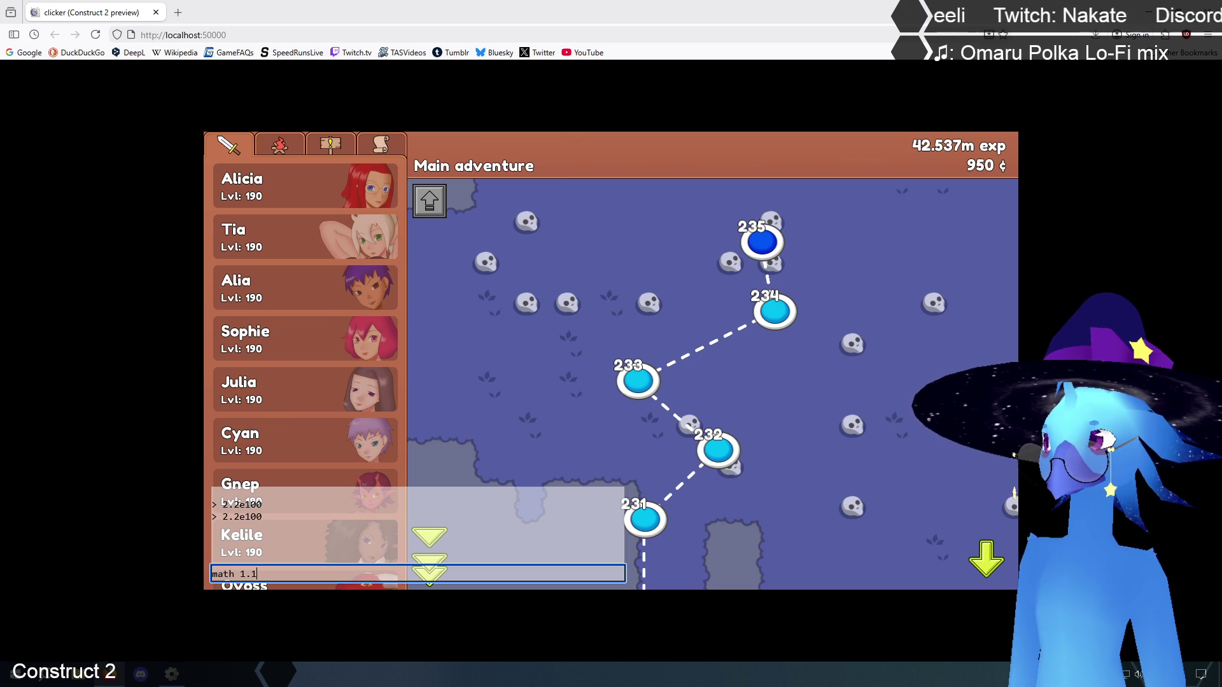
text(e1)
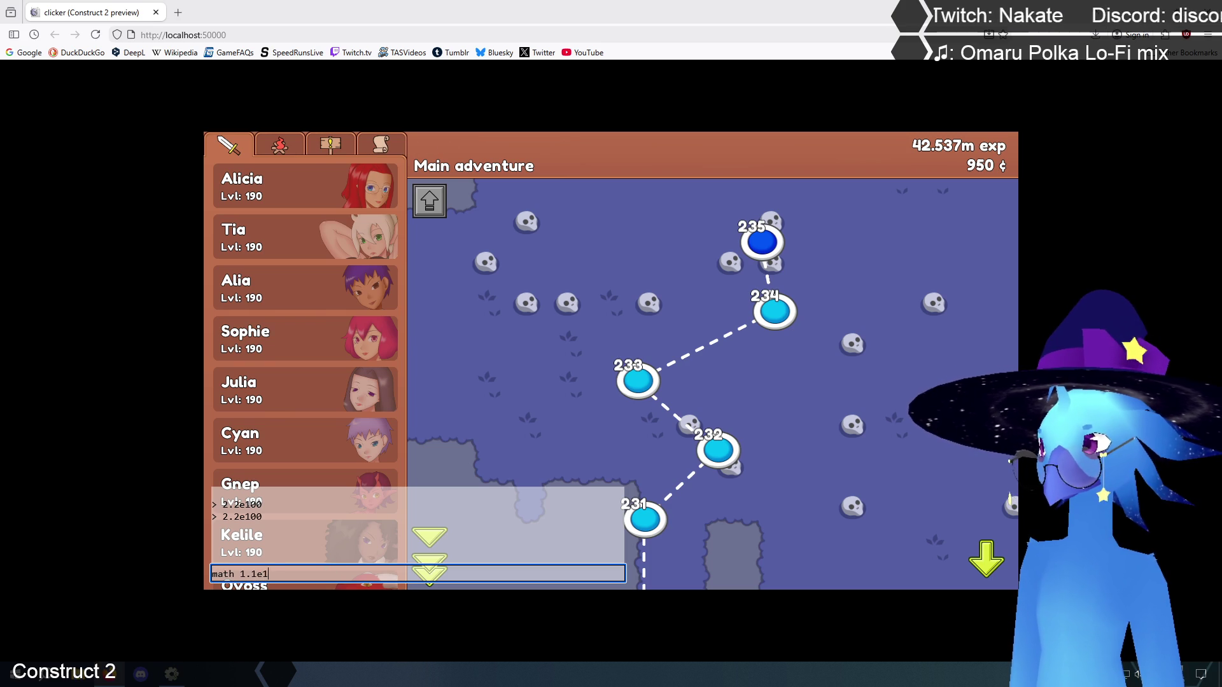
text(00 * )
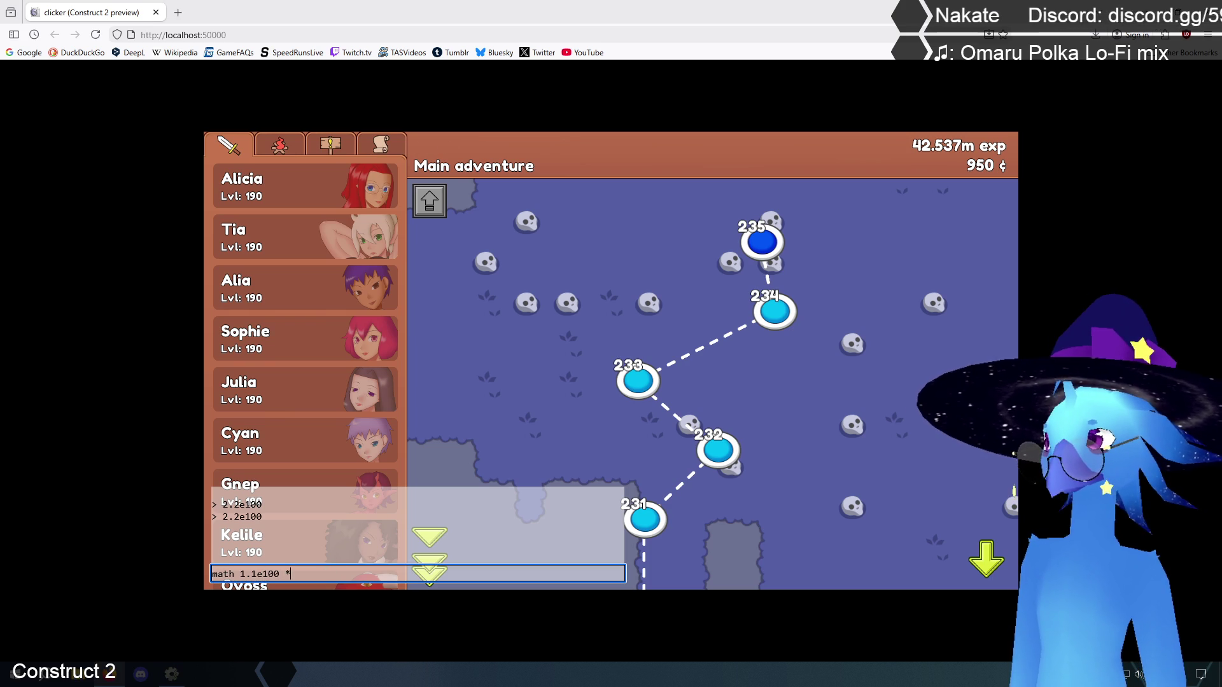
text(2e2)
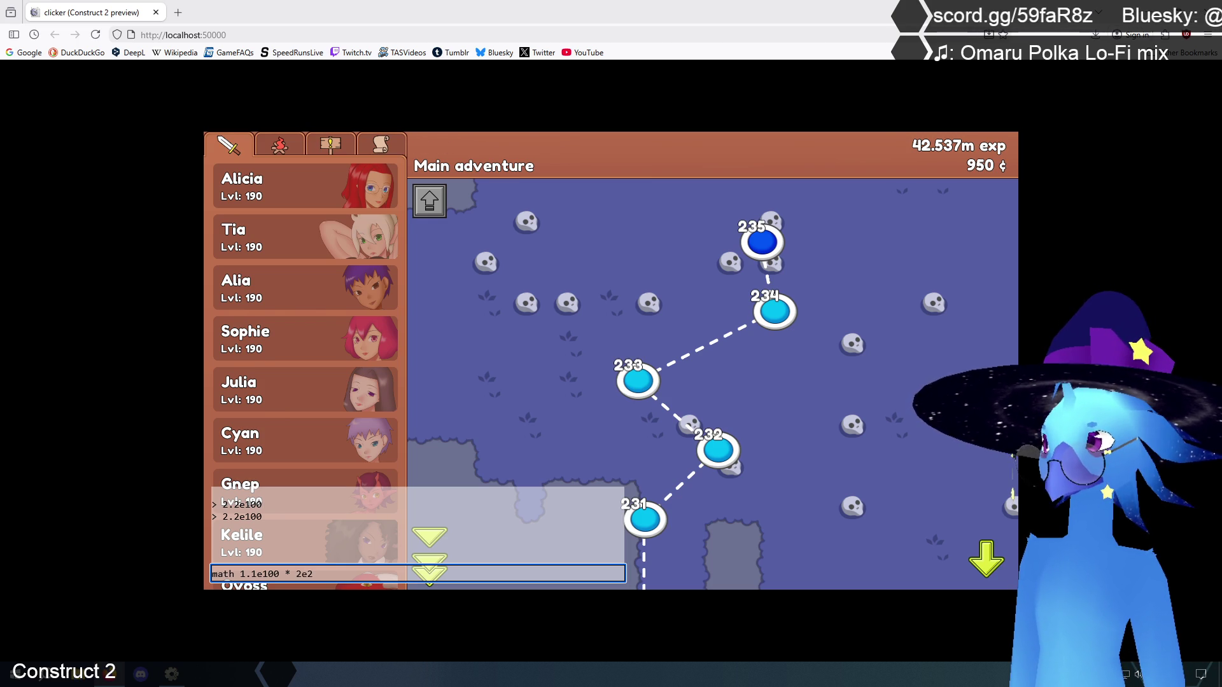
key(Return)
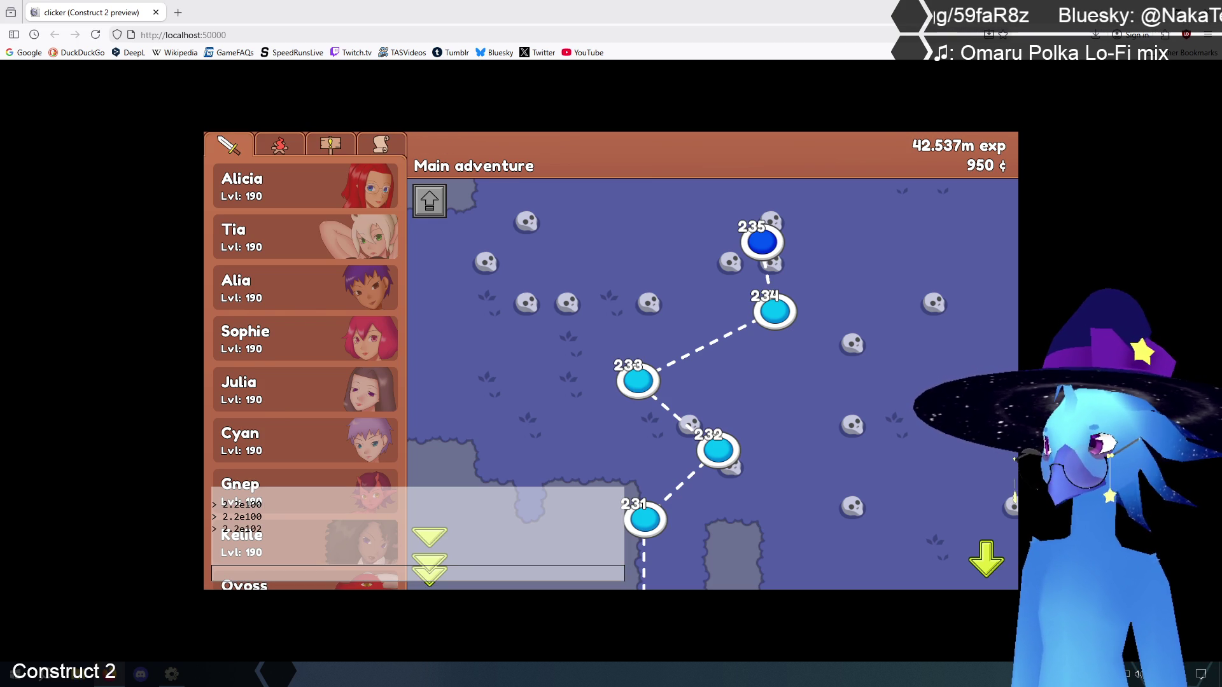
click(250, 575)
text(math)
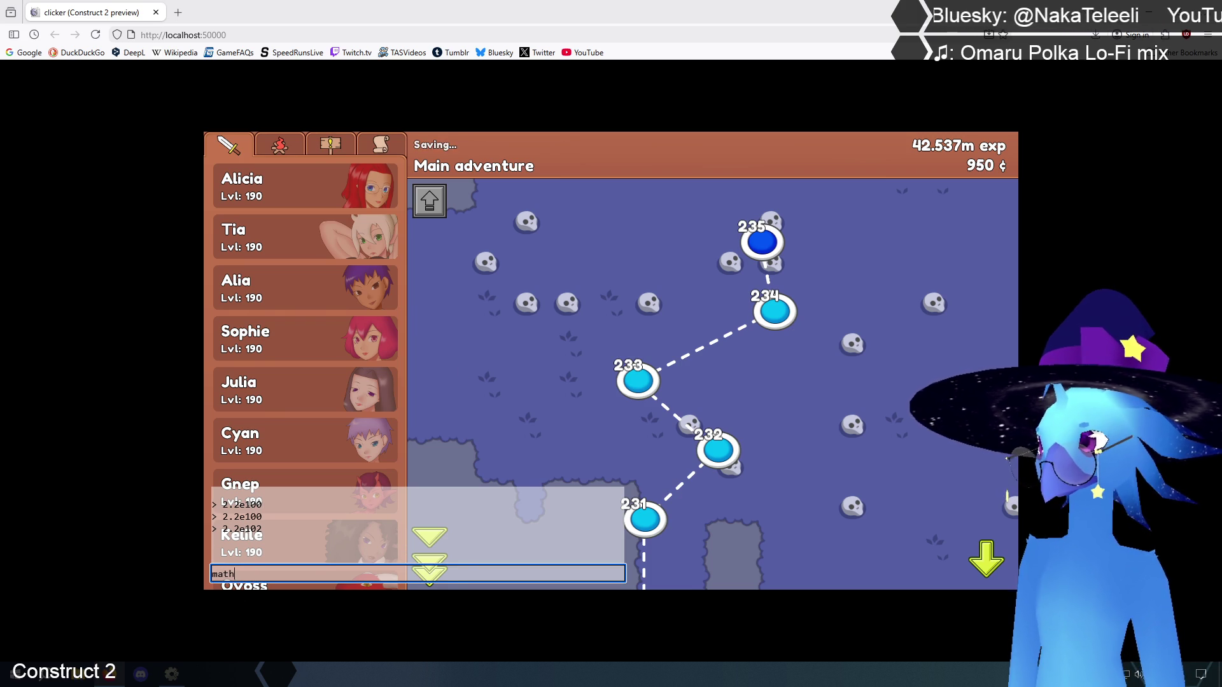
text( 1.1)
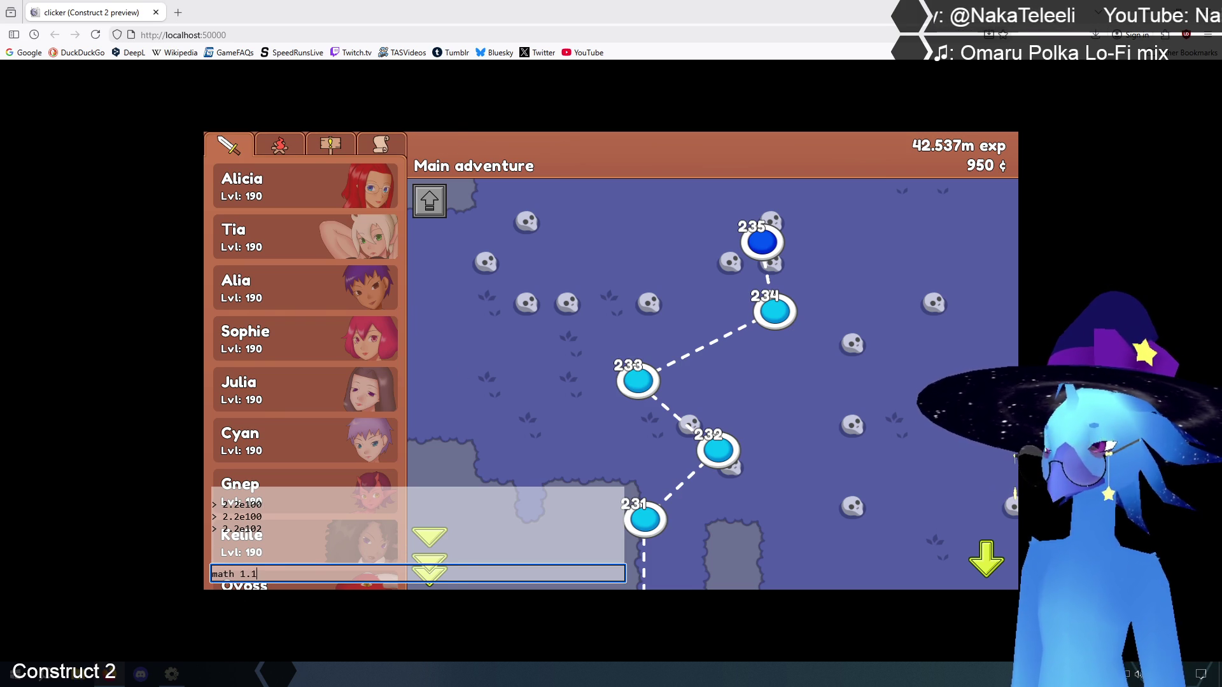
text(e100 )
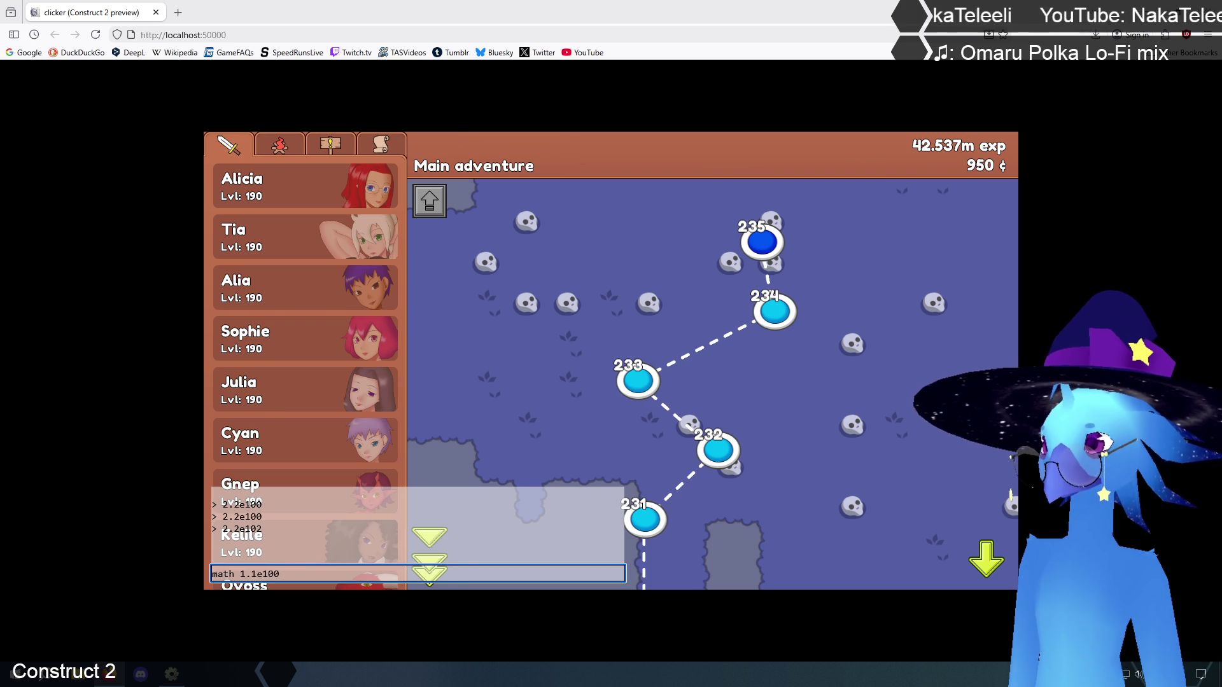
text(* 2)
key(Return)
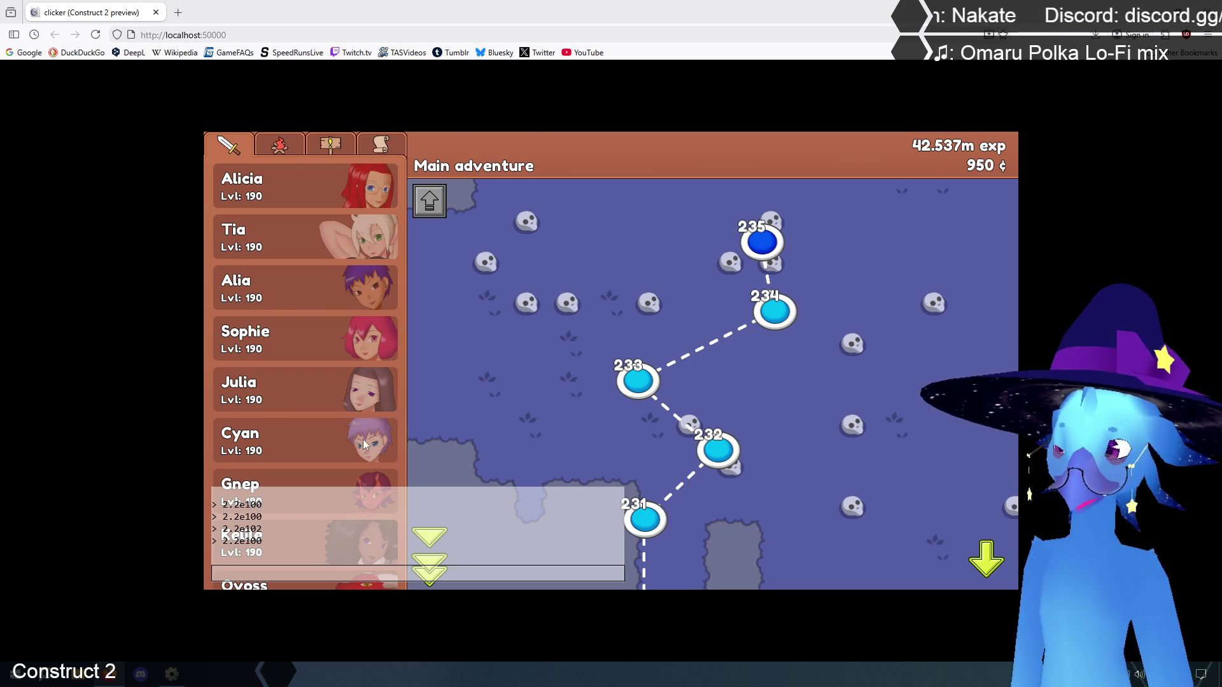
click(173, 674)
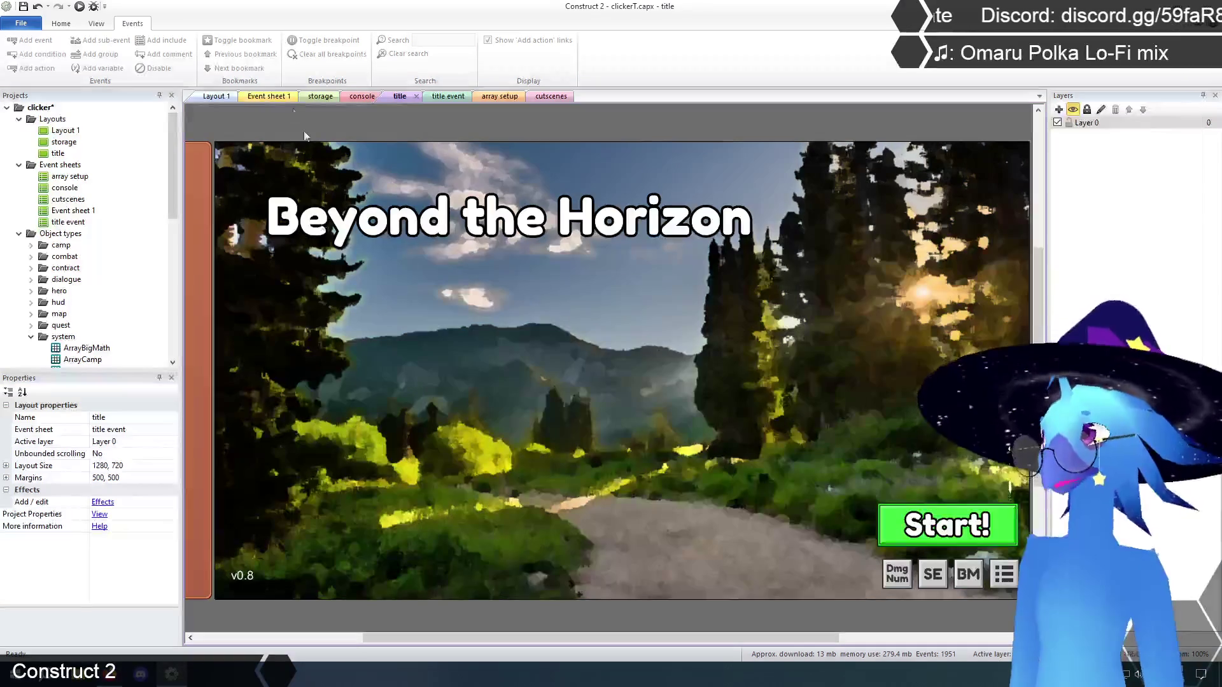
- Disable the "*" branch's Set value at (0,0) by Function.Param(1) action, then open the title layout
click(270, 96)
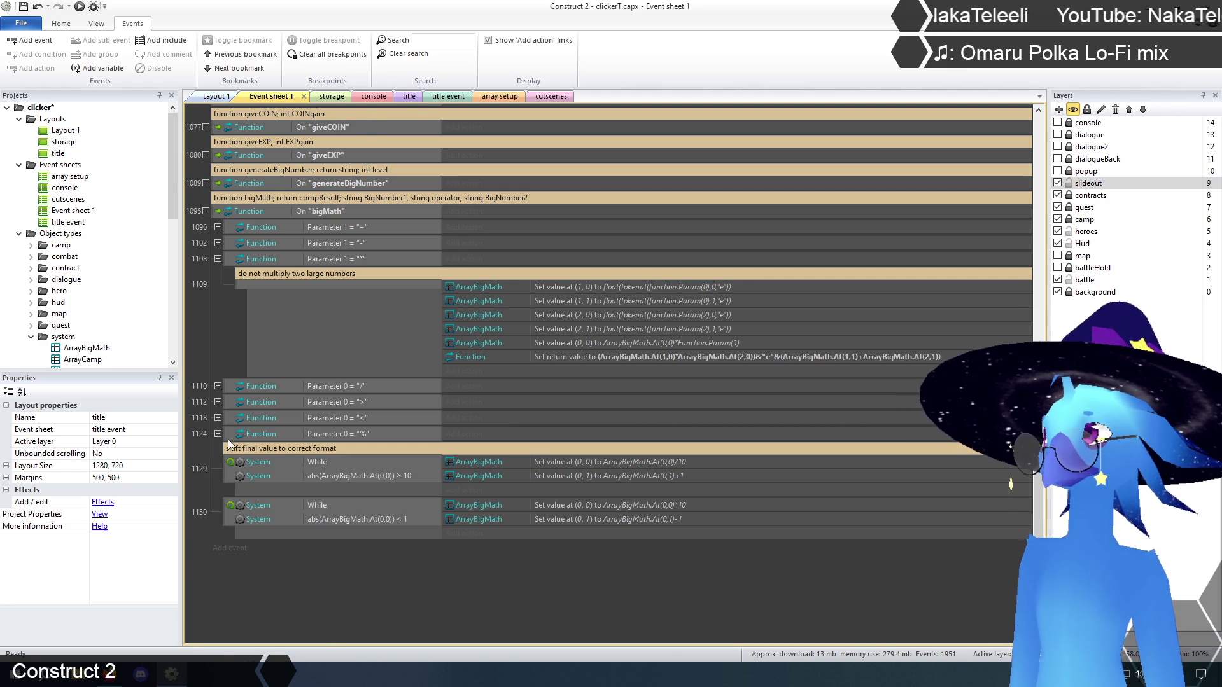
key(F5)
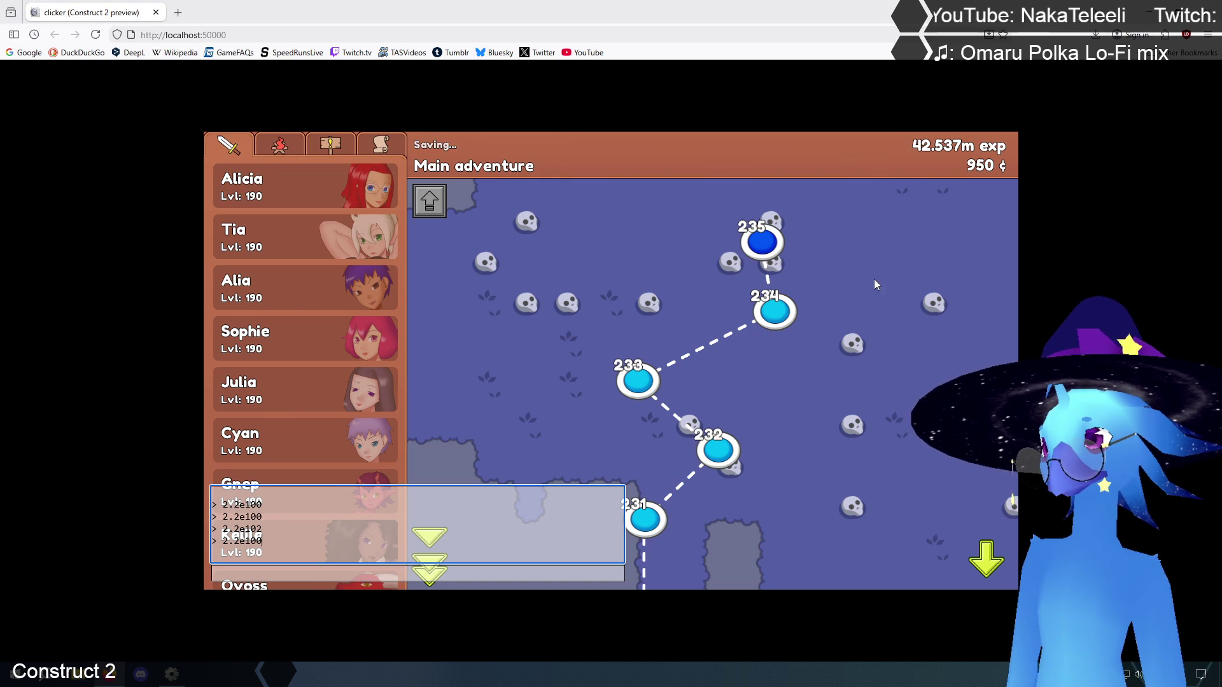
key(alt+Tab)
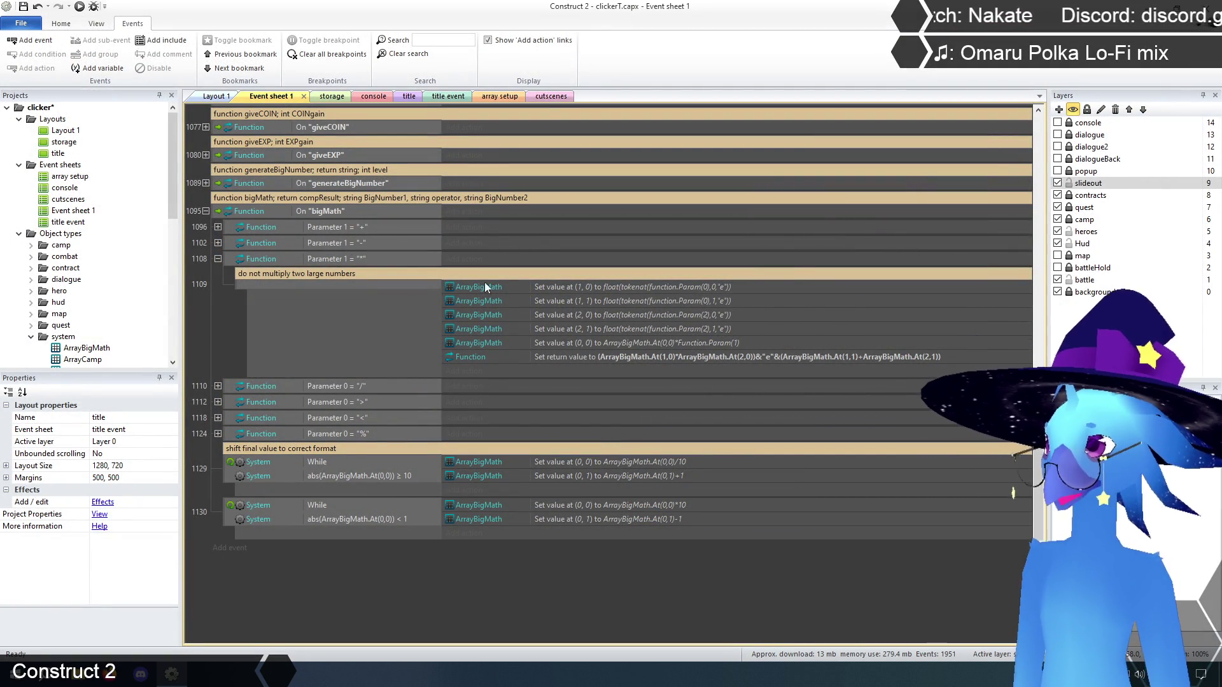
right_click(586, 345)
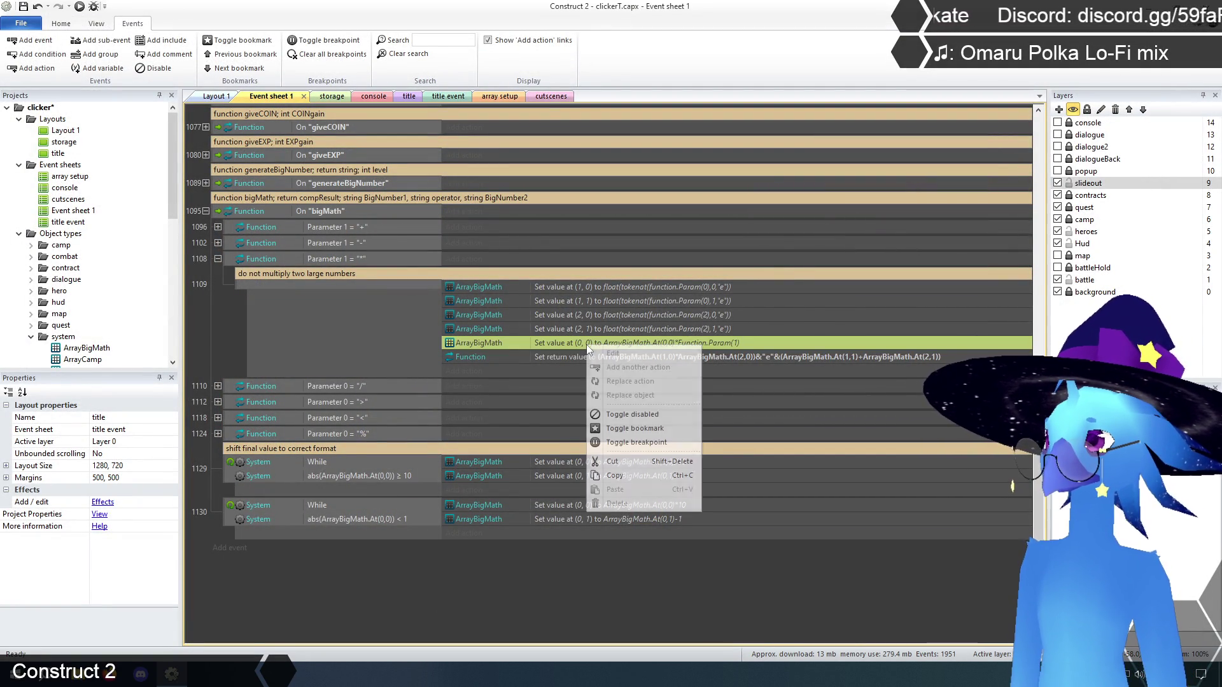
click(630, 414)
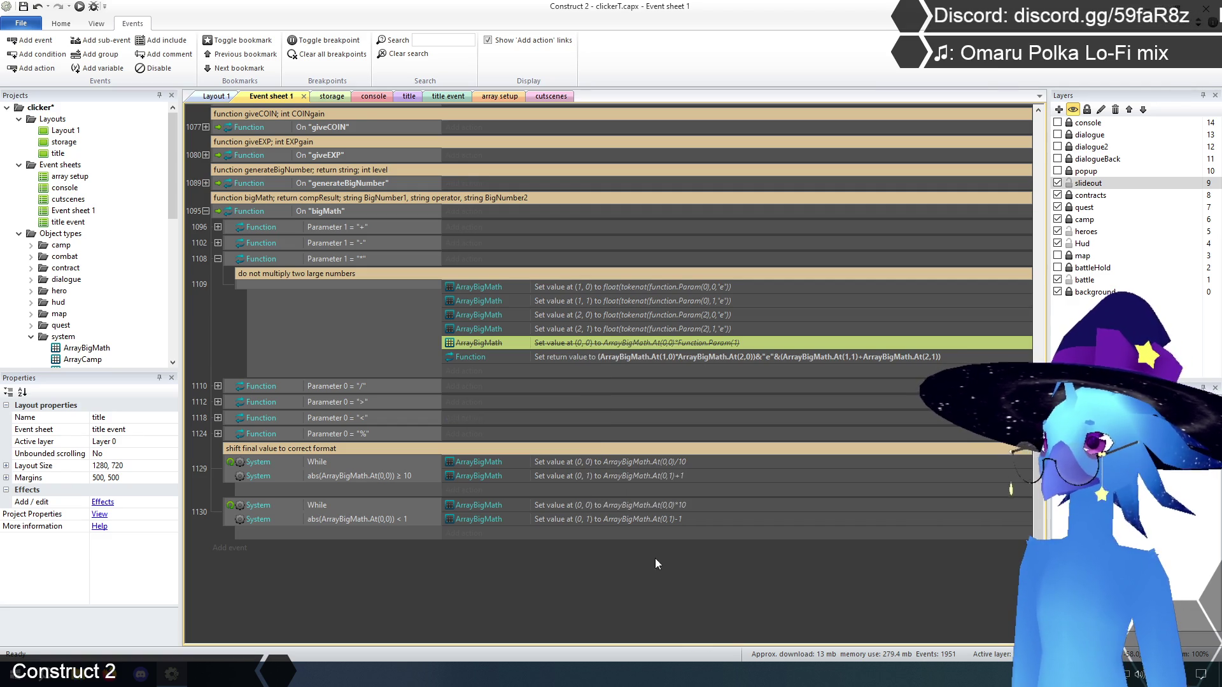
click(656, 557)
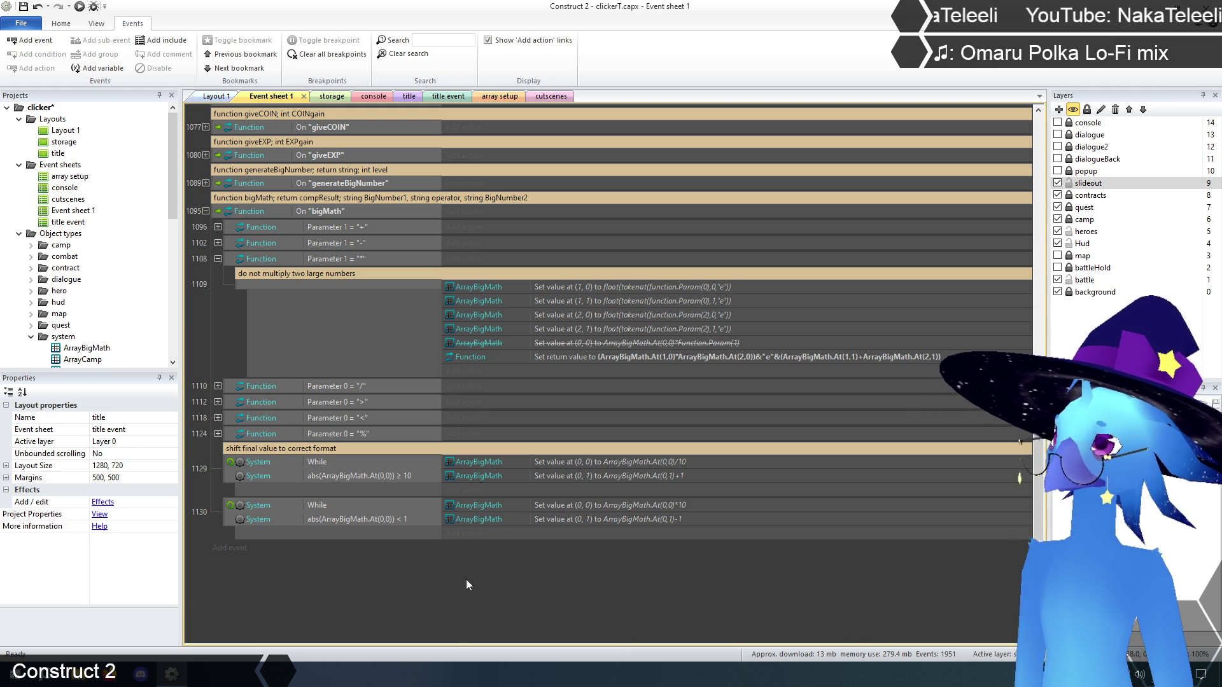
click(401, 96)
click(96, 23)
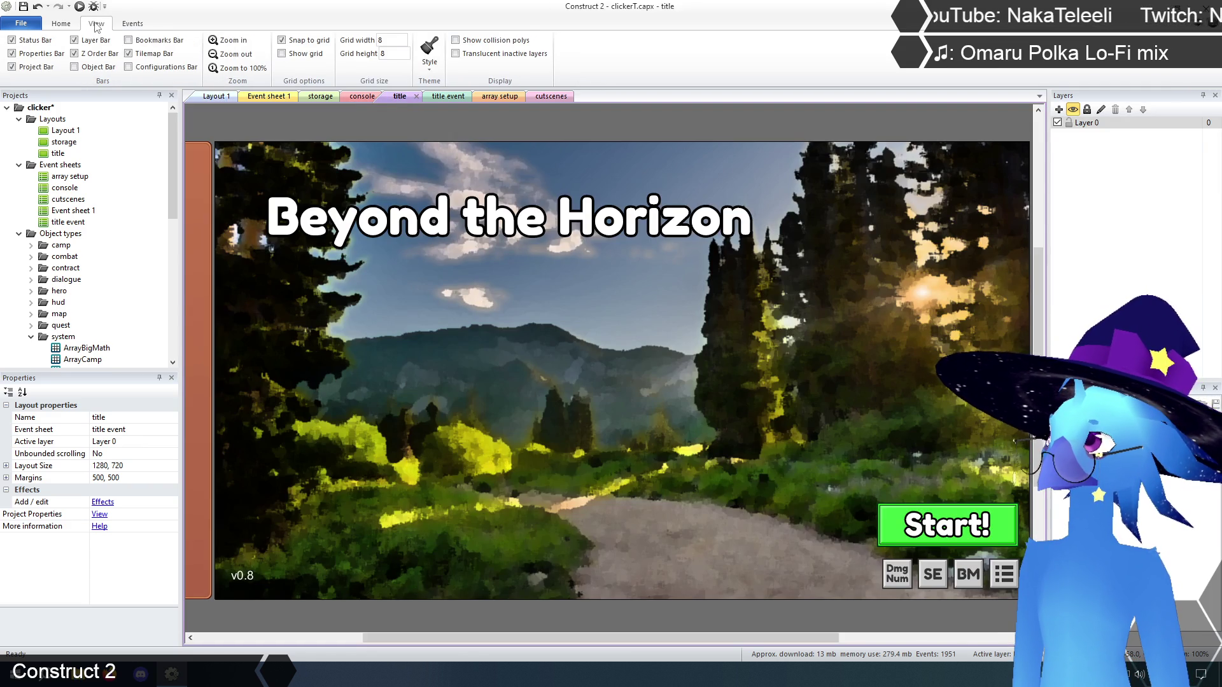
- Launch a debug preview, inspect ArrayBigMath in the Inspector, and start the Main adventure map
click(63, 25)
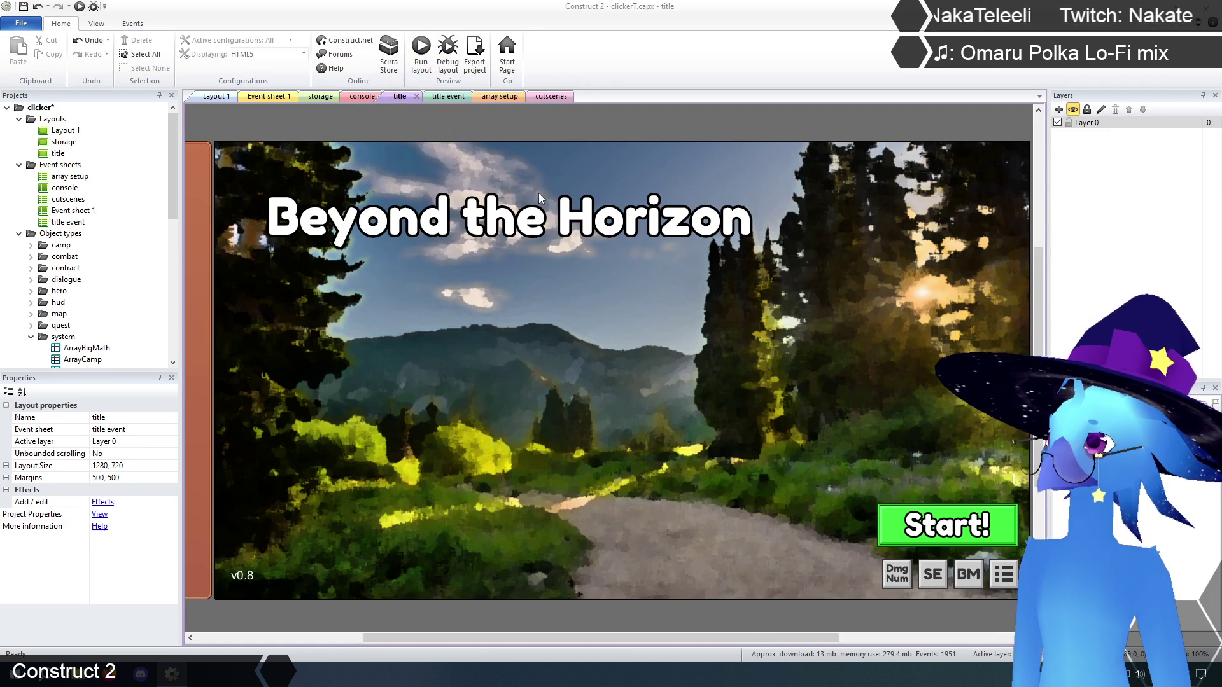
key(ctrl+F5)
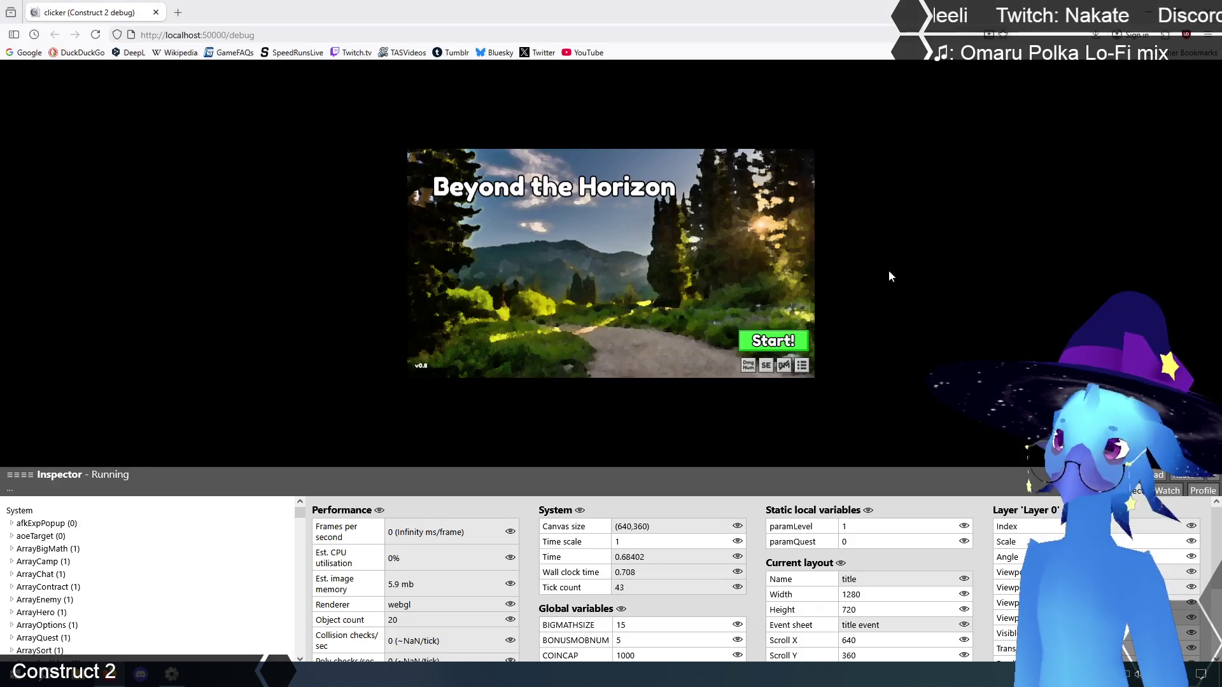
click(37, 551)
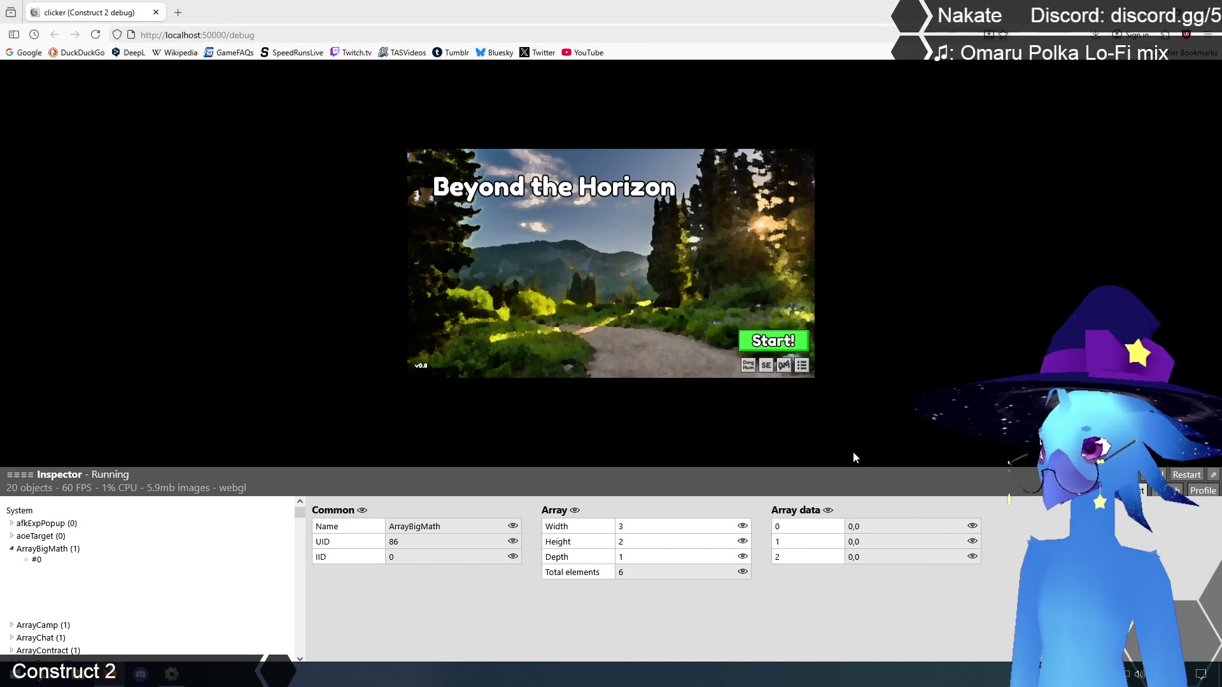
click(781, 341)
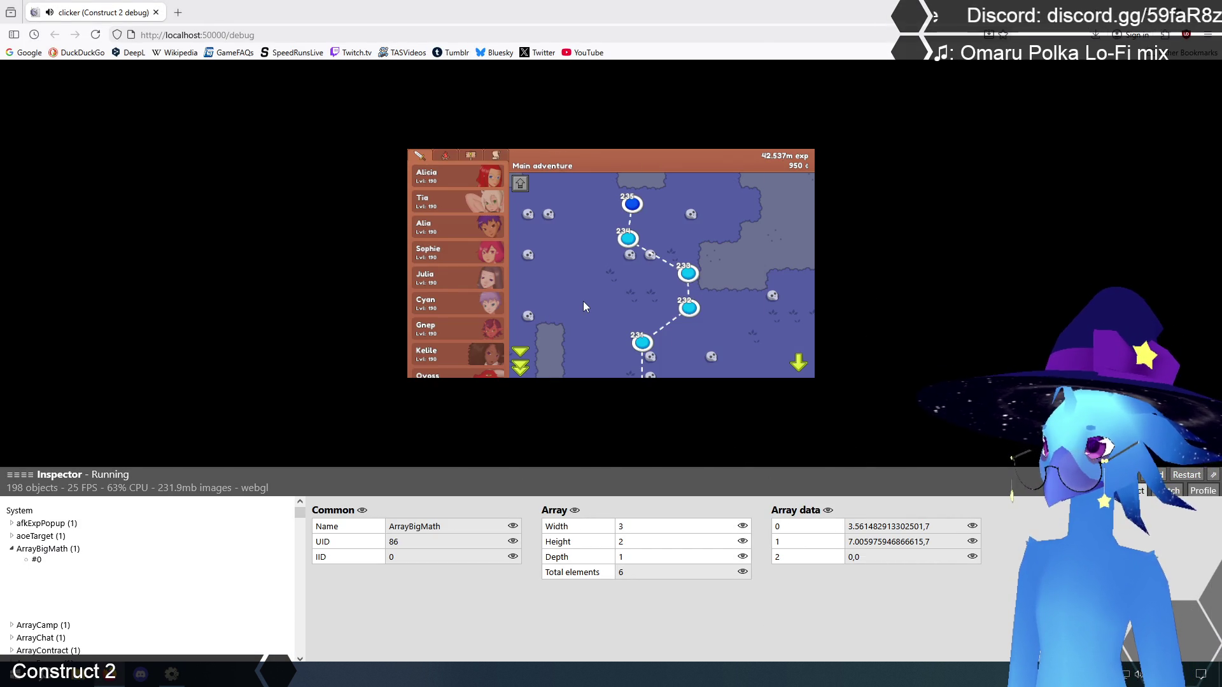
click(532, 366)
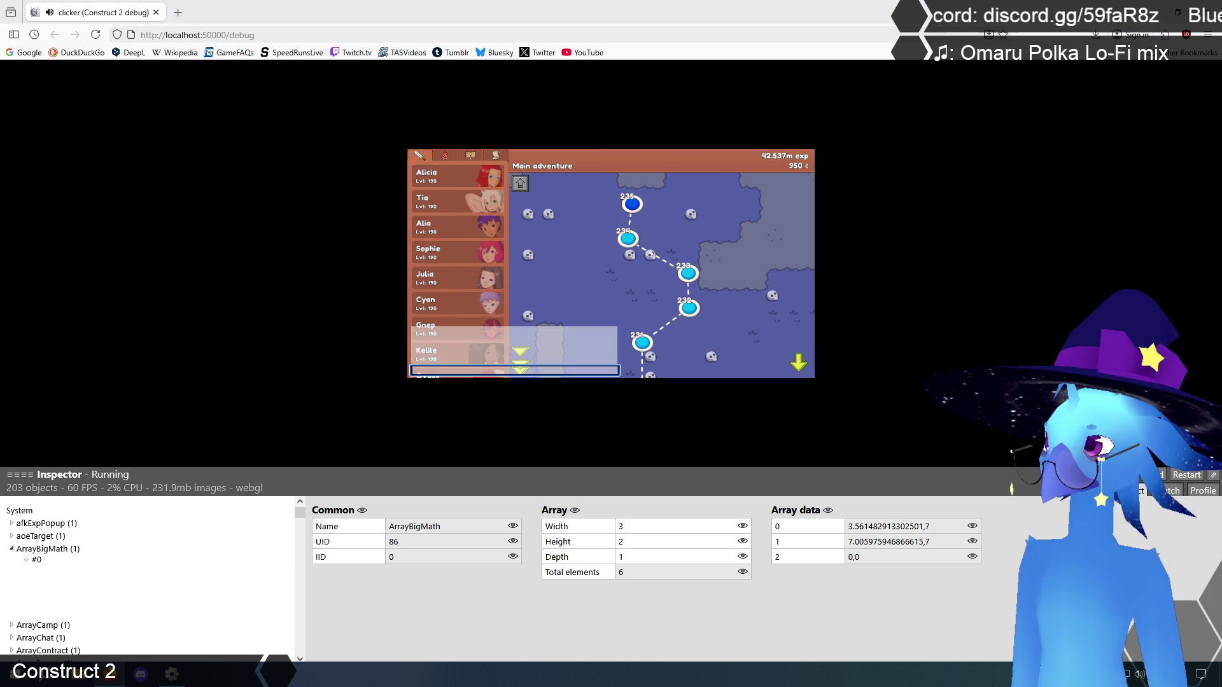
- Run console math 1.1e100 * 2e1 and 1.1e100 * 2, yielding 2.2e101 and 2.2e100
text(math )
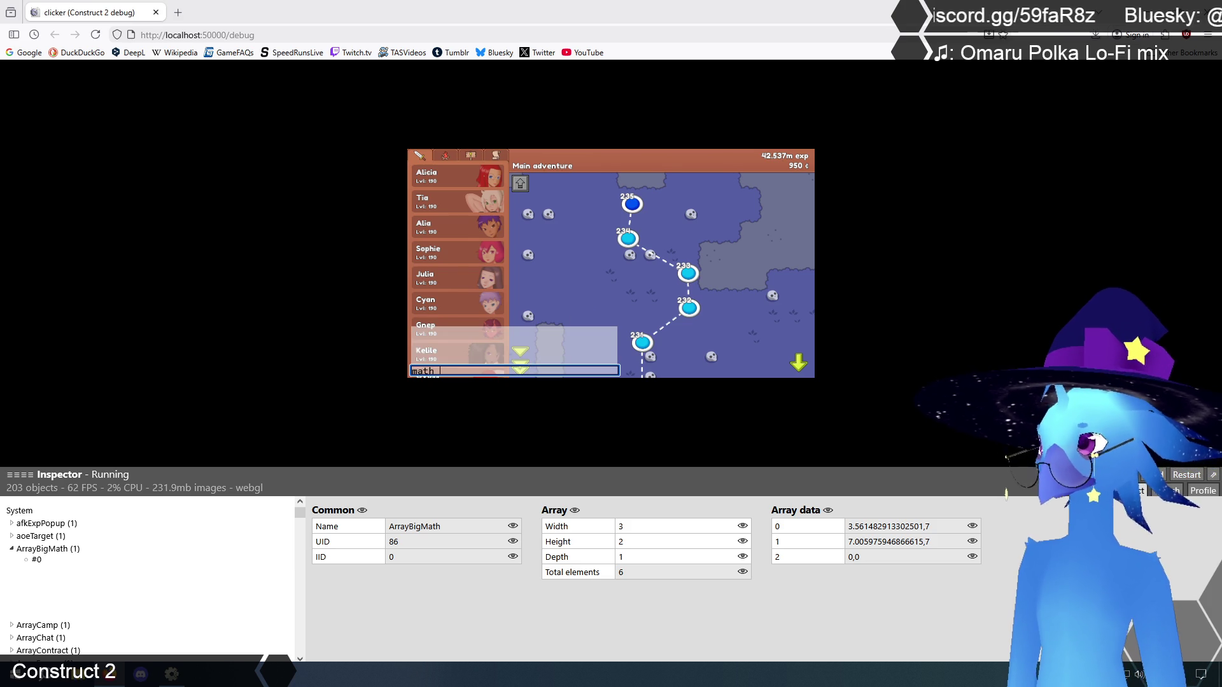
text(1.1e100 )
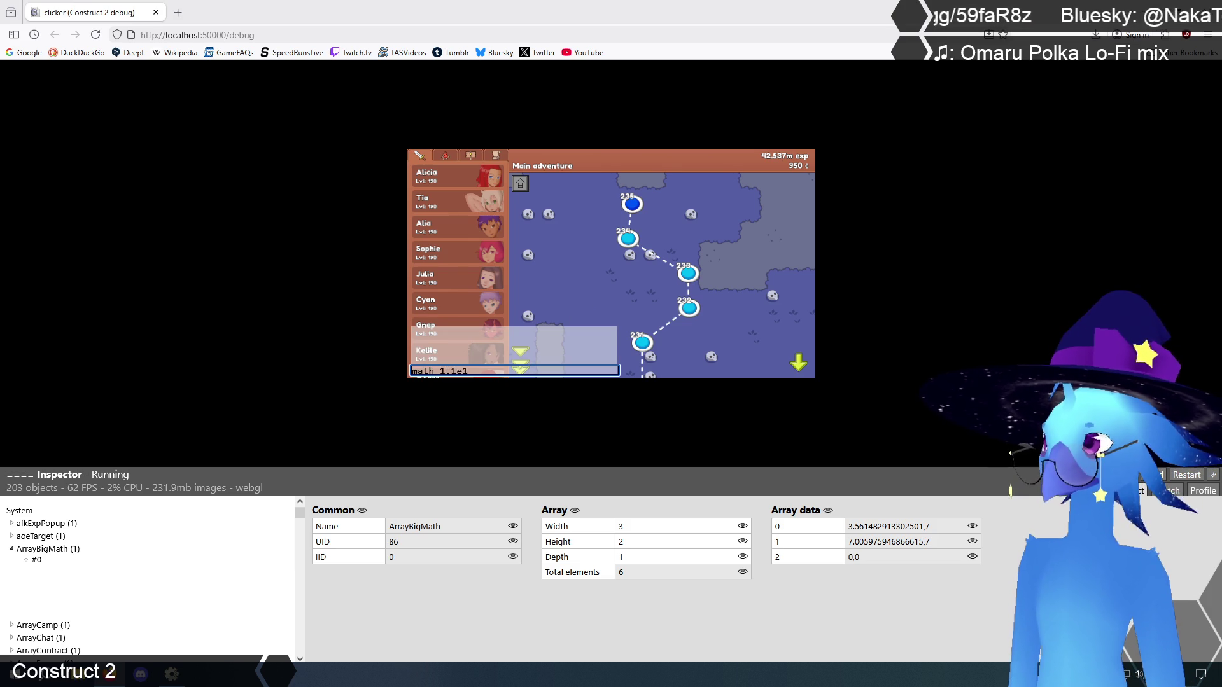
text(* )
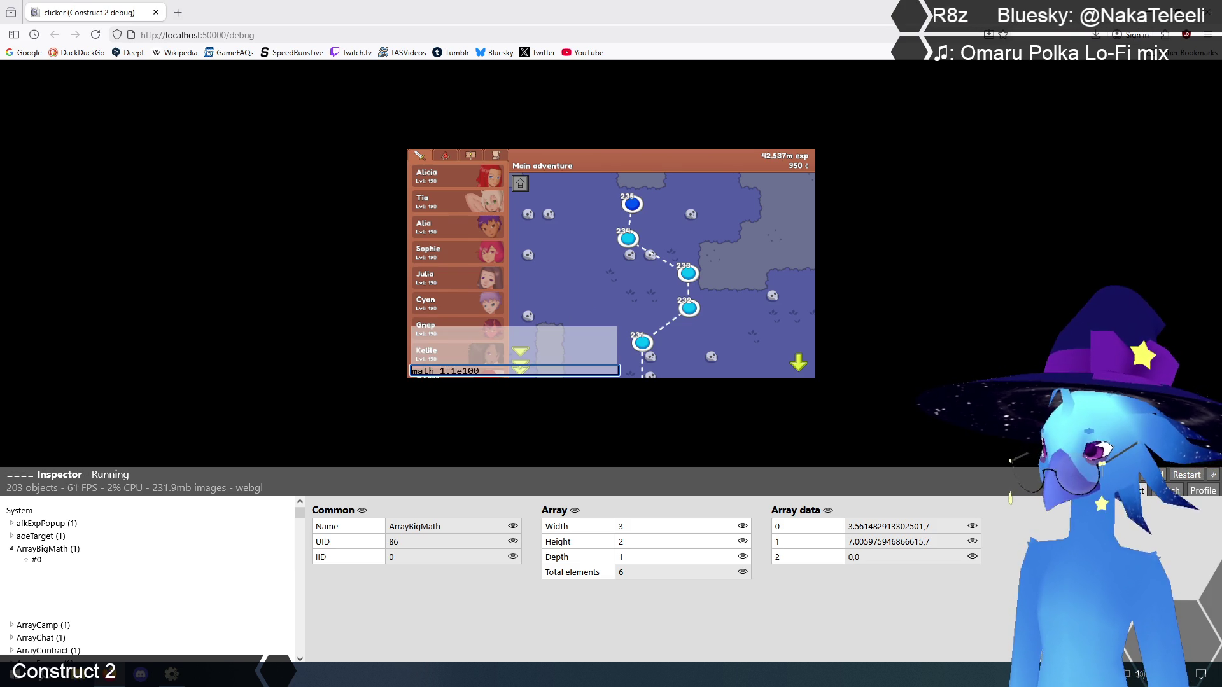
text(2e1)
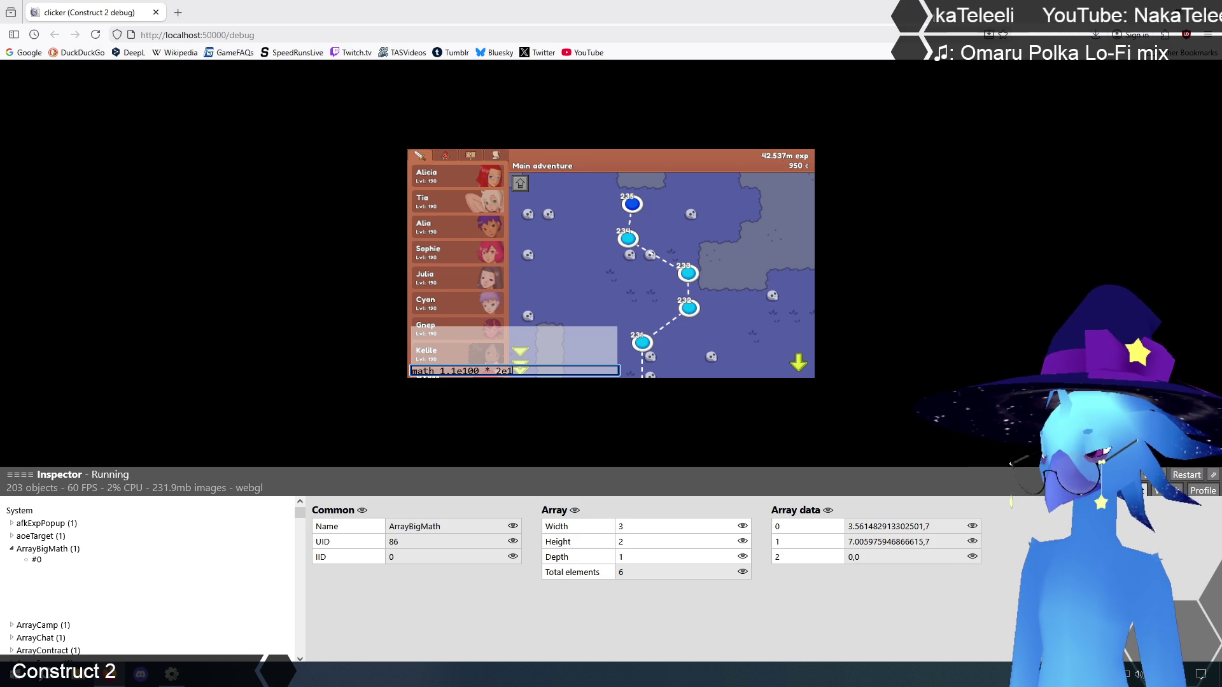
key(Return)
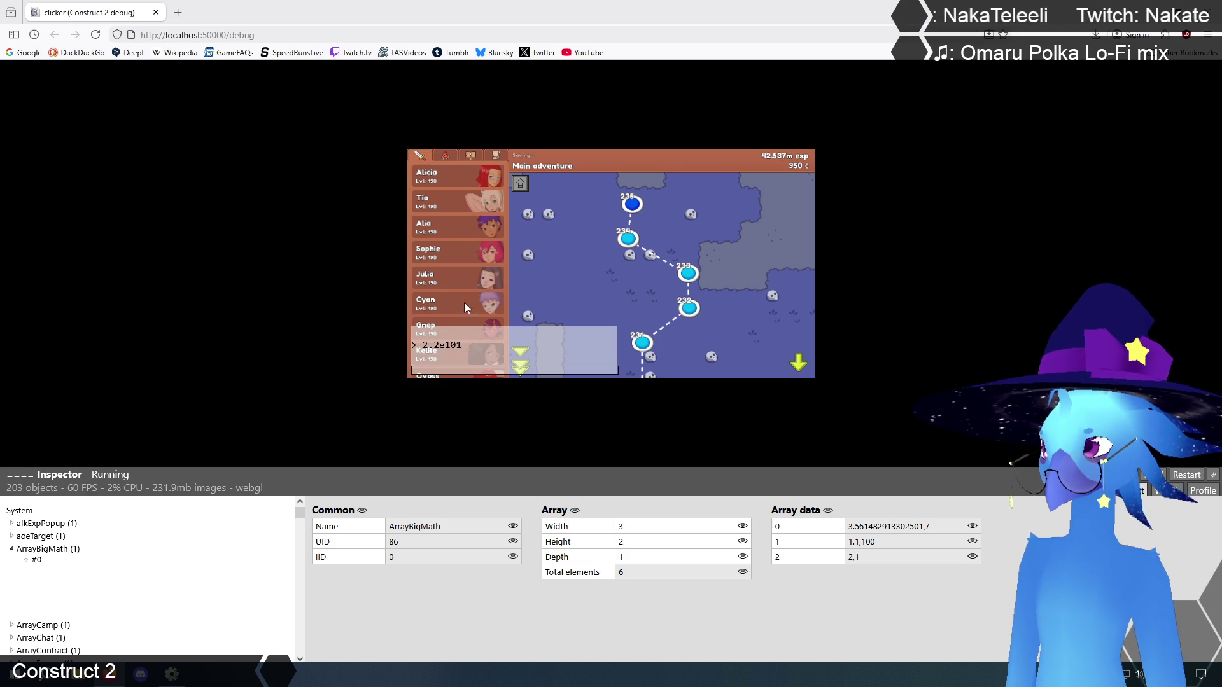
click(466, 374)
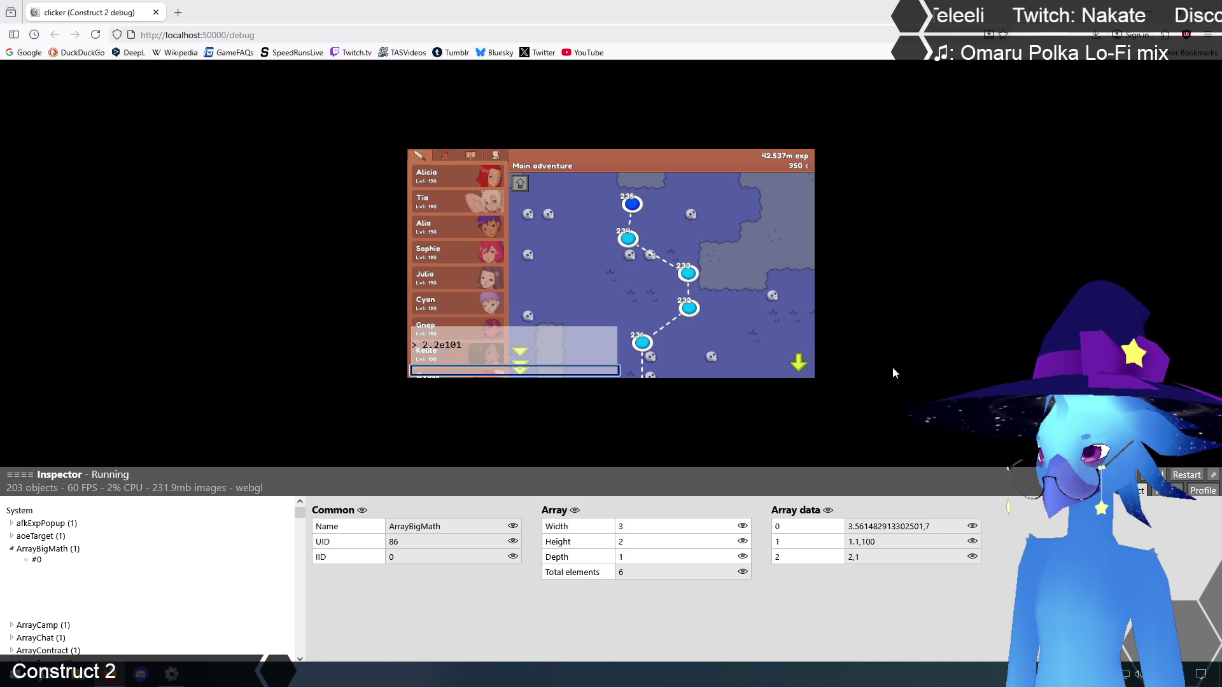
text(math )
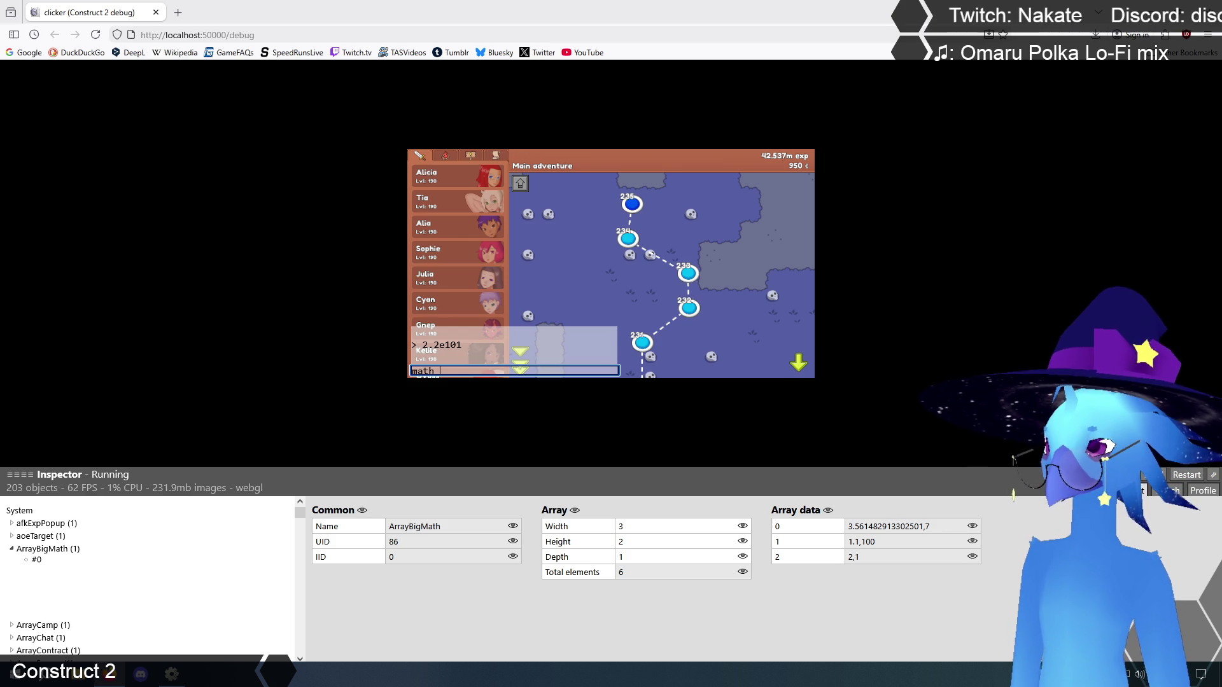
text(1.1e100 )
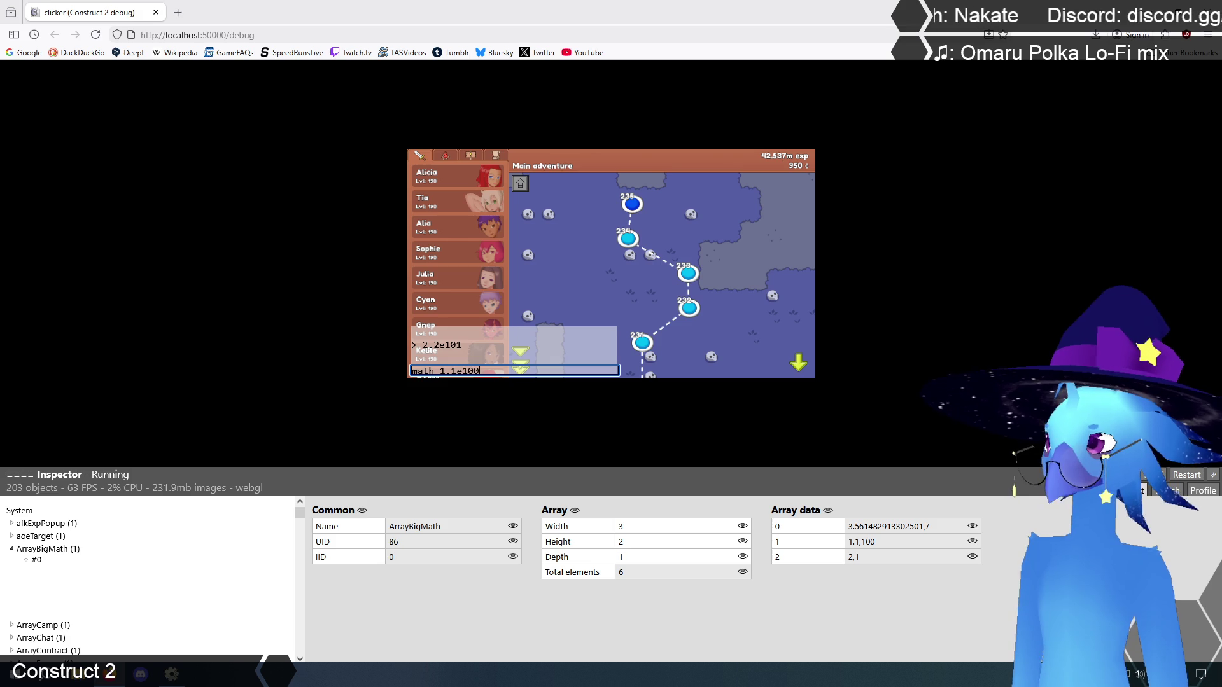
text(* 2)
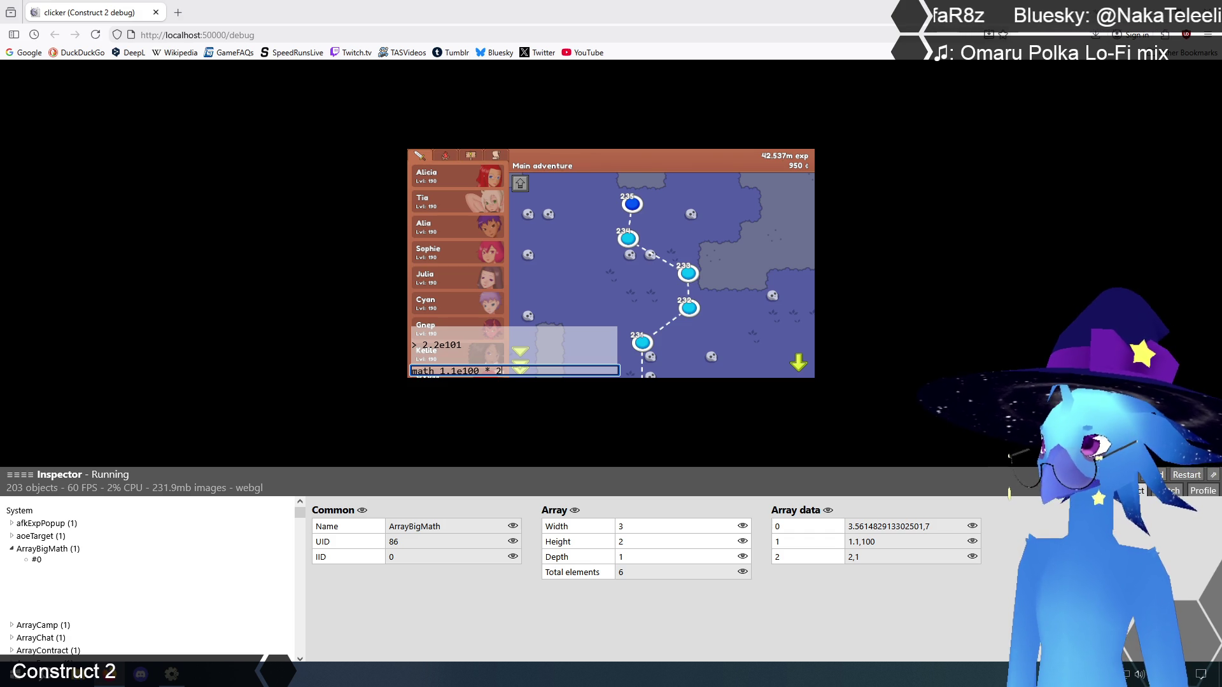
key(Return)
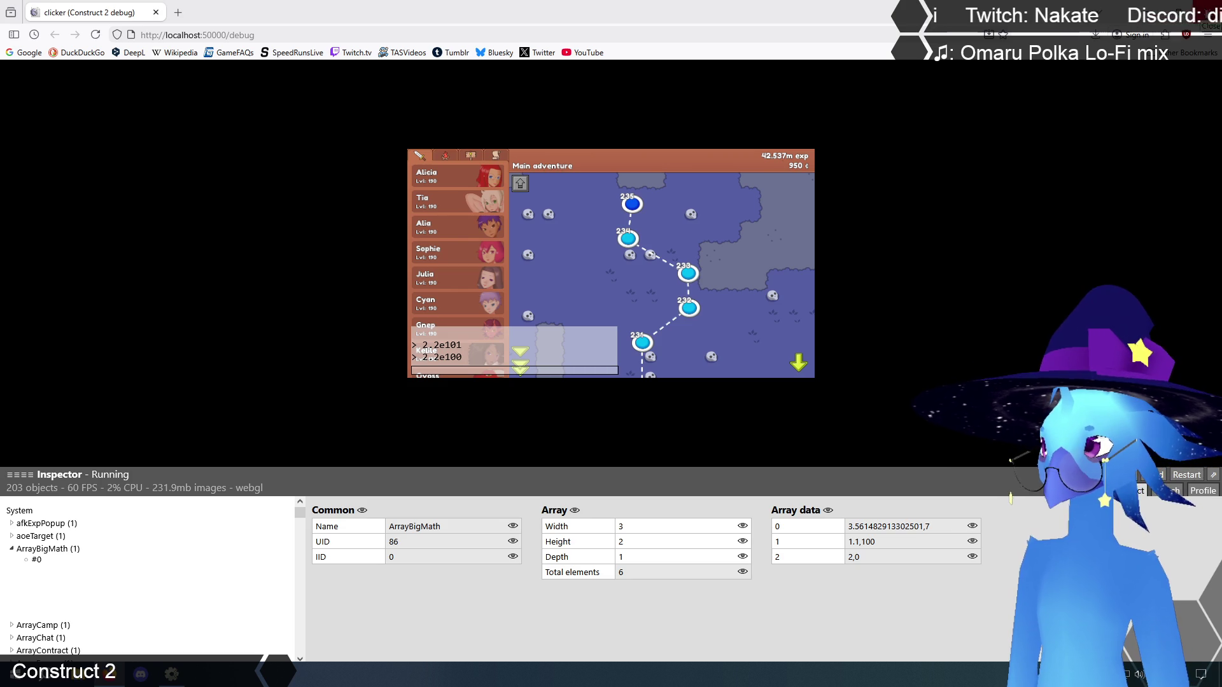
- Compute 1.1e100 * 1.1e100 in the console, yielding 1.2100000000000002e200
click(529, 370)
text(1.1e1)
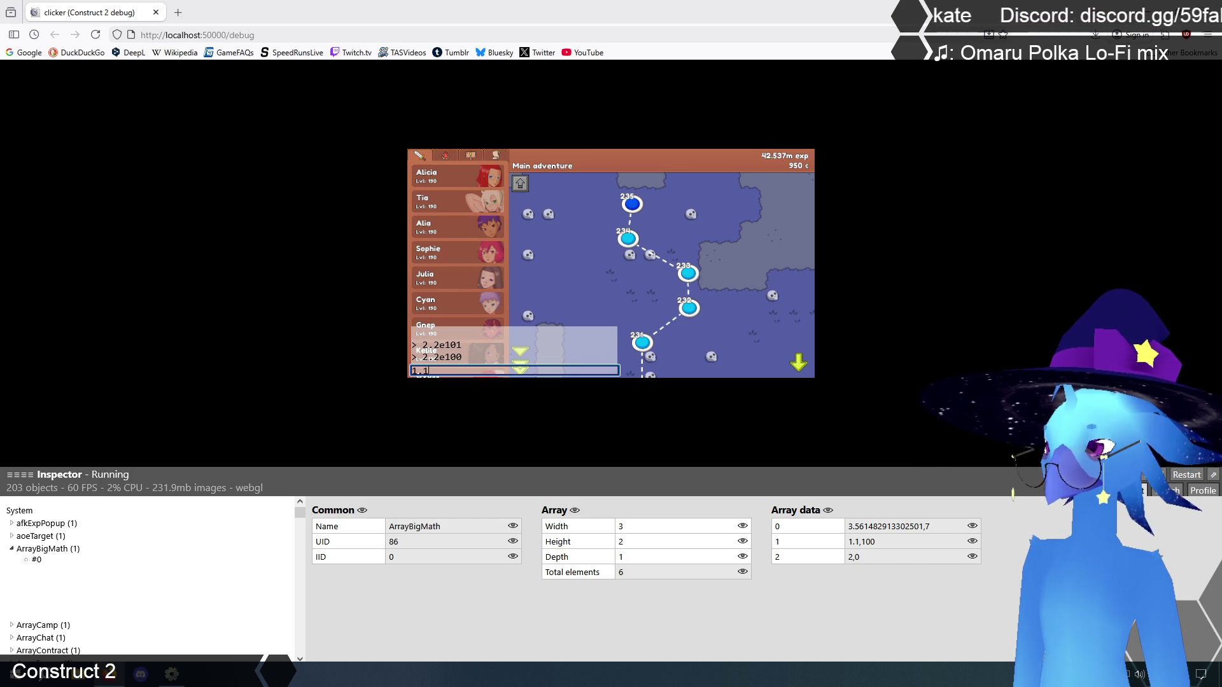
key(Return)
text(ath )
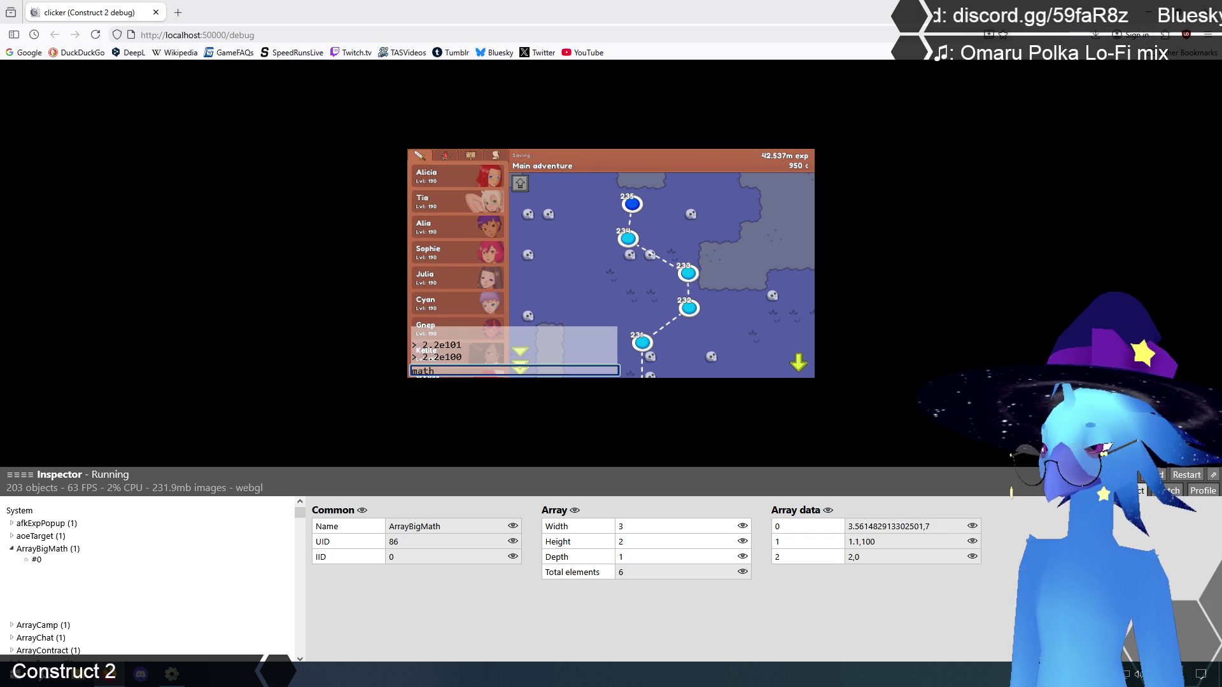
text(1.1e100 )
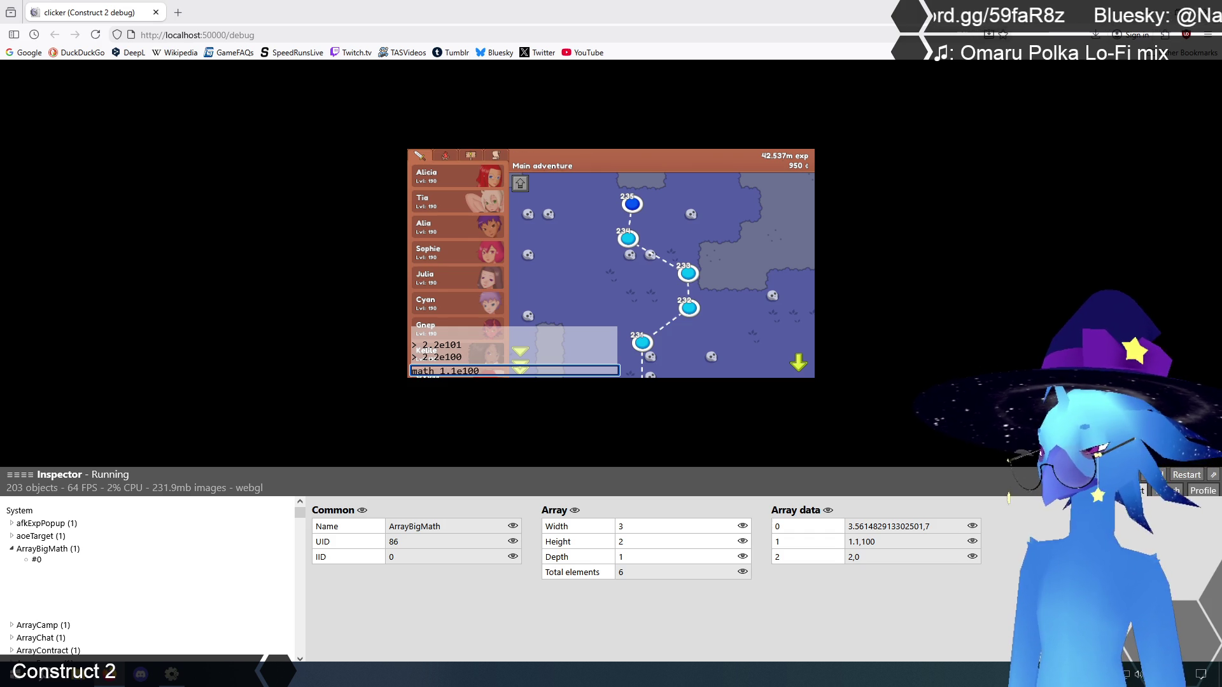
text( * 1.1)
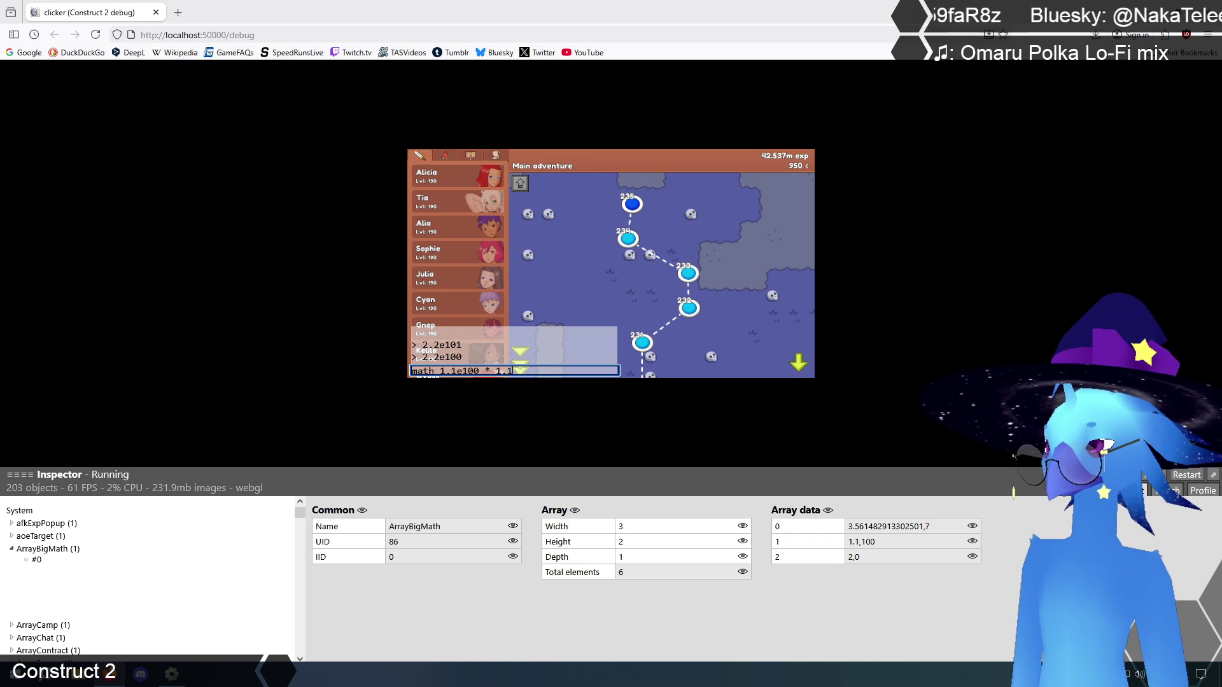
text(100)
key(Return)
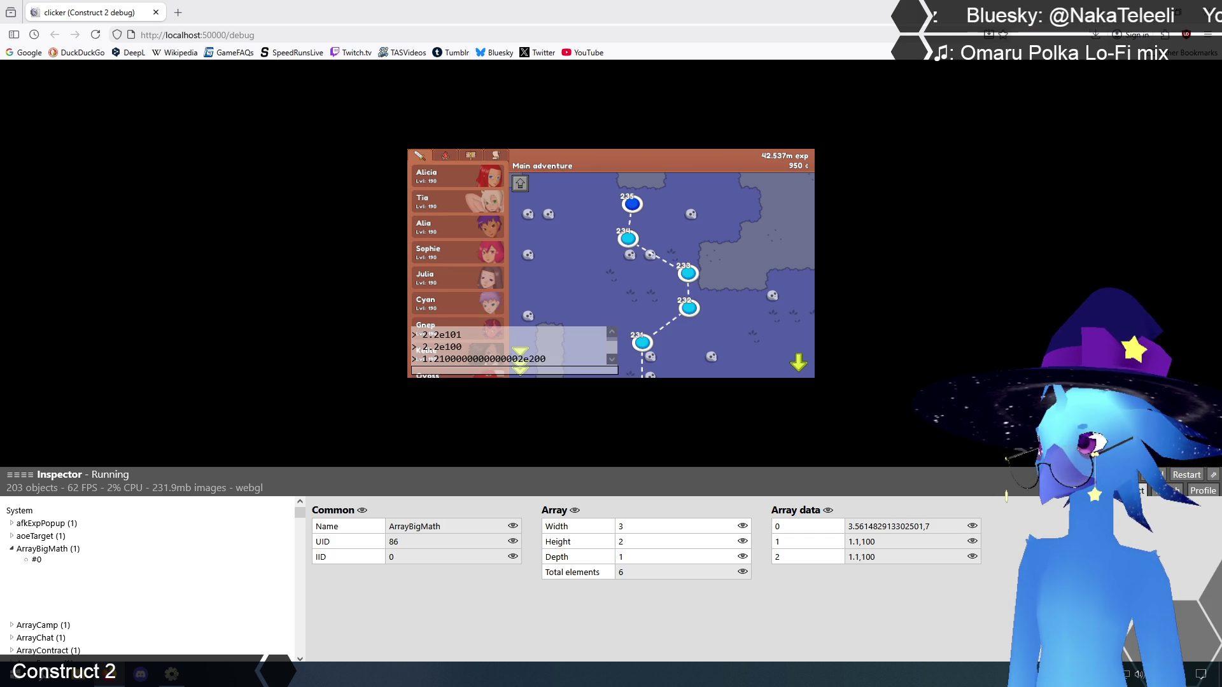
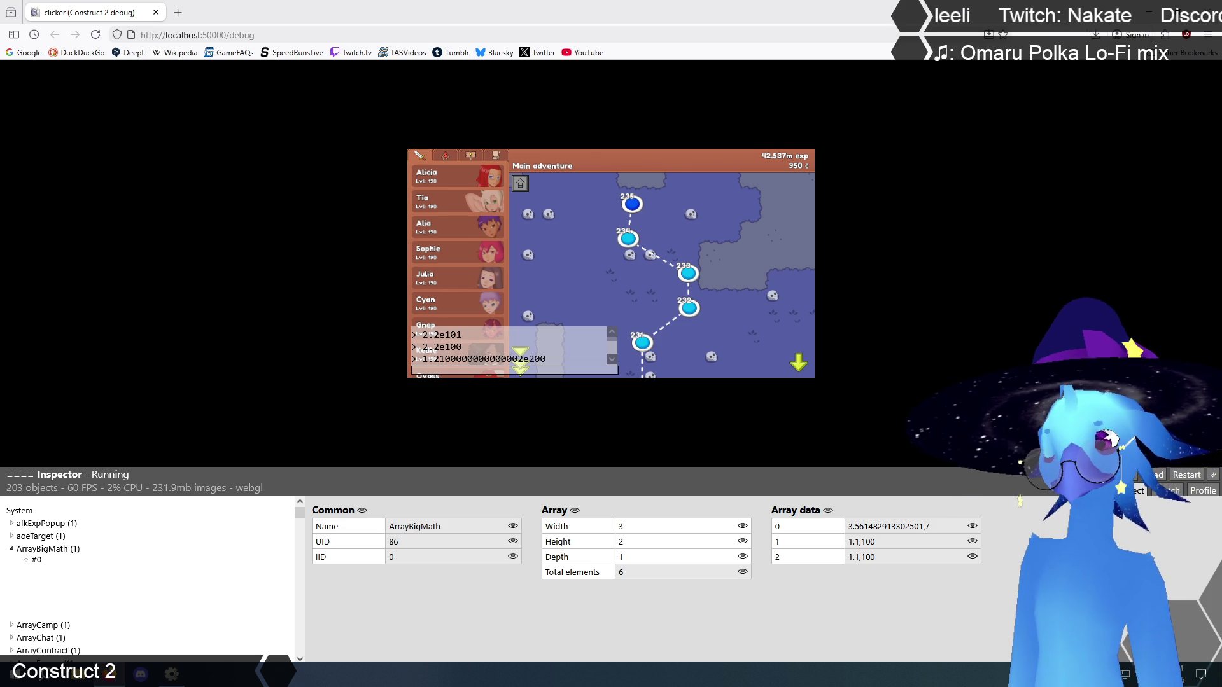
- Compute 100 × 100 = 10,000 in the Calculator app, then close it
click(14, 675)
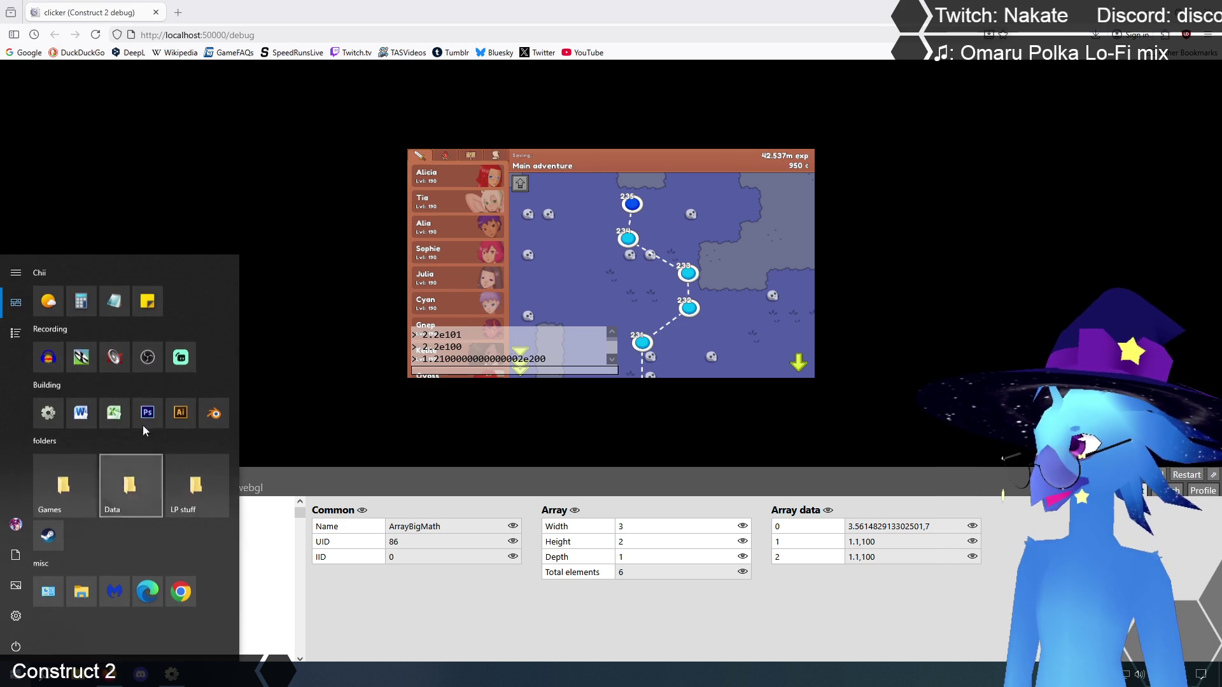
click(93, 299)
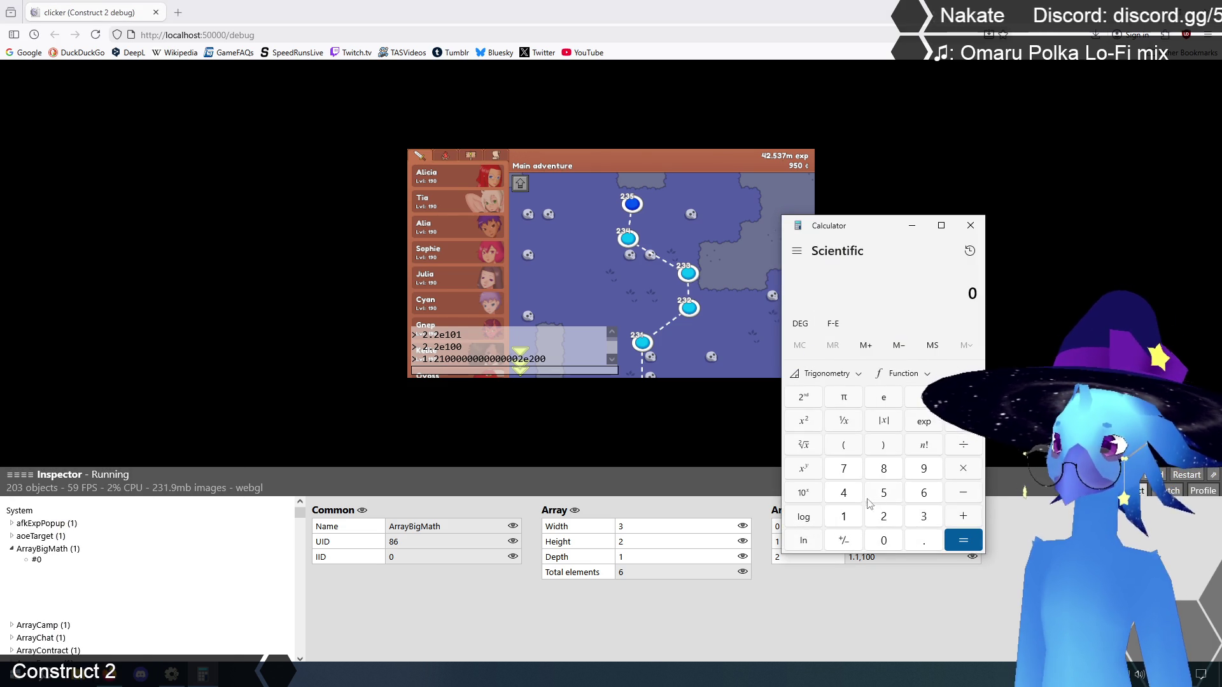
click(849, 515)
click(888, 544)
click(888, 544)
click(963, 468)
click(847, 519)
double_click(884, 541)
click(962, 540)
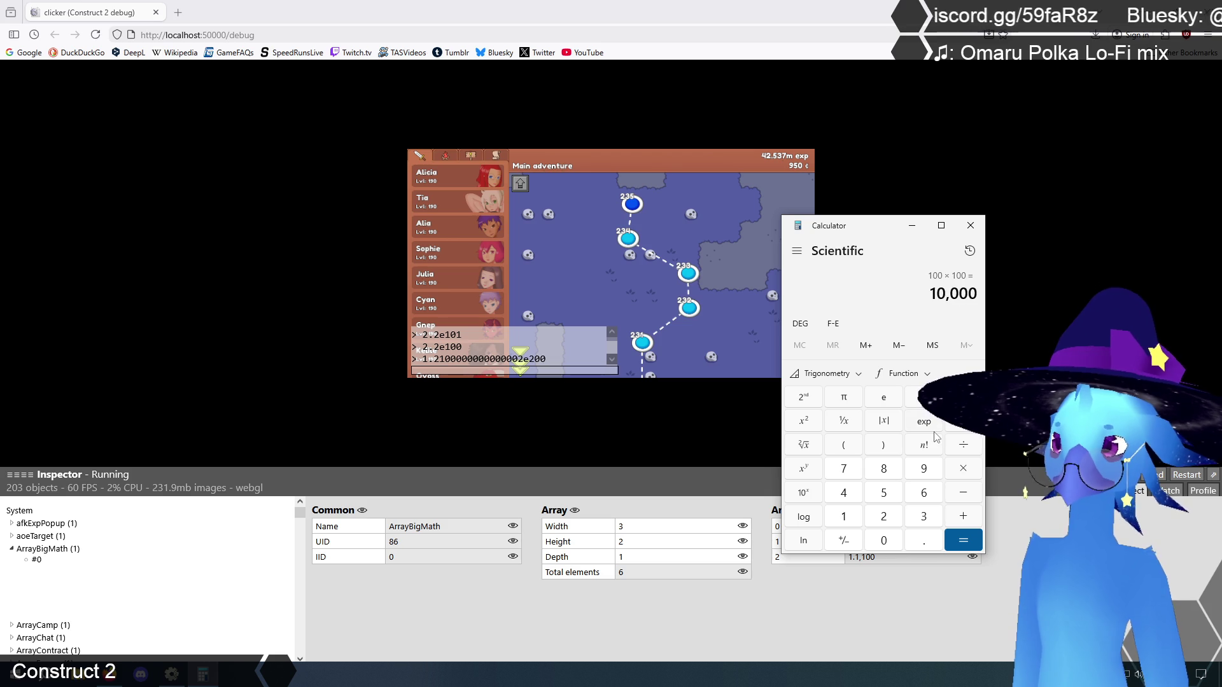
click(846, 516)
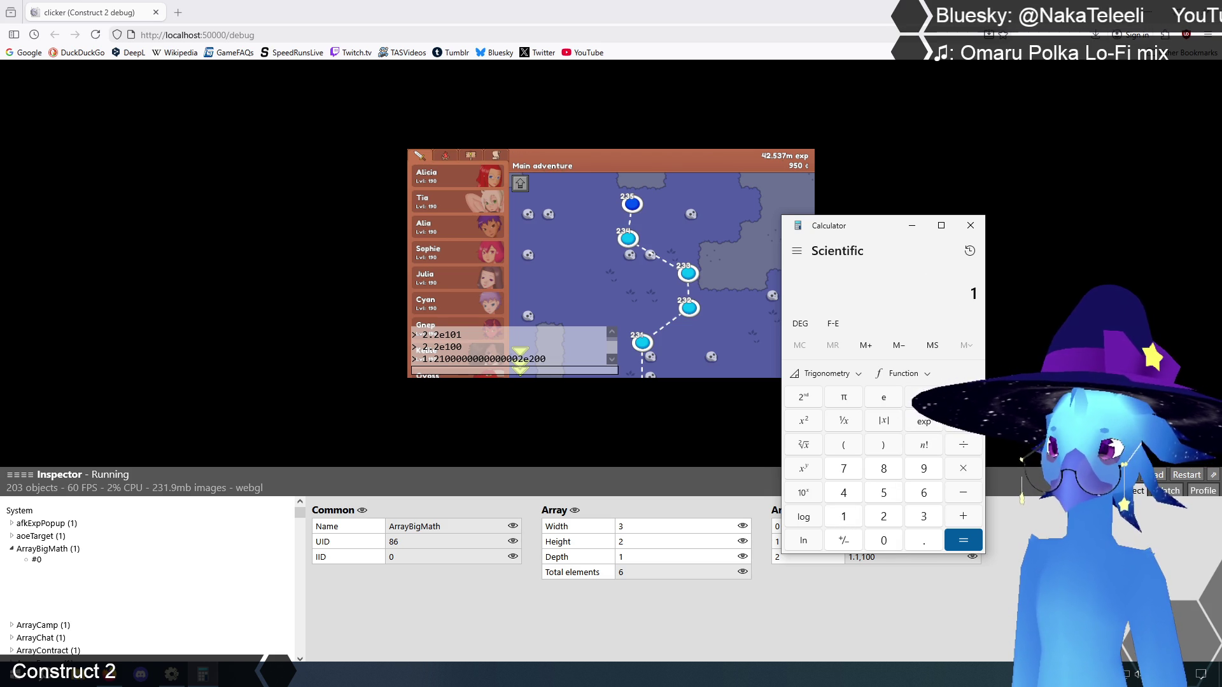
click(971, 226)
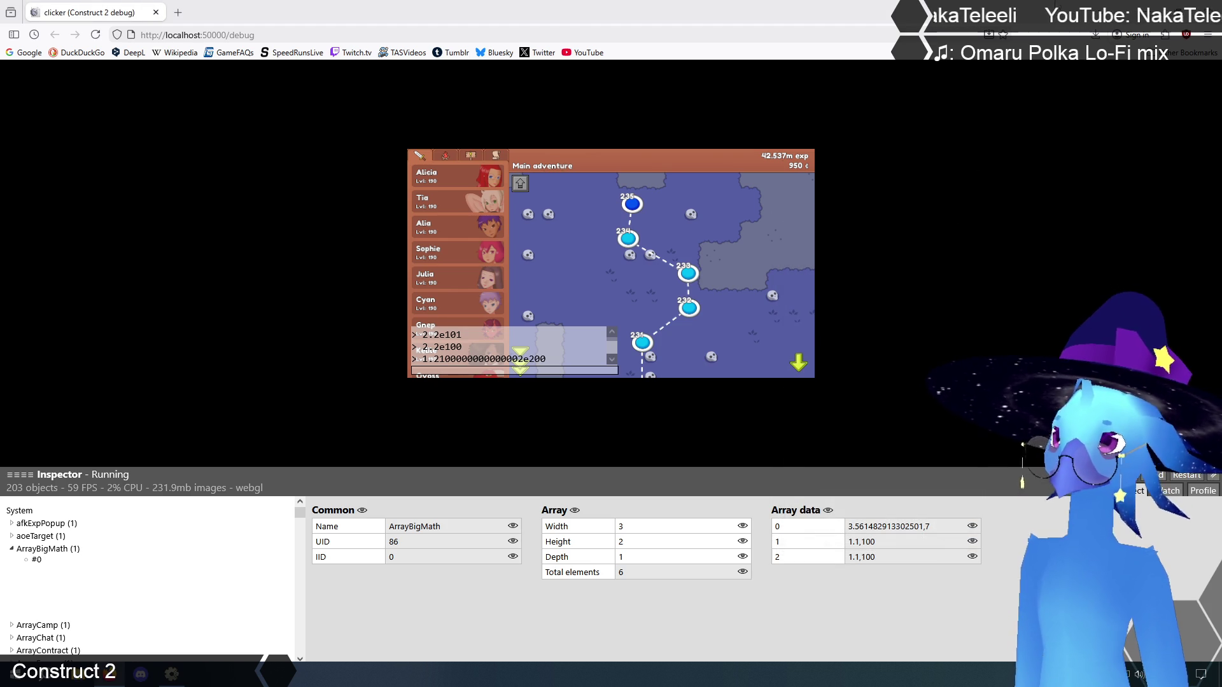
- On Event sheet 1, delete the 'do not multiply two large numbers' comment
key(alt+Tab)
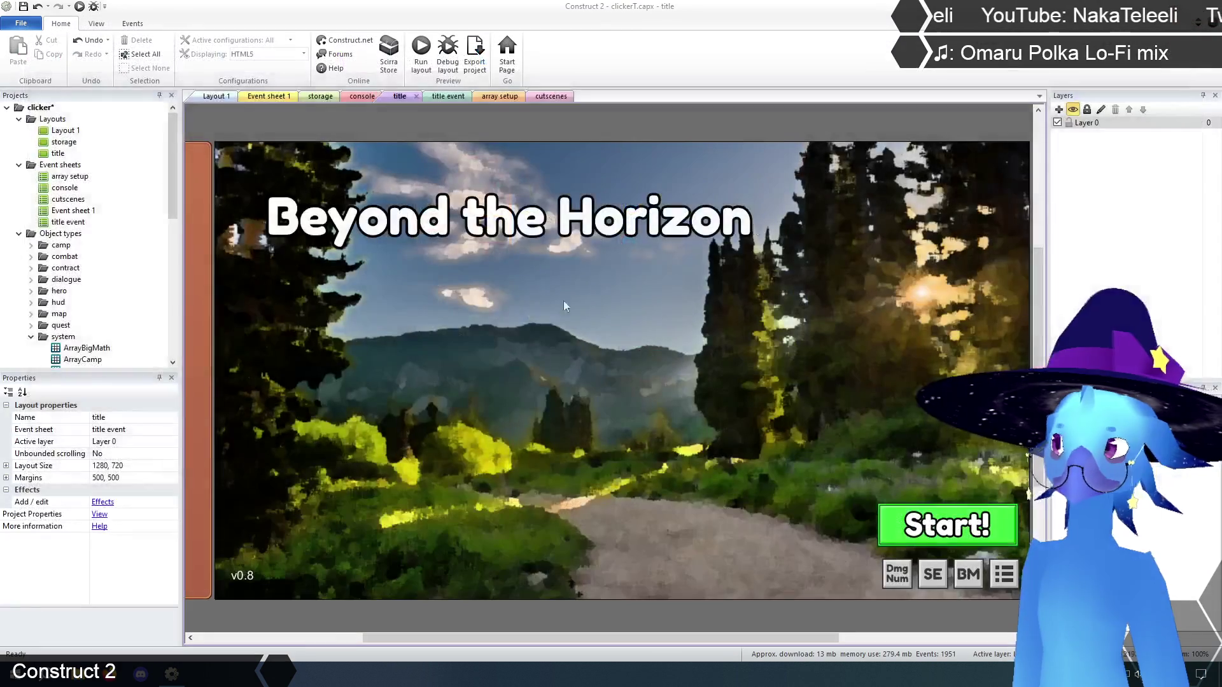
click(270, 96)
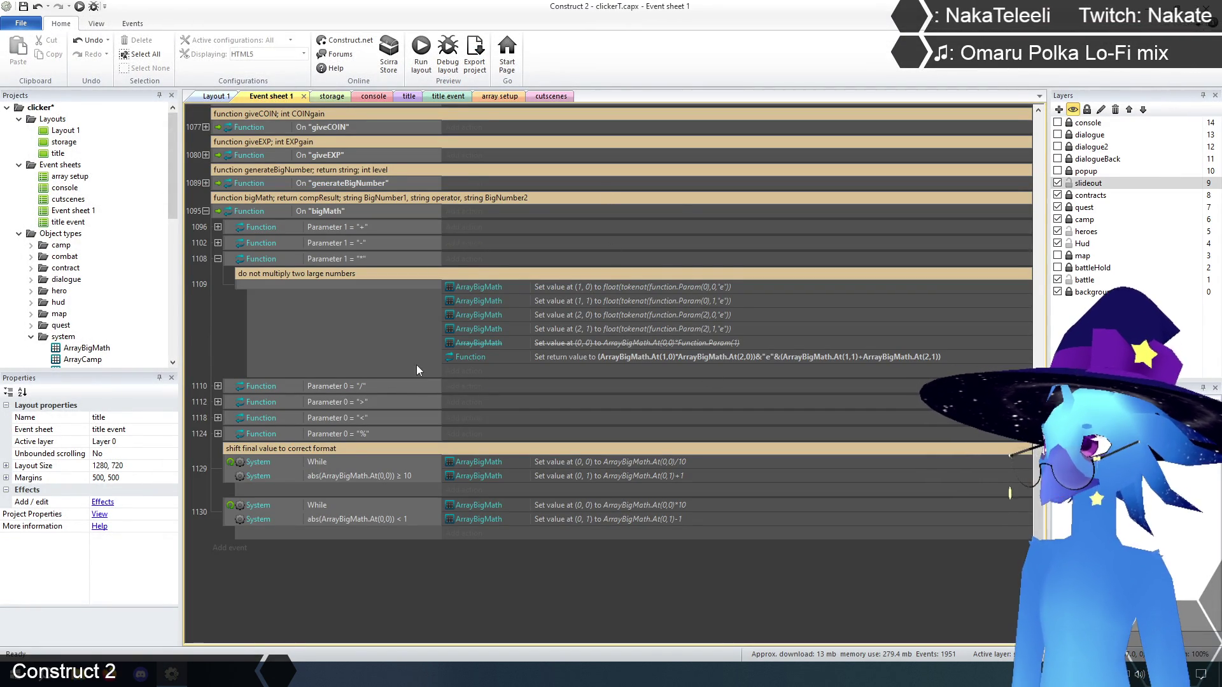
click(332, 273)
key(Delete)
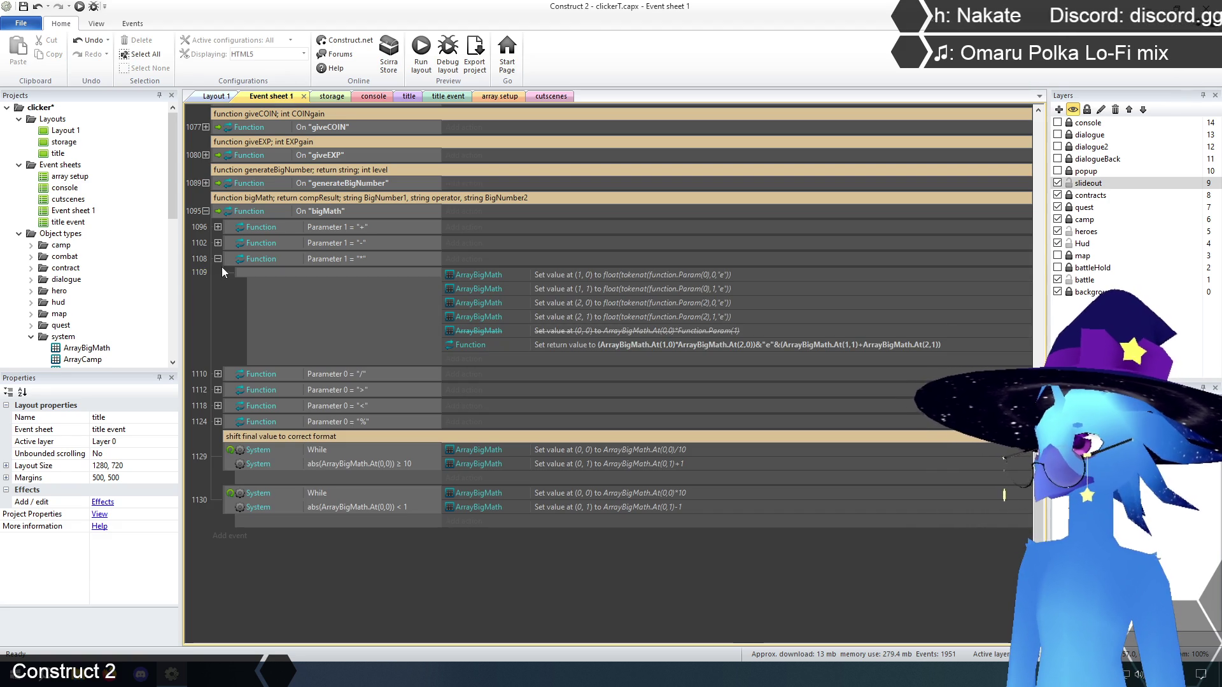
- Replace the "/" event's three actions with the six copied multiply tokenat actions
click(218, 374)
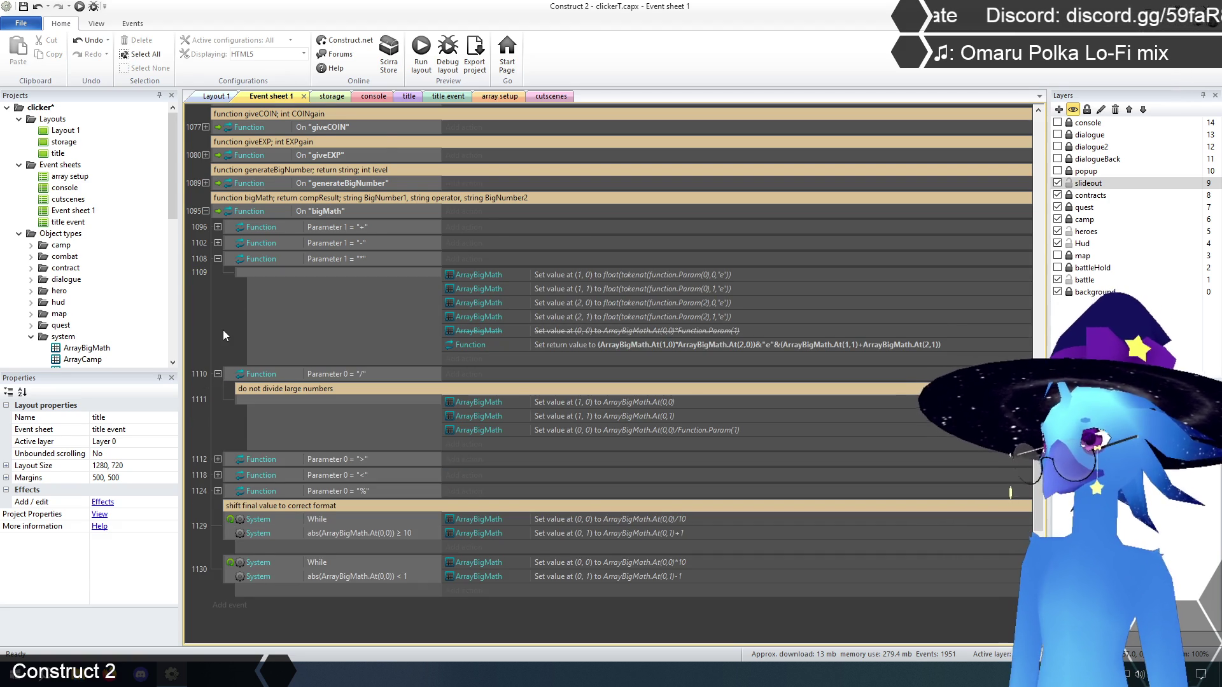
scroll(222, 335, down, 1)
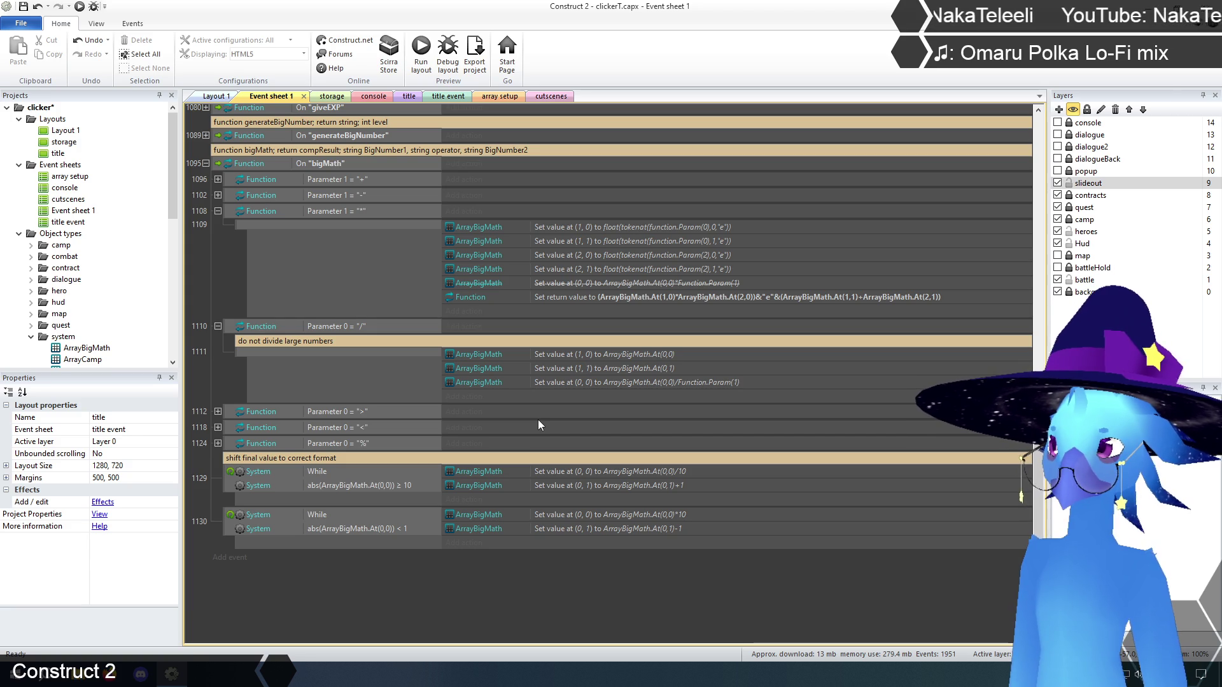
click(626, 229)
shift+click(621, 296)
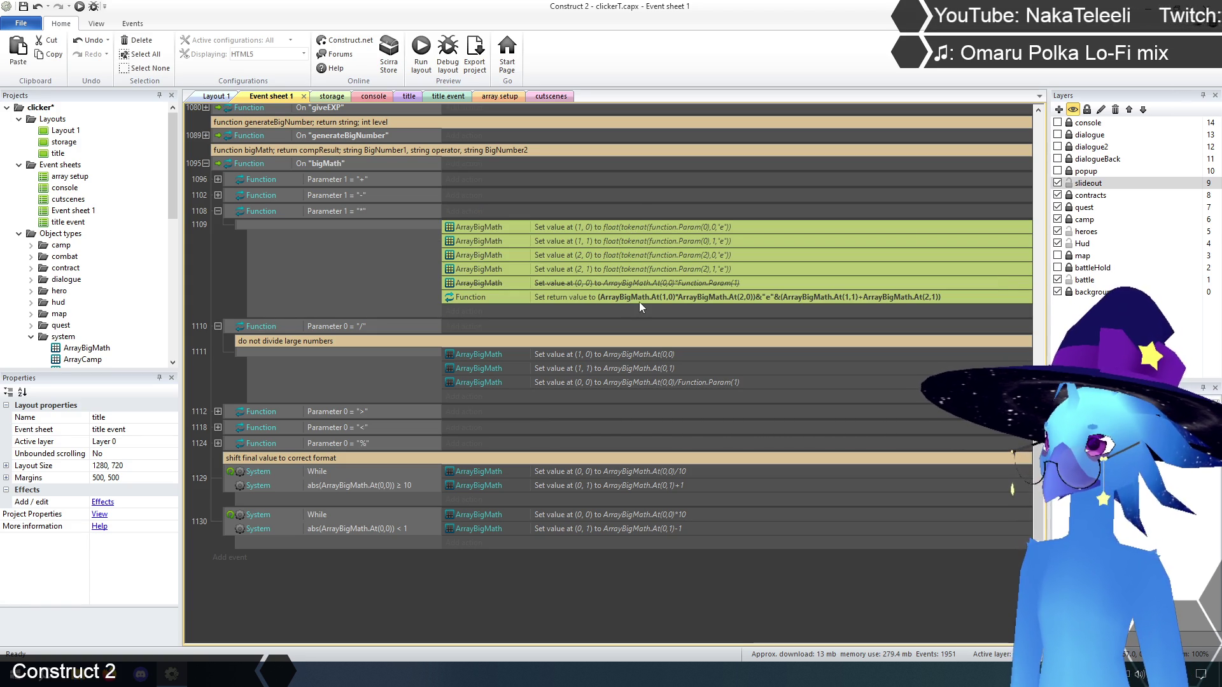
click(605, 354)
shift+click(595, 380)
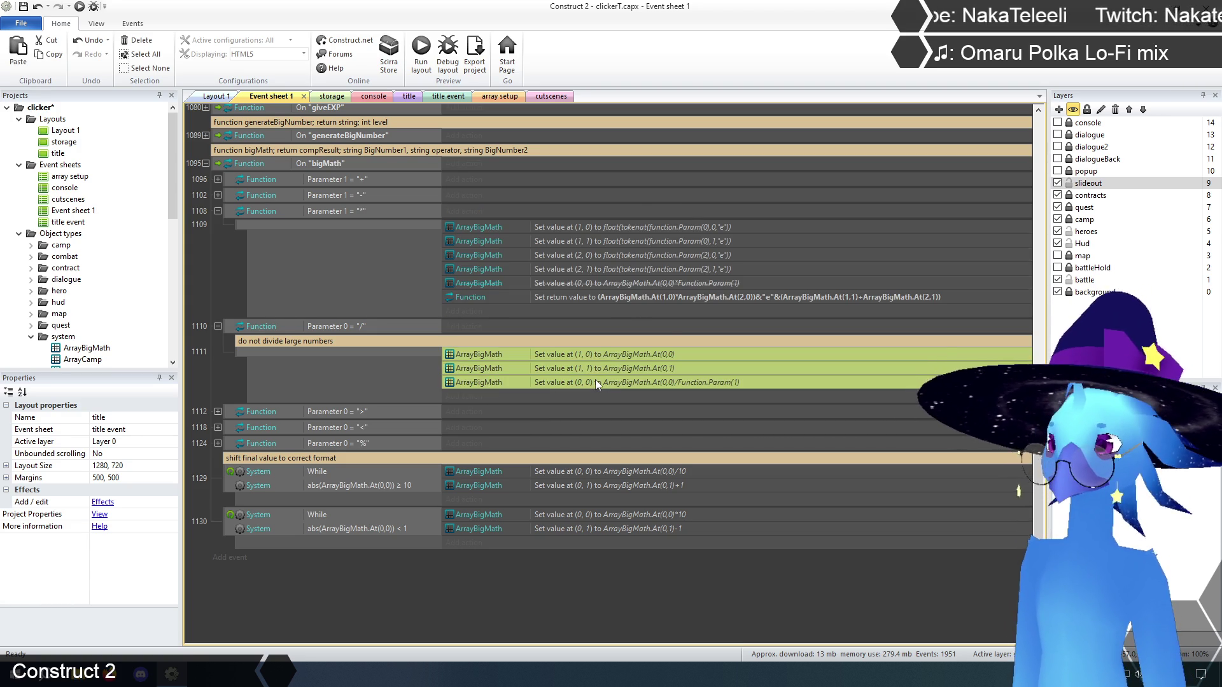
key(Delete)
key(ctrl+v)
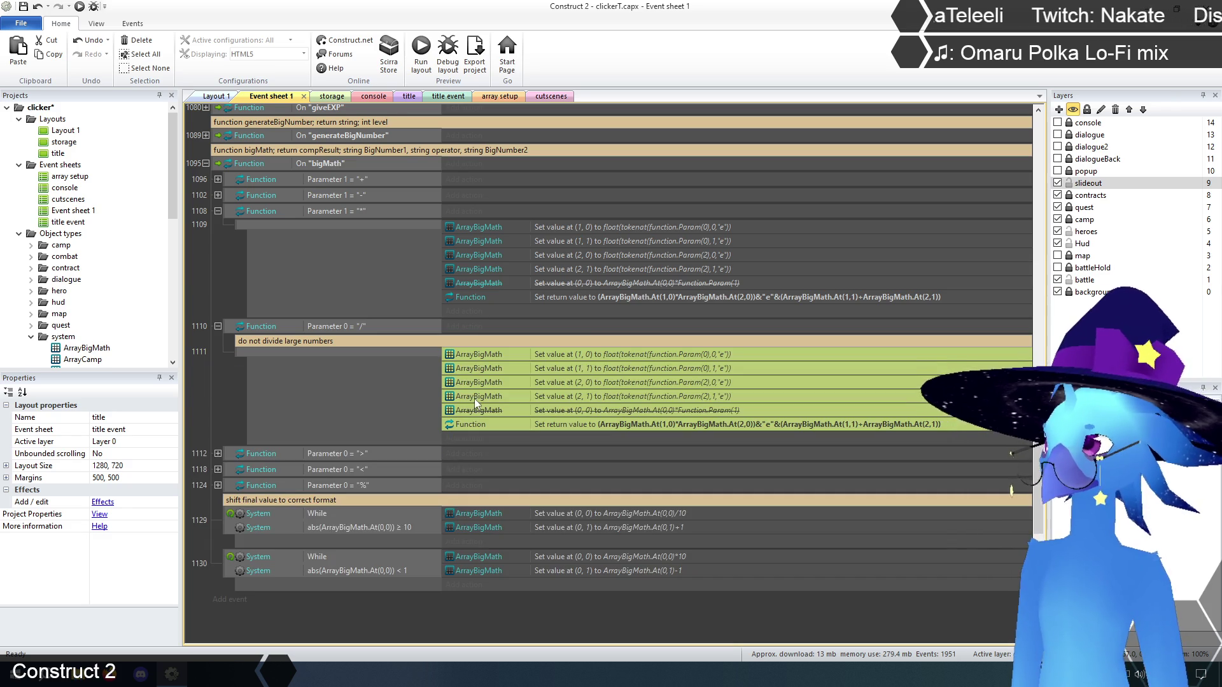
click(219, 404)
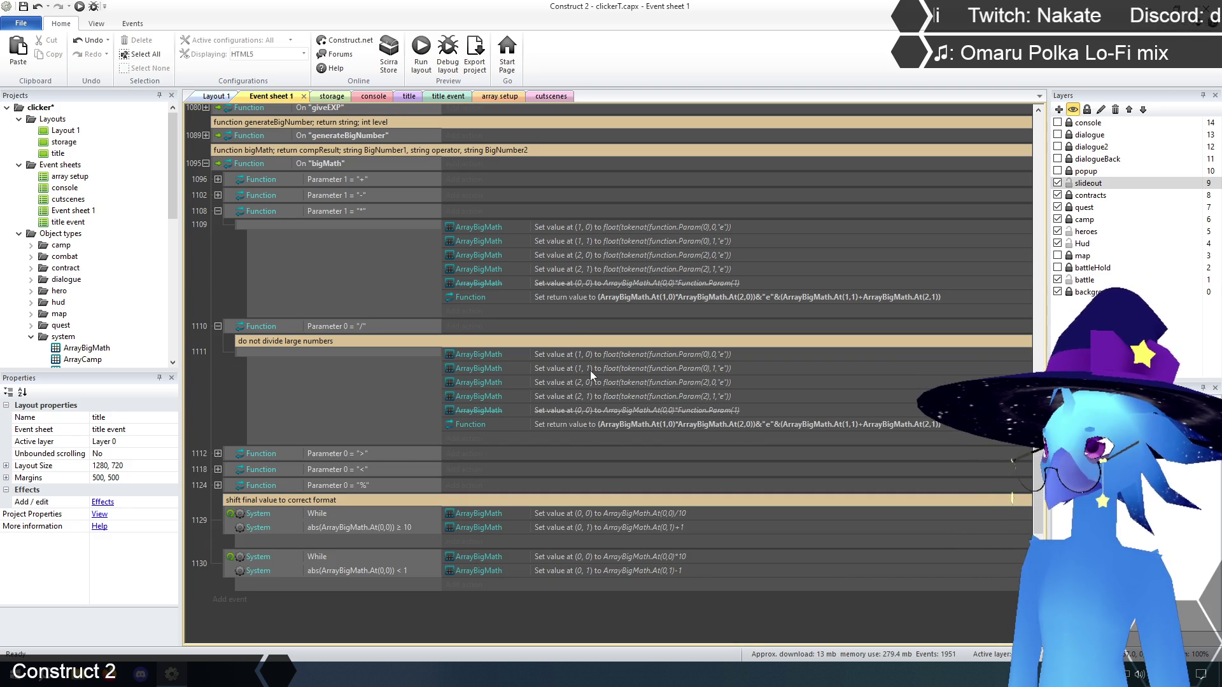
- Change the divide return value's * to / and + to -, giving (At(1,0)/At(2,0)) & "e" & (At(1,1)-At(2,1))
double_click(672, 422)
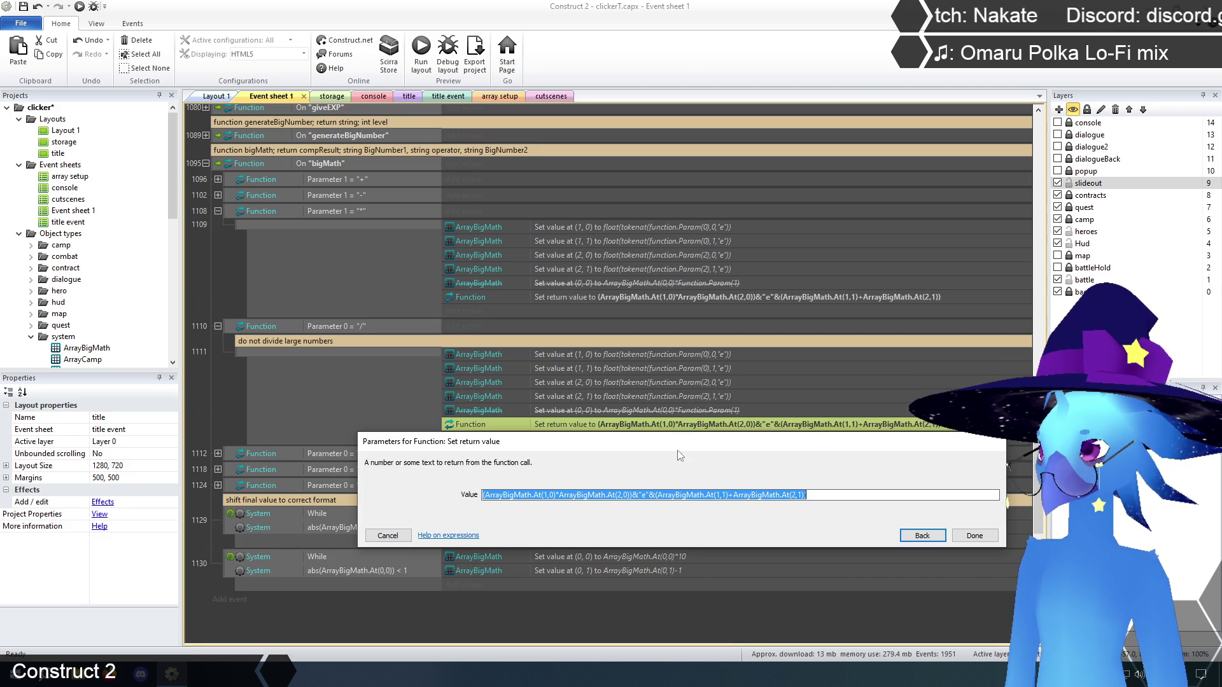
click(560, 495)
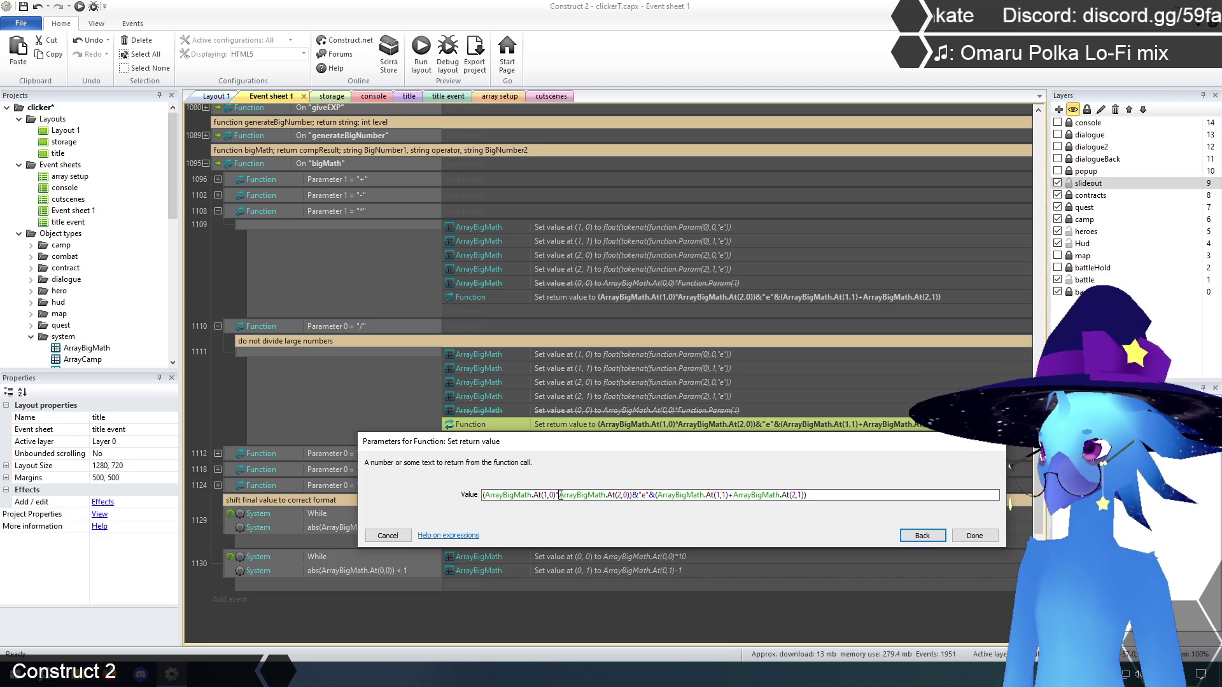
key(BackSpace)
text(/)
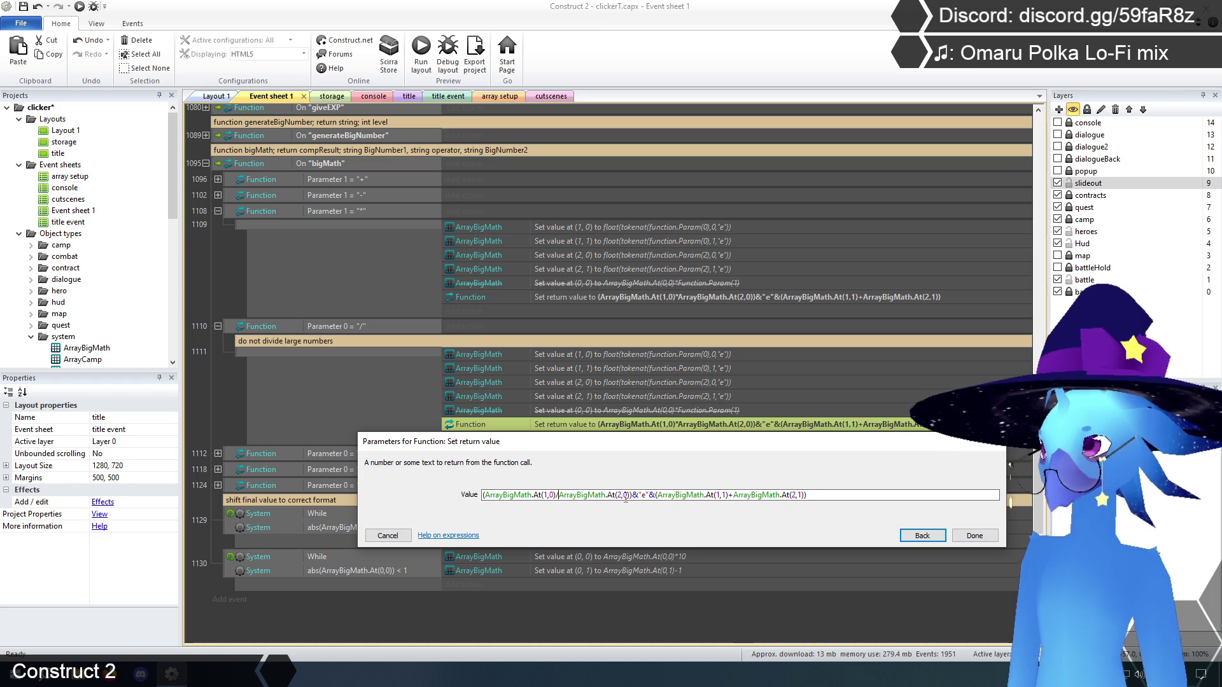
click(732, 496)
key(BackSpace)
text(-)
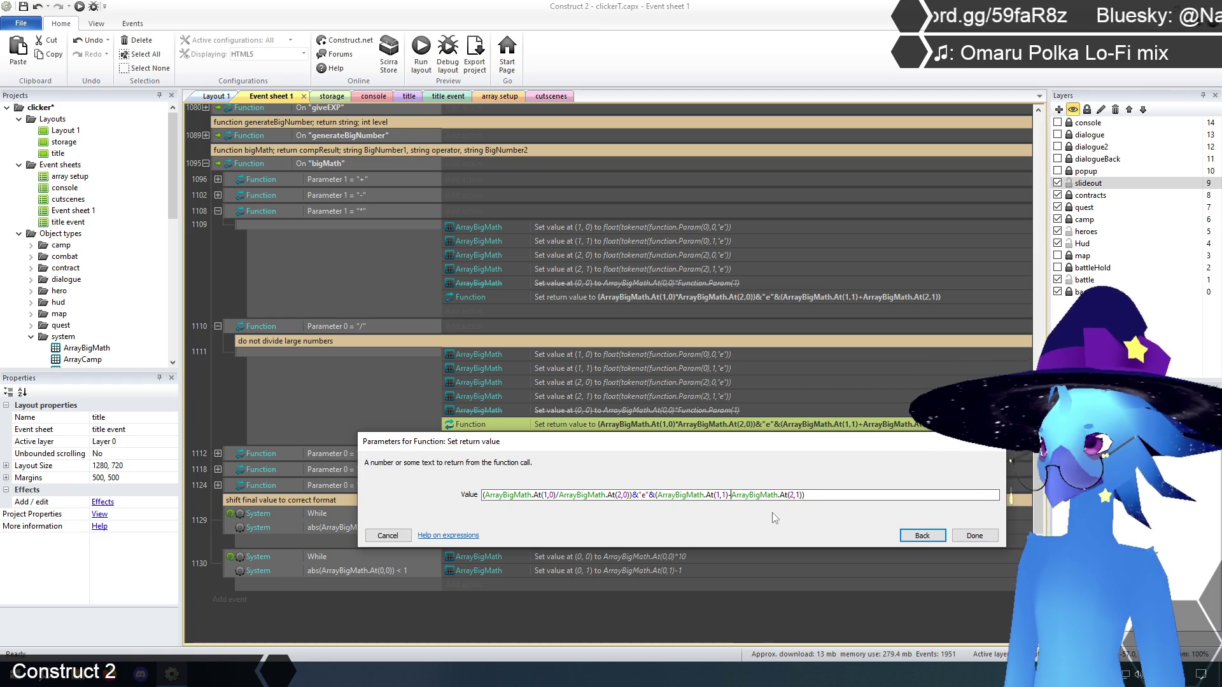
click(975, 535)
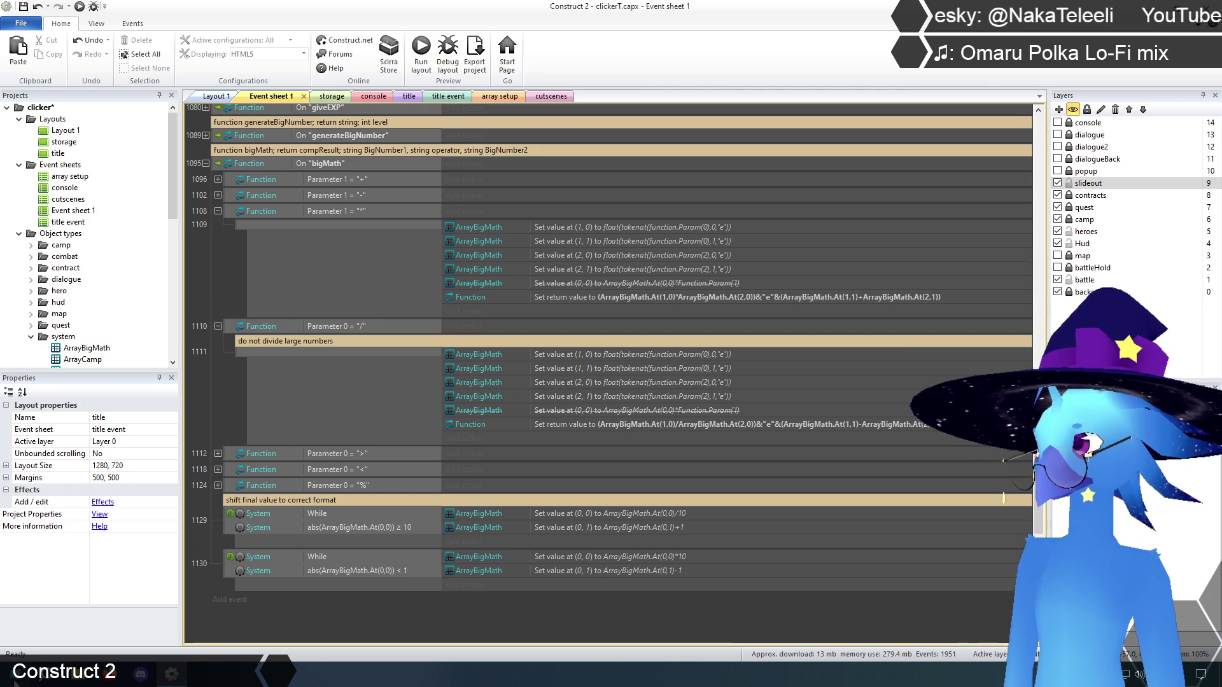
key(super)
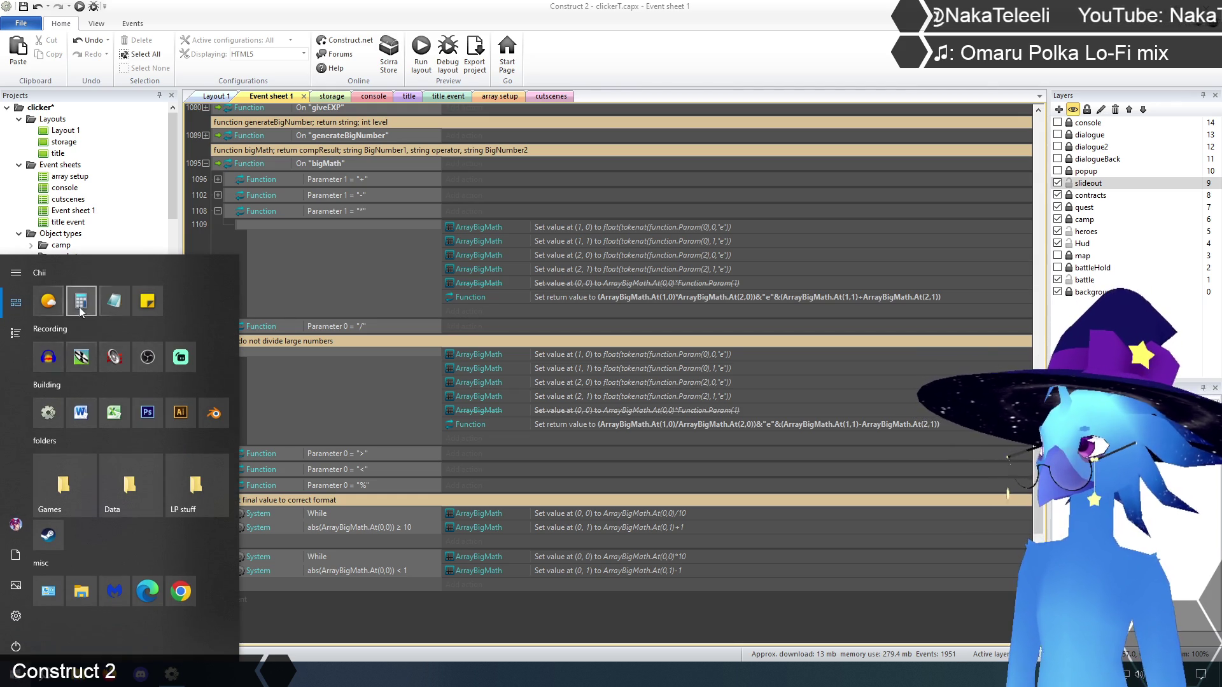
click(78, 310)
mouse_move(890, 237)
mouse_down()
mouse_move(862, 239)
mouse_move(522, 88)
mouse_up()
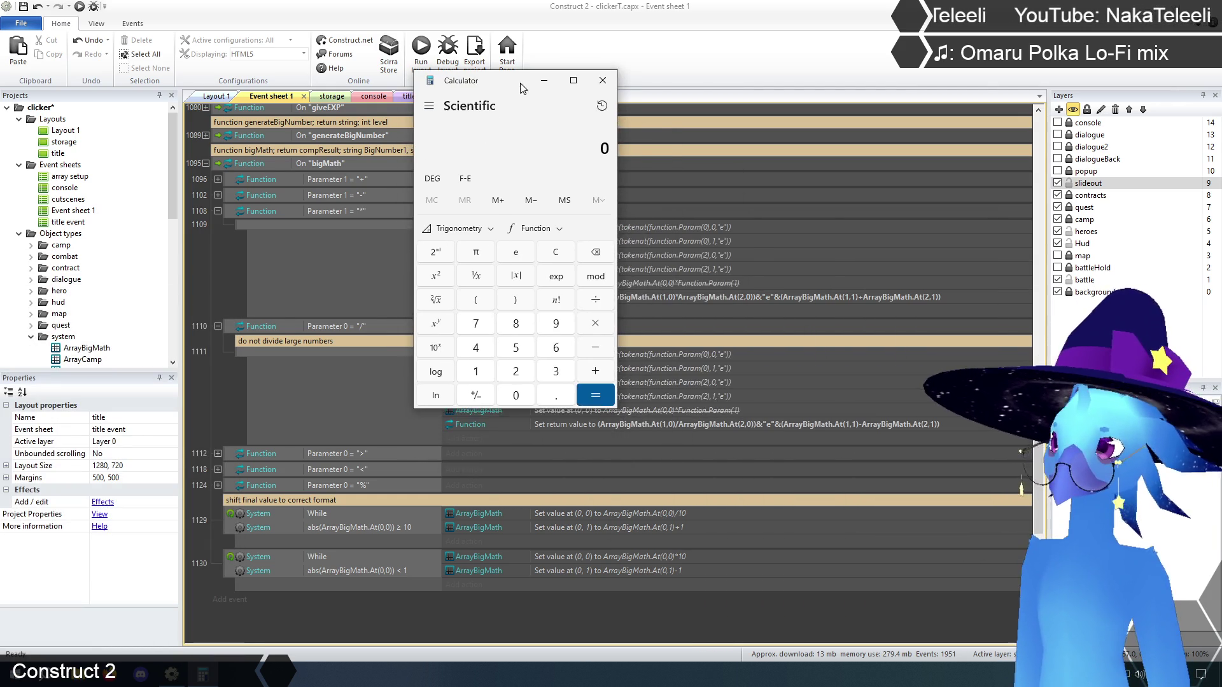
click(475, 371)
click(515, 396)
click(516, 395)
click(516, 395)
click(515, 396)
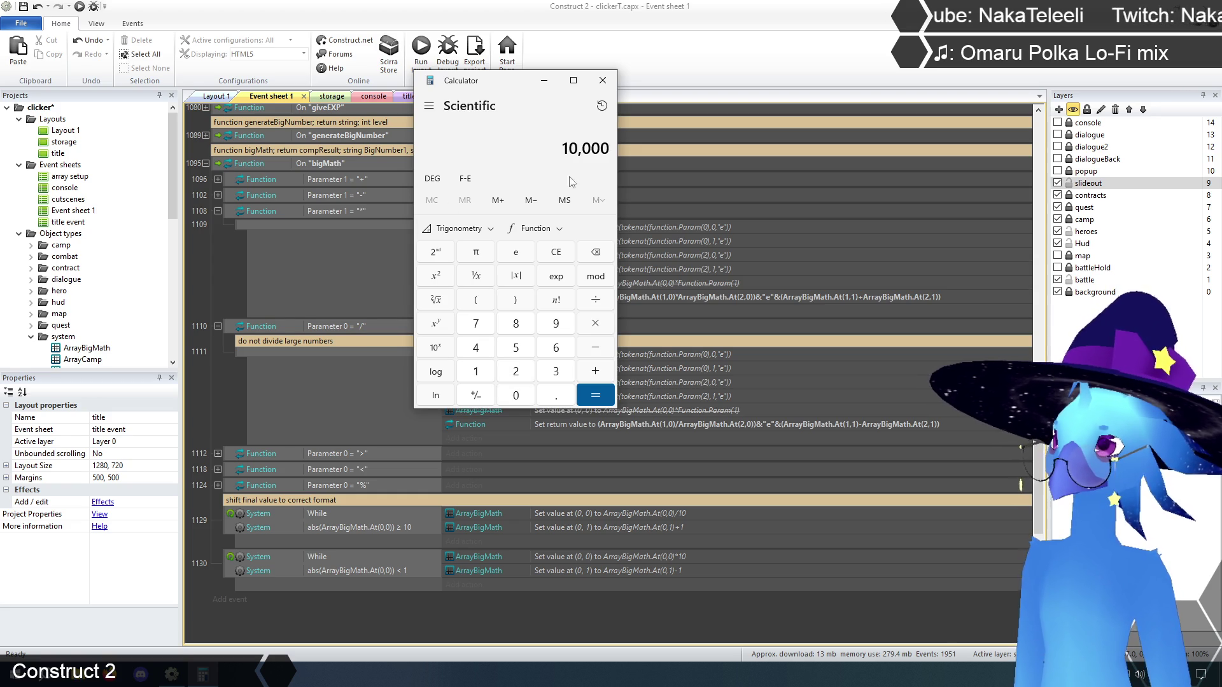
click(595, 299)
click(475, 371)
click(516, 395)
click(515, 395)
click(604, 400)
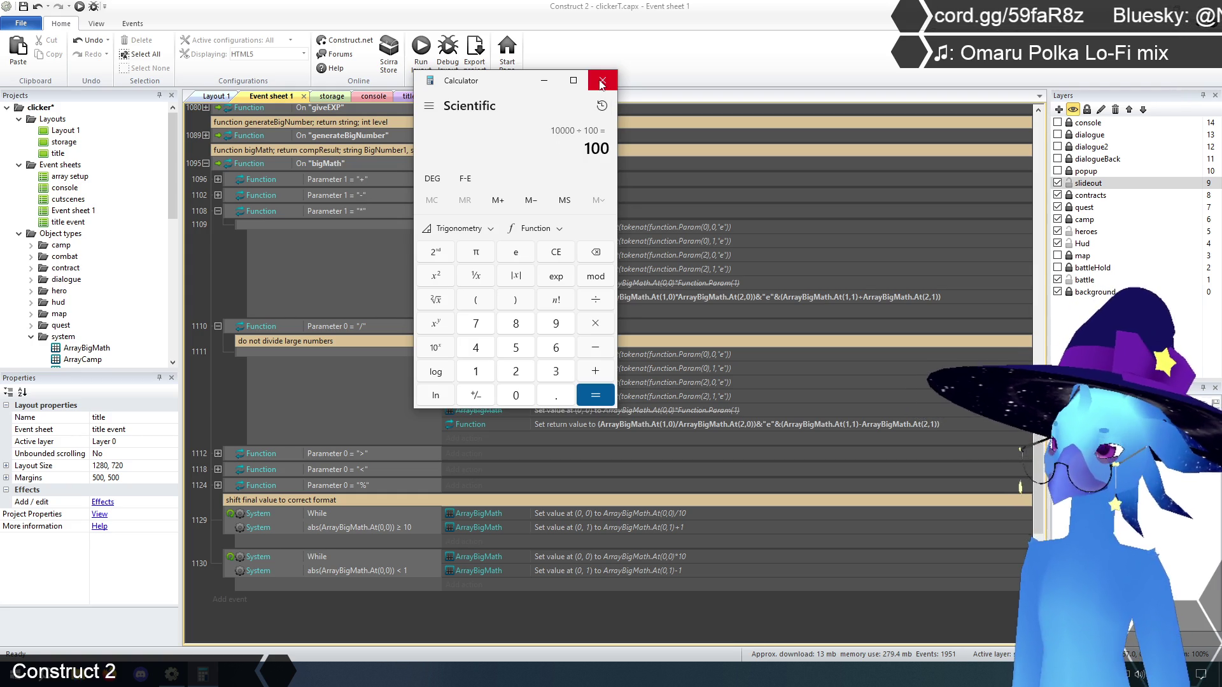
click(601, 82)
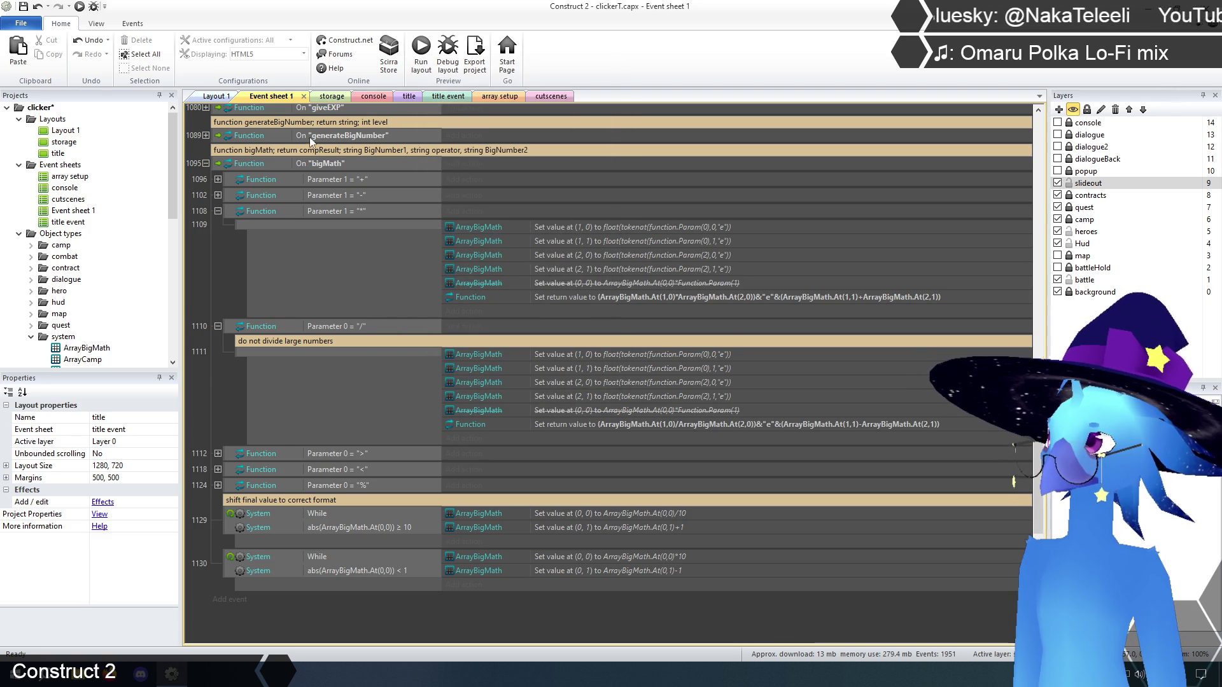
- Preview the title layout, start the game, and run 'math 2.2e100 / 2' in the debug console
click(409, 96)
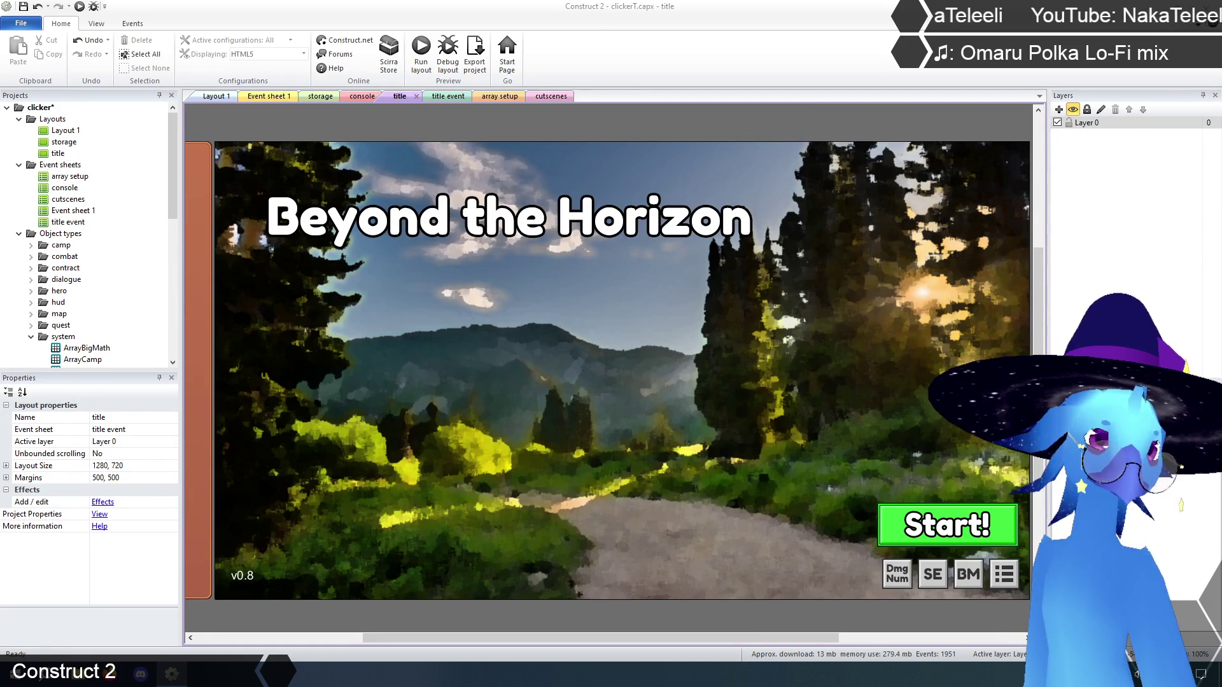
click(421, 51)
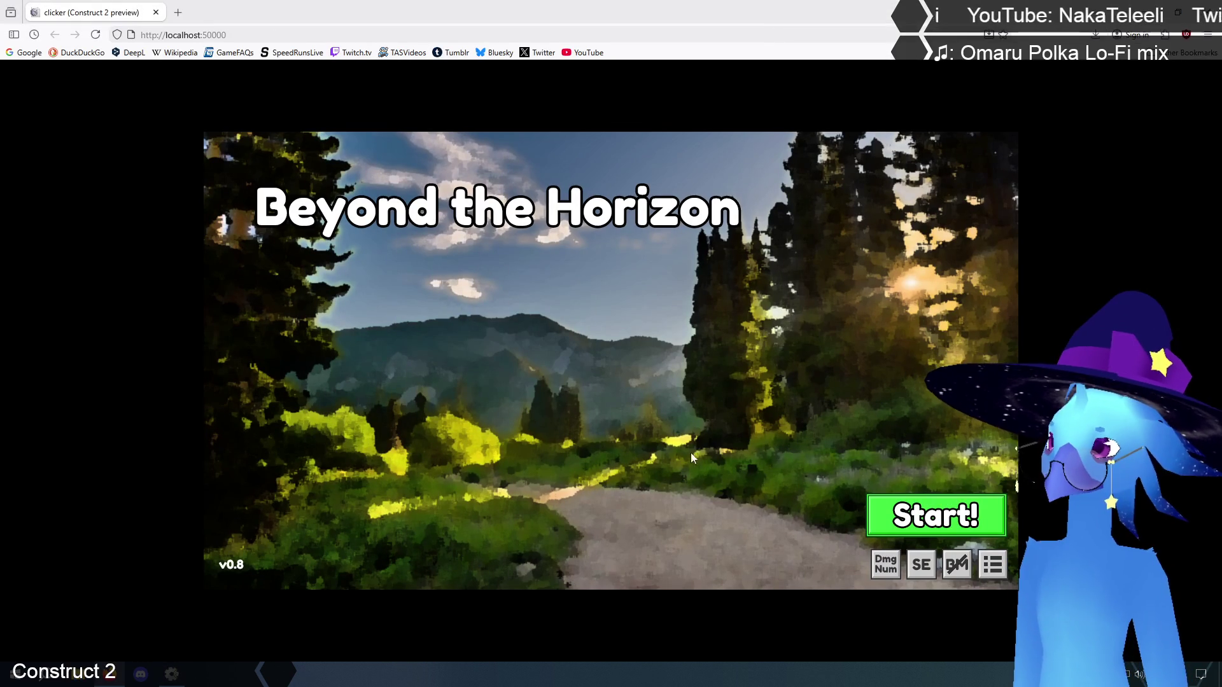
click(911, 522)
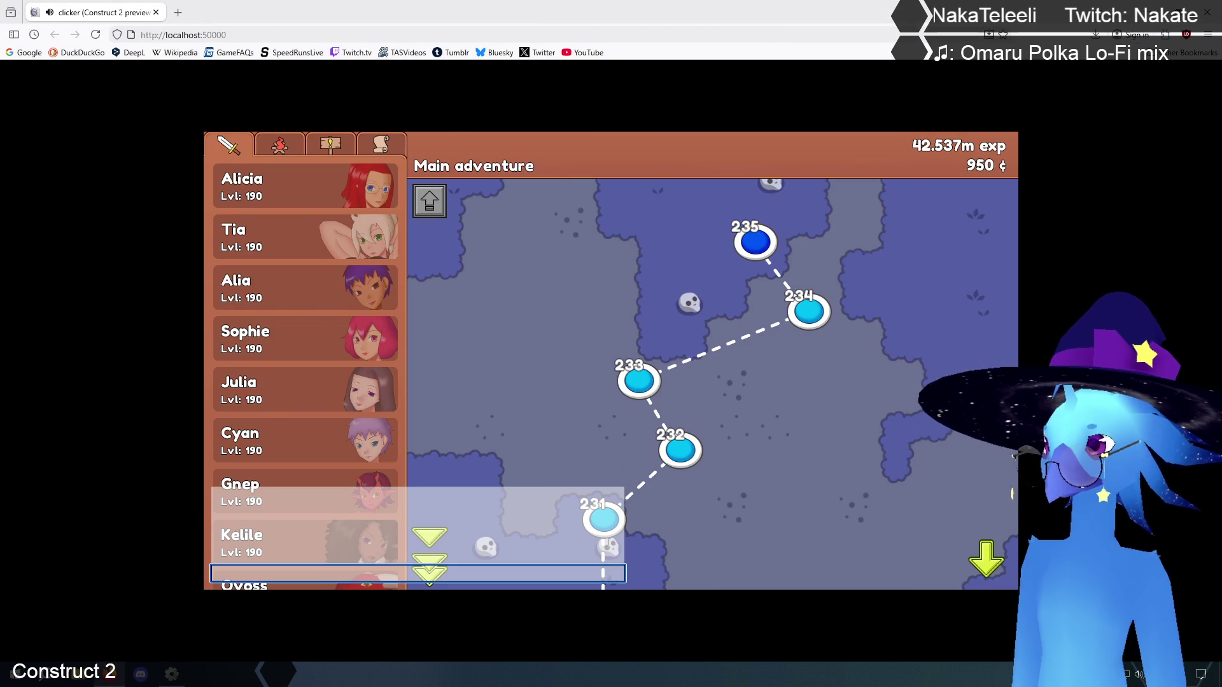
text(2.2e10)
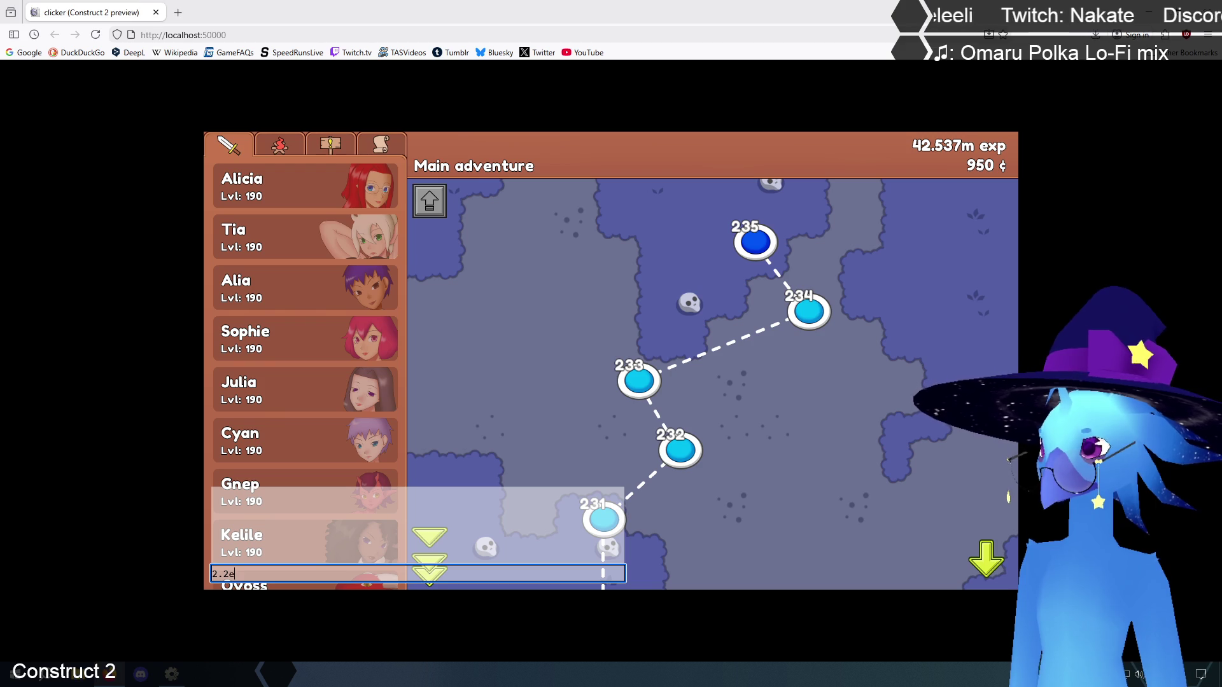
key(BackSpace)
key(BackSpace)
key(BackSpace)
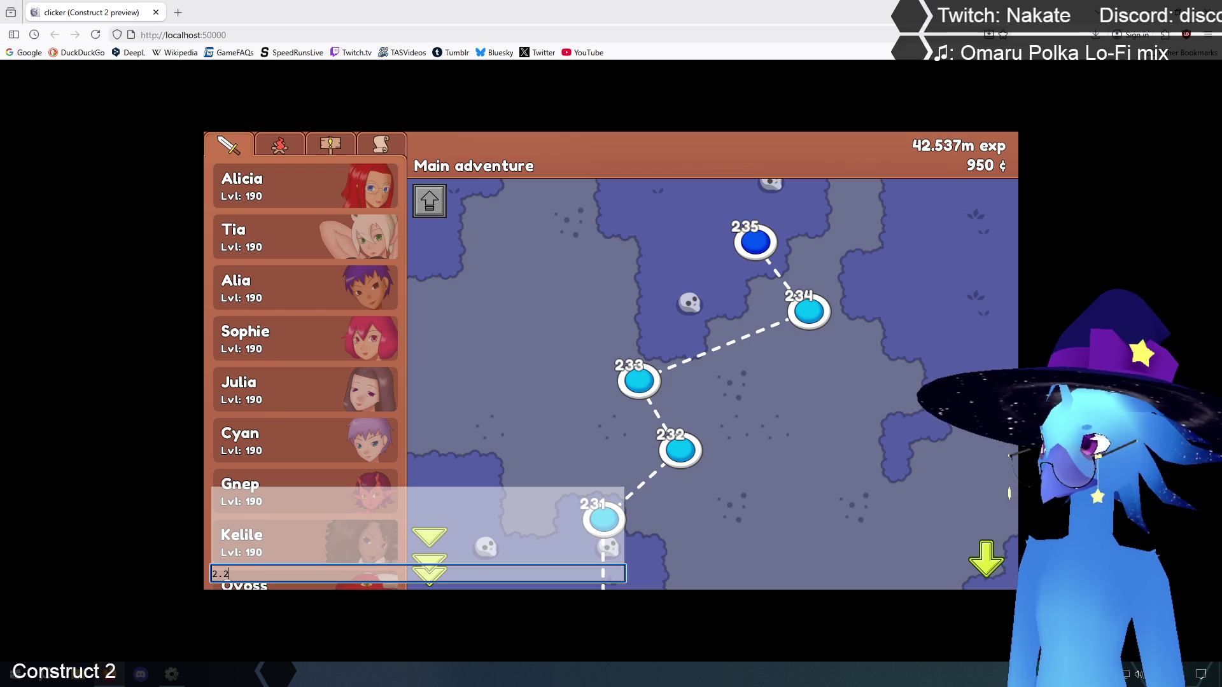
text(math 2.2e100 / 2)
key(Return)
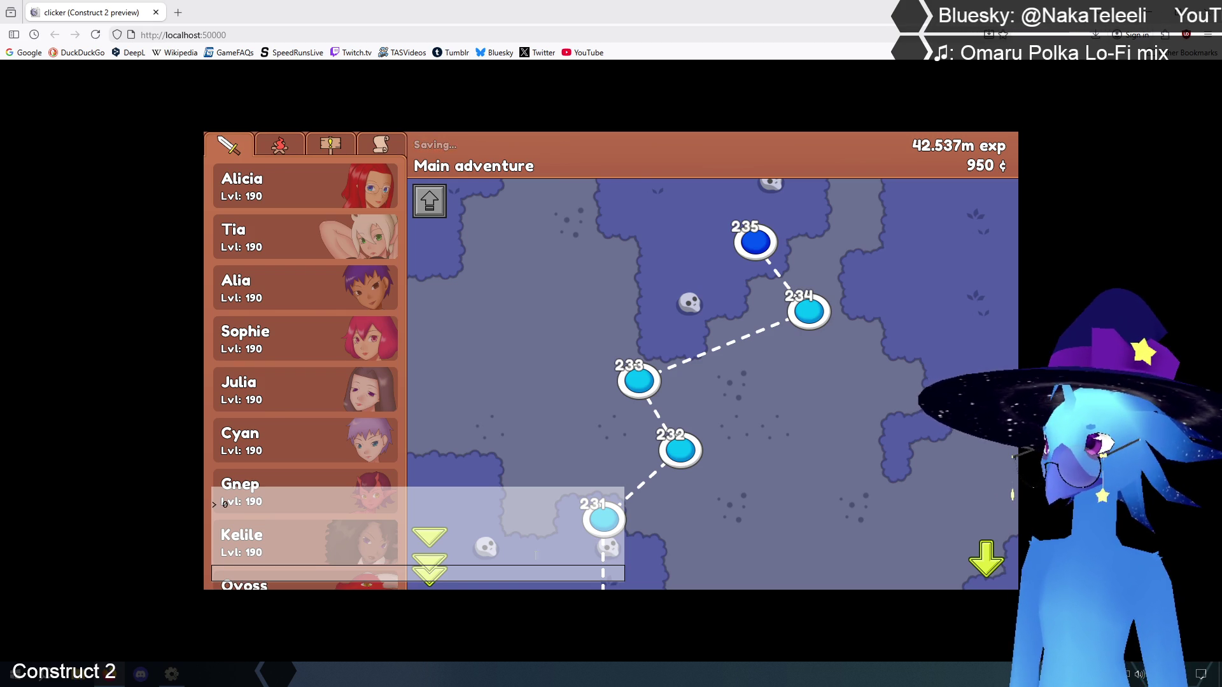
- Run 'math 2.2e100 / 2e10' in the console, which also returns 0
click(442, 570)
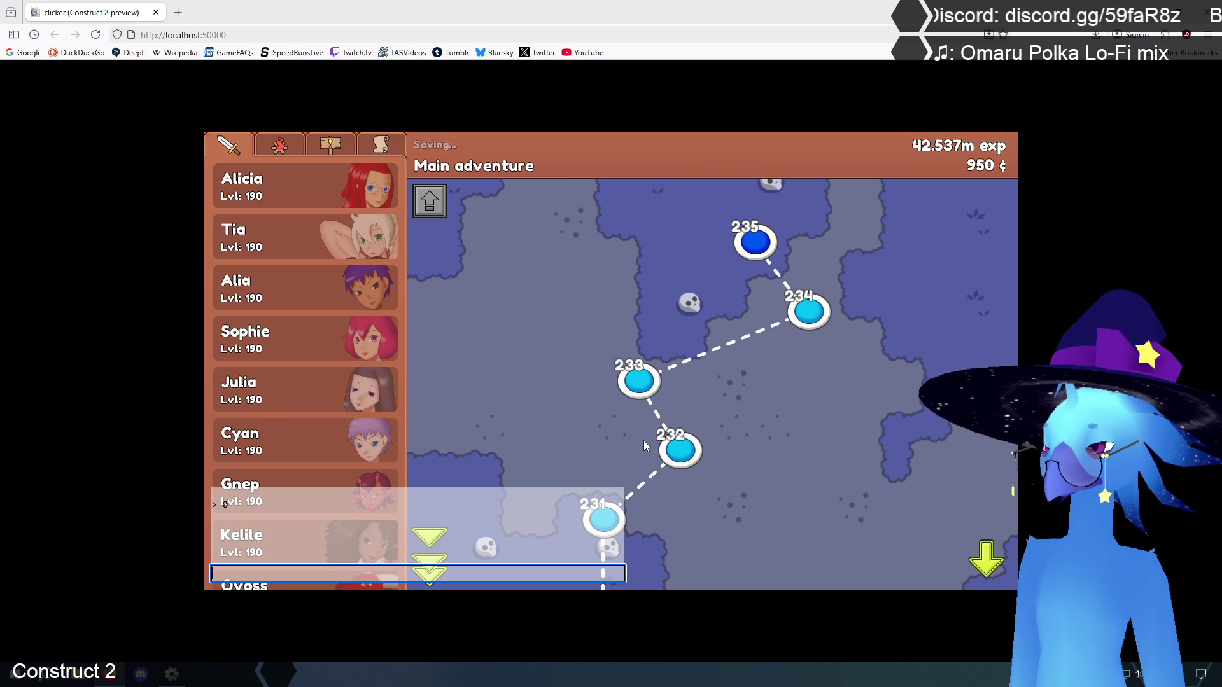
text(math)
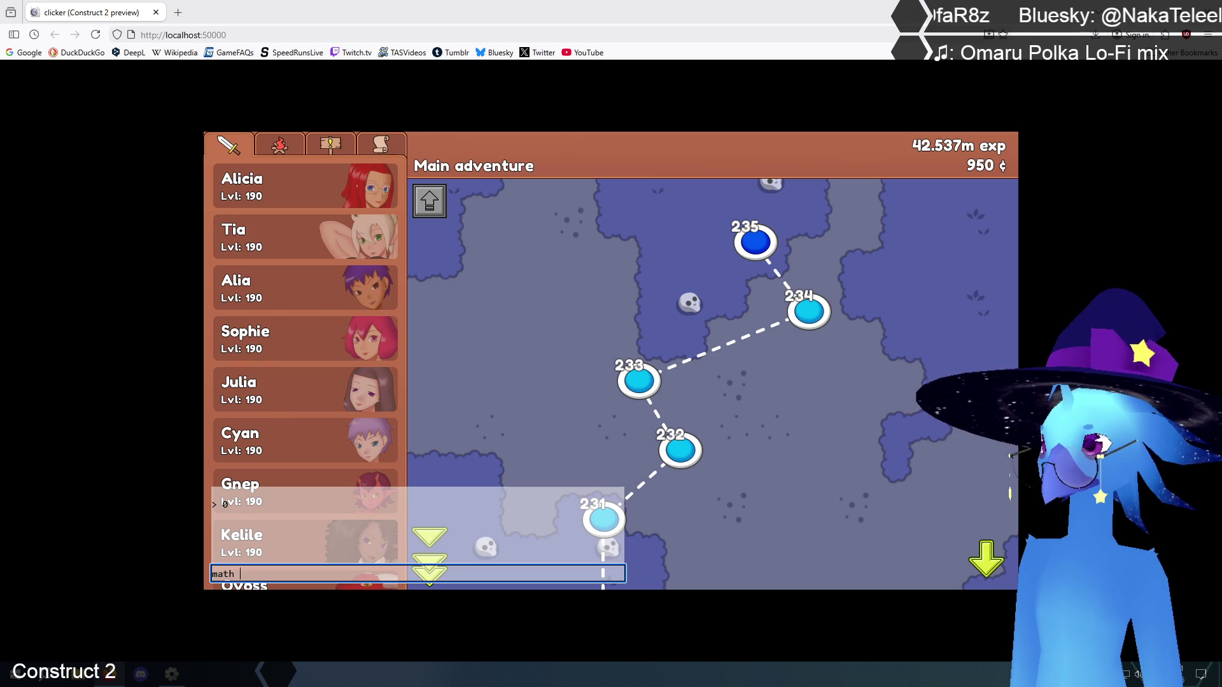
text(2.2e100)
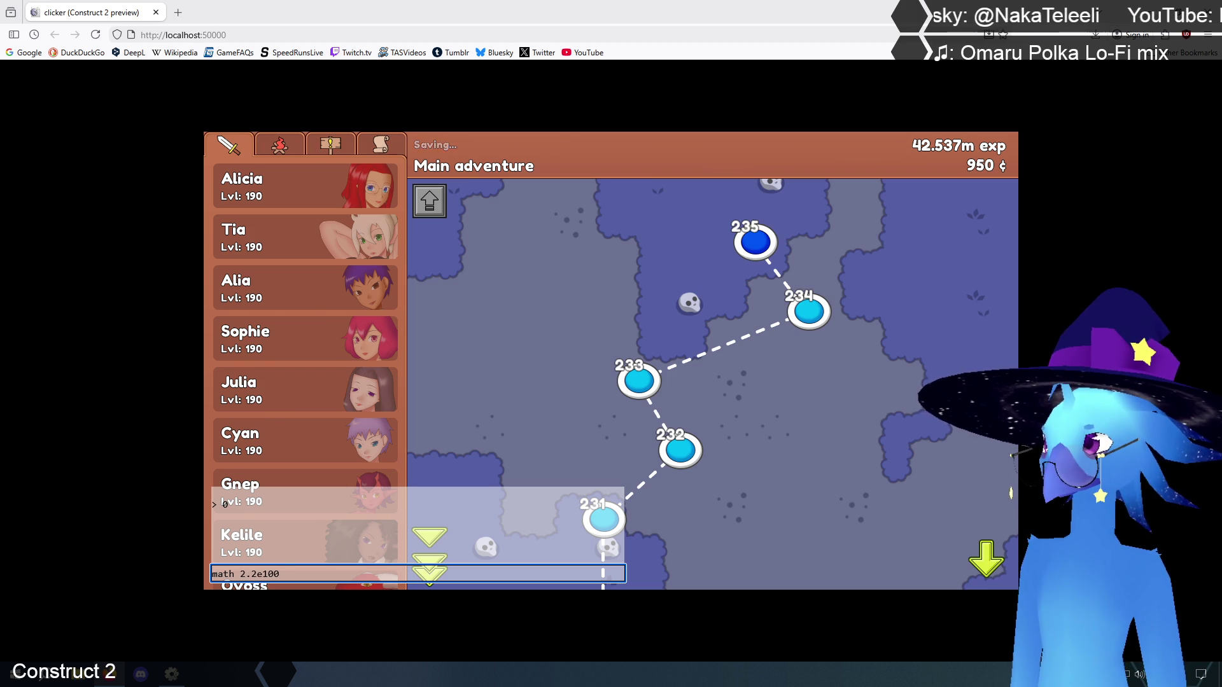
text( /)
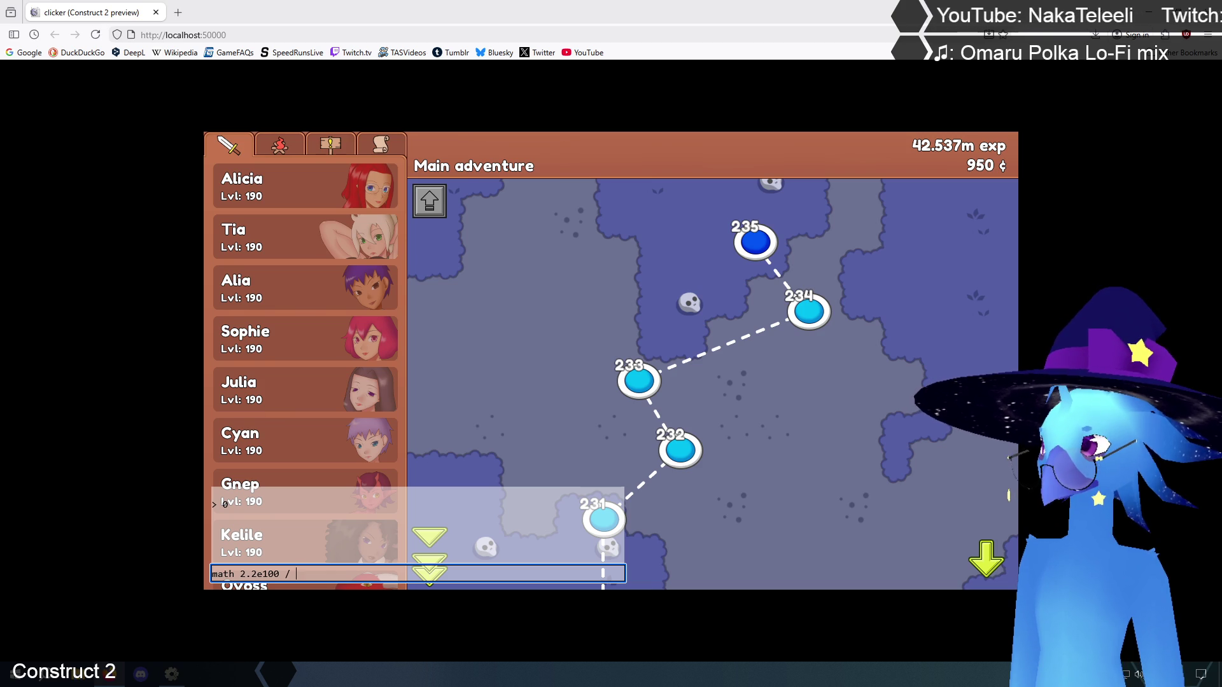
text(2)
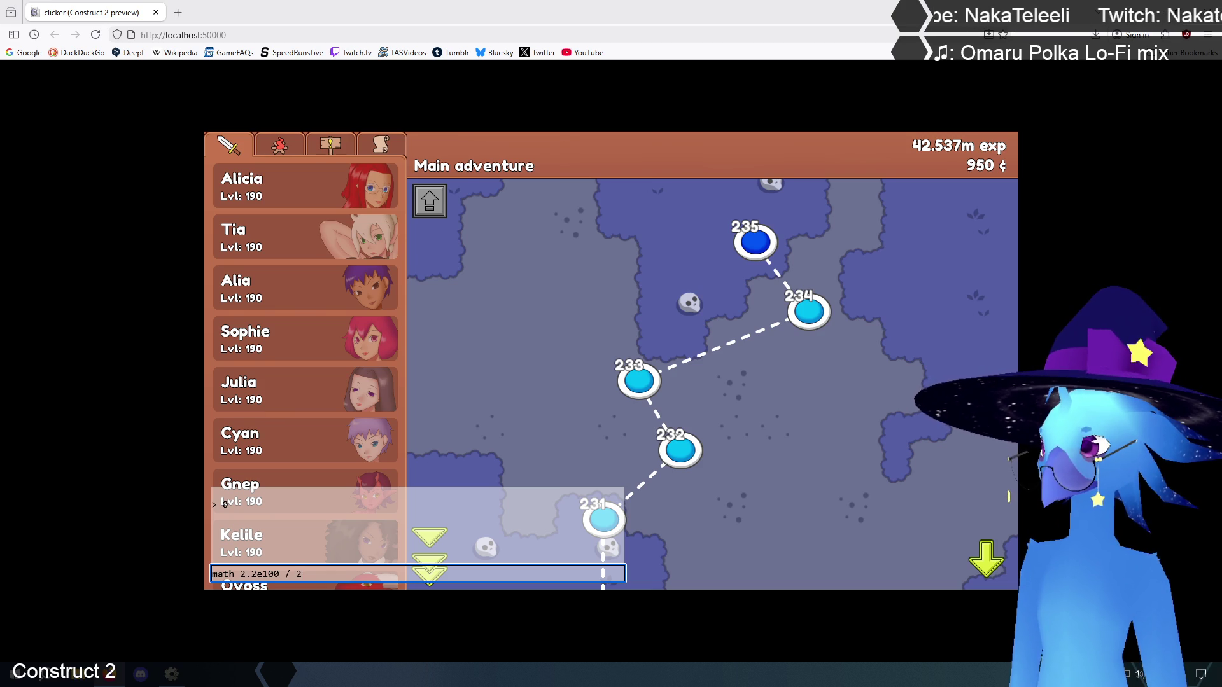
text(e)
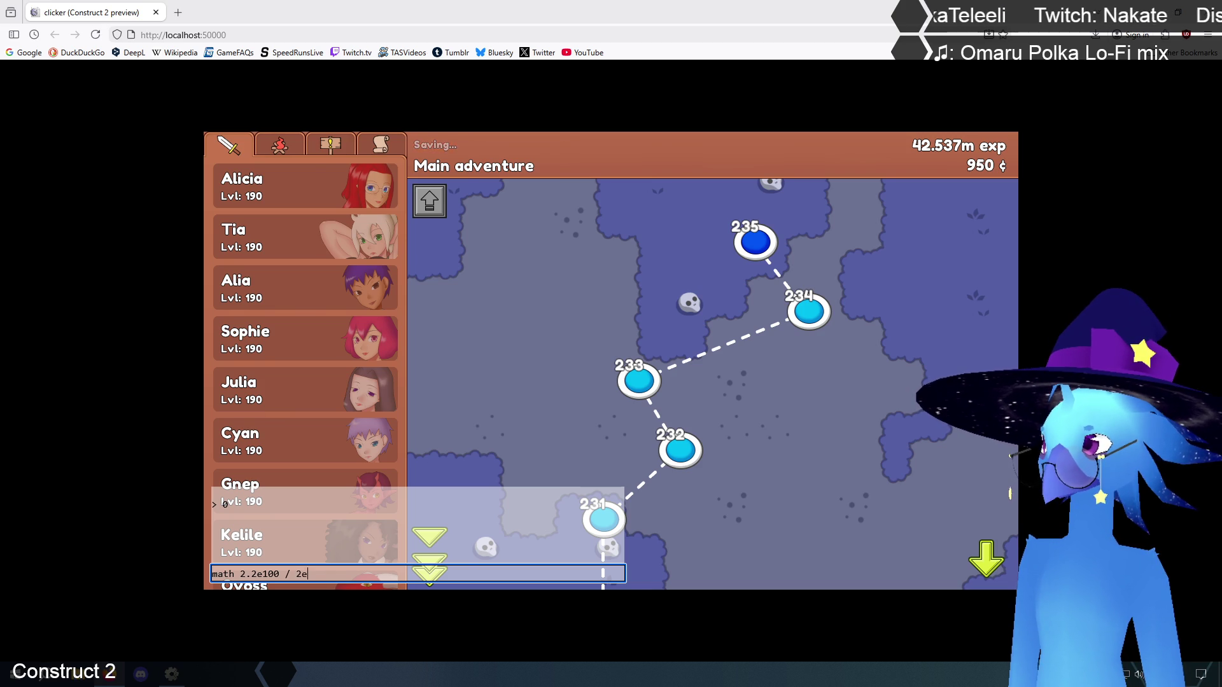
text(10)
key(Return)
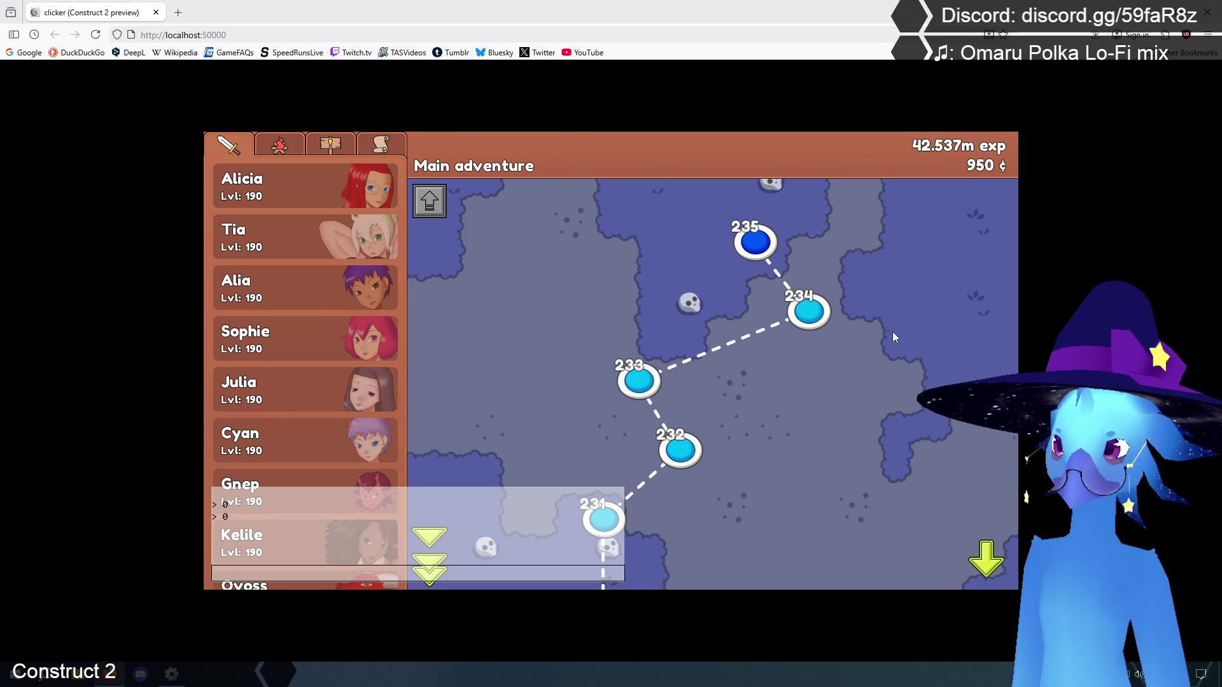
- On Event sheet 1, inspect the divide branch's return value expression and cancel unchanged
click(270, 96)
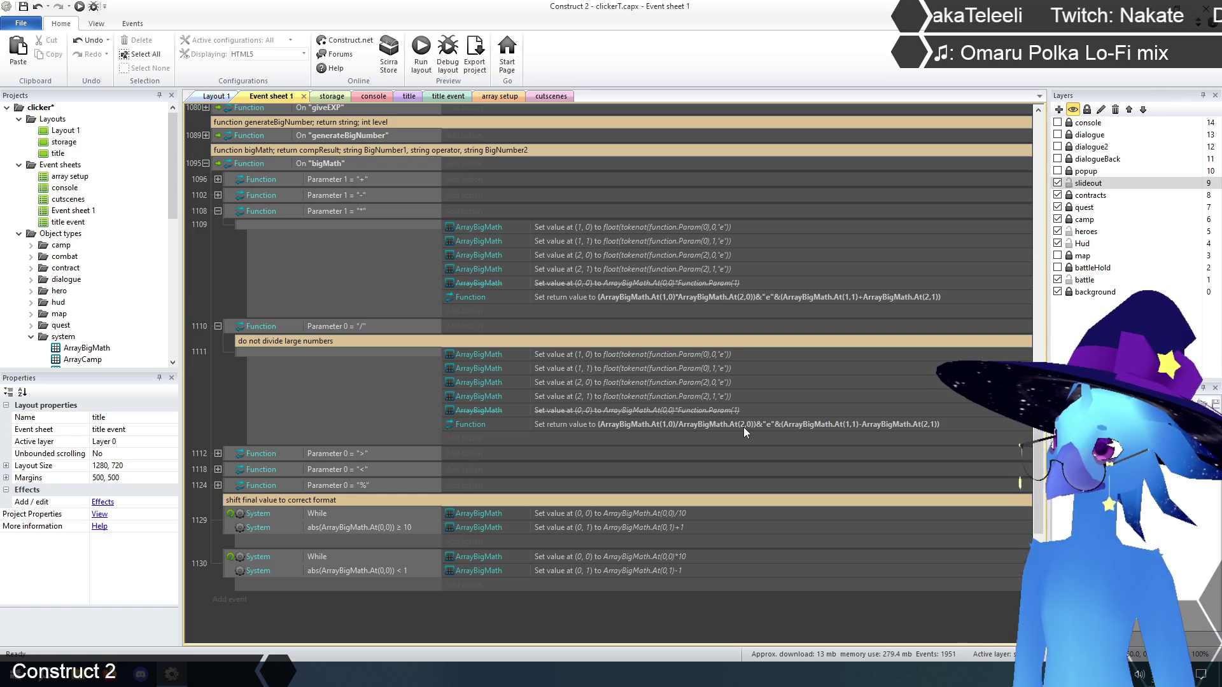
double_click(743, 426)
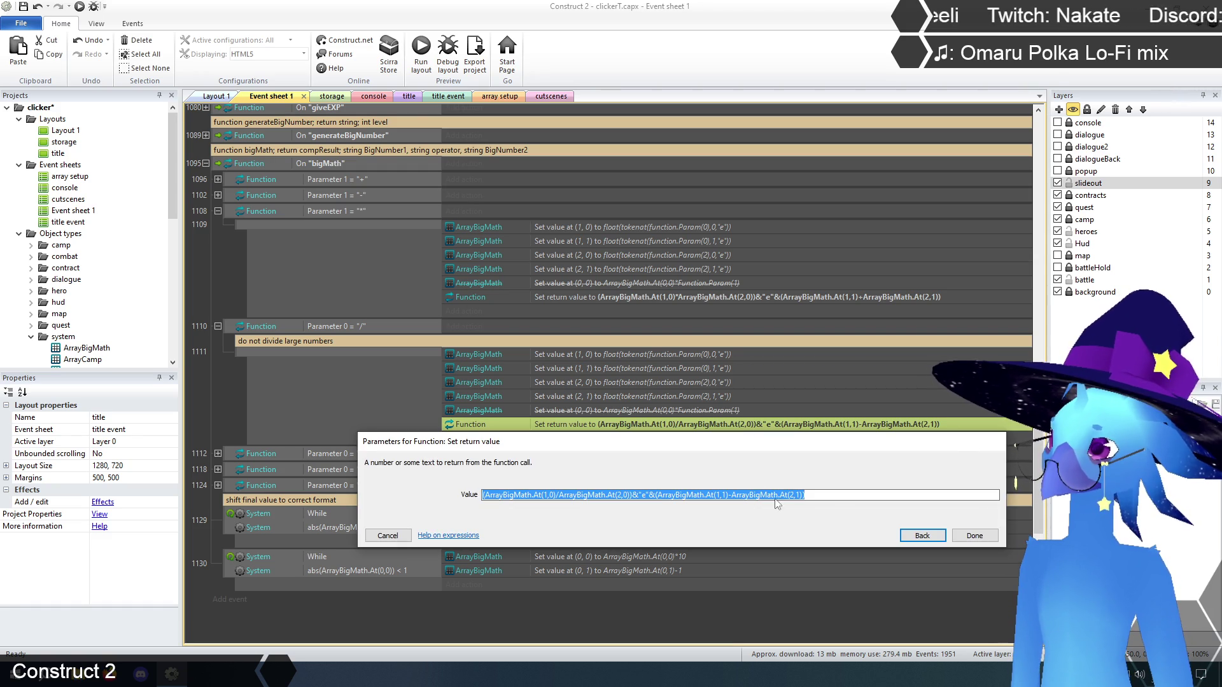
click(832, 495)
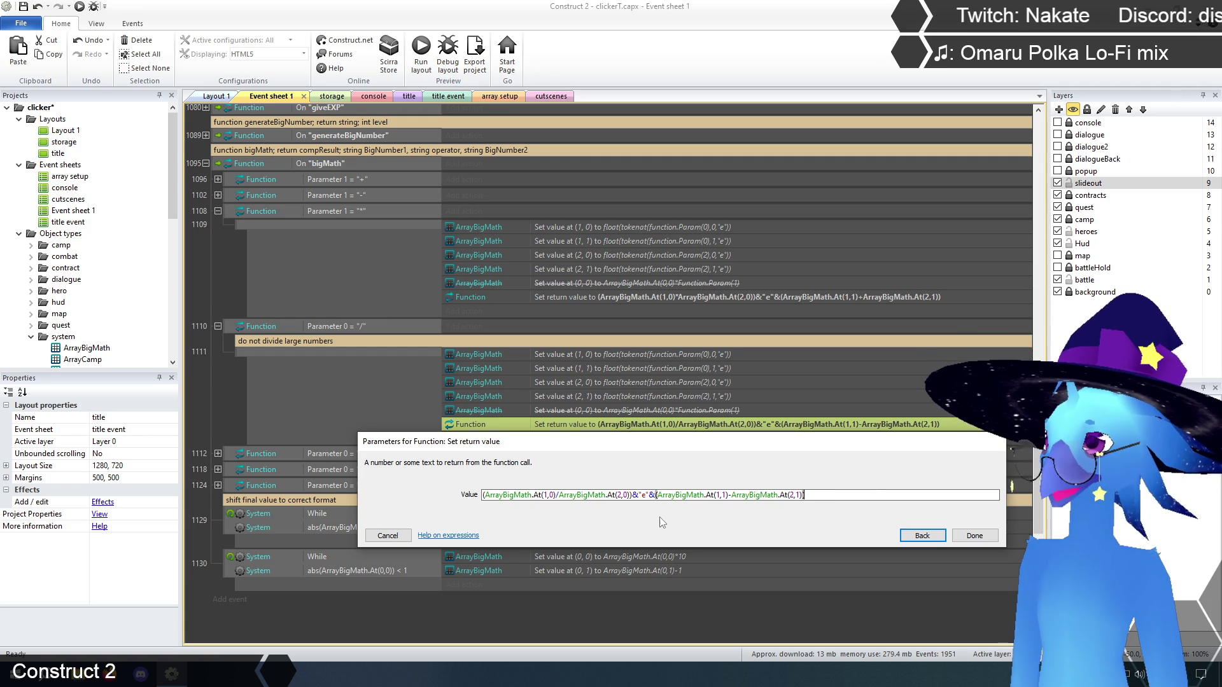
click(386, 537)
- Set the divide branch condition's Index to 1 so it tests Parameter 1 = "/"
click(341, 326)
double_click(340, 326)
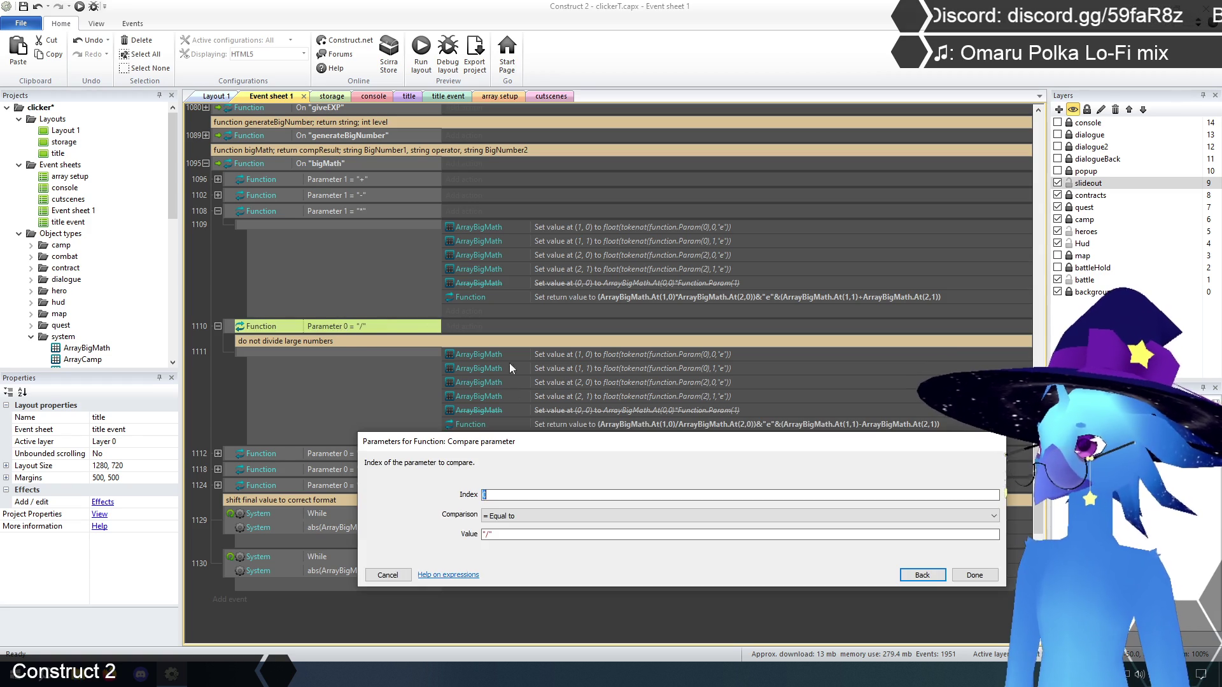
text(1)
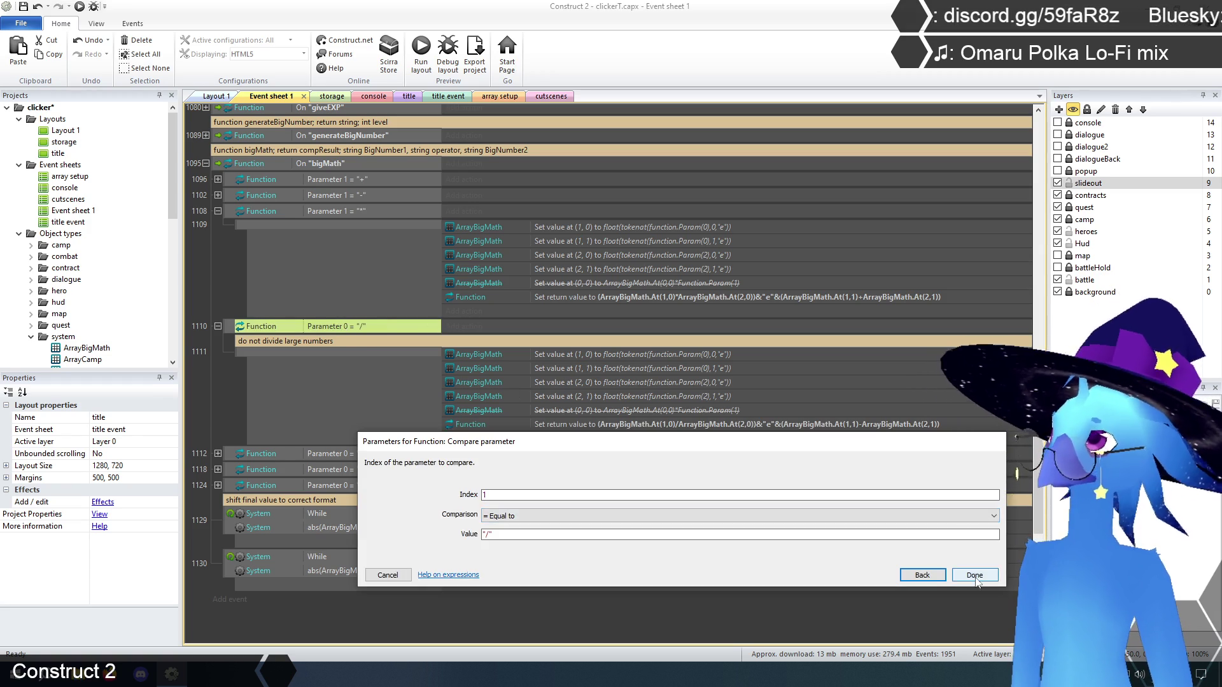
click(976, 575)
click(225, 391)
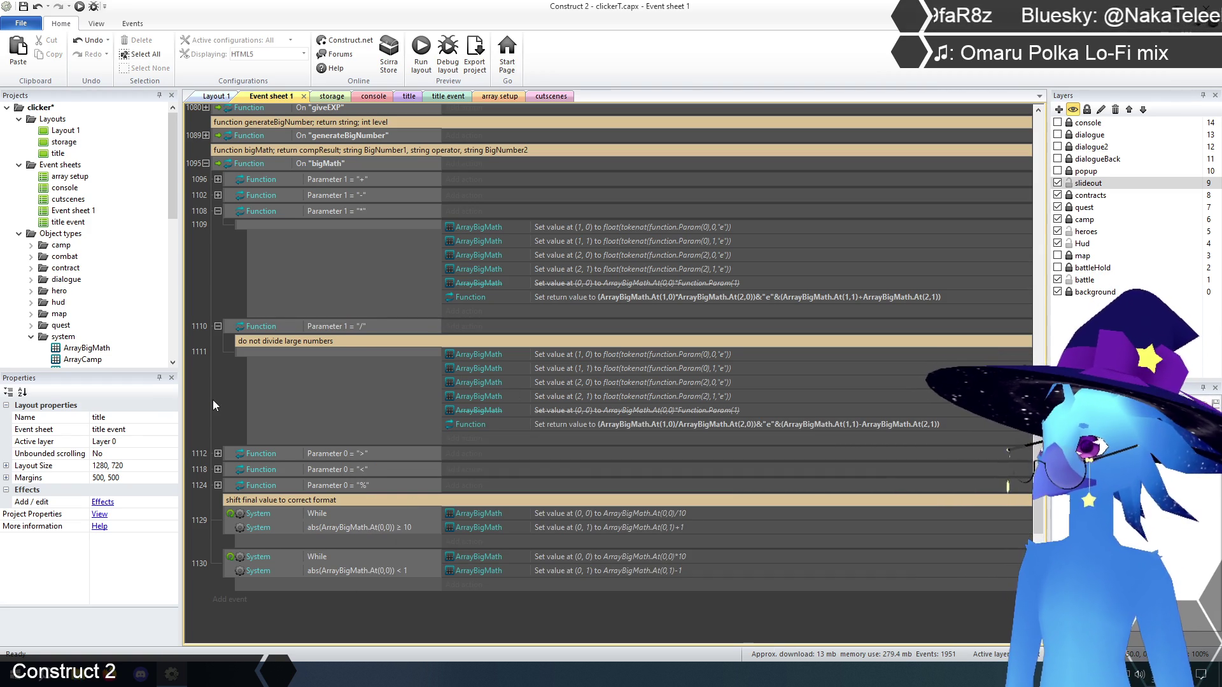
- Preview the title layout, start the game, and run 'math 2.2e100/ 2', returning 1.1e100
click(409, 96)
click(422, 50)
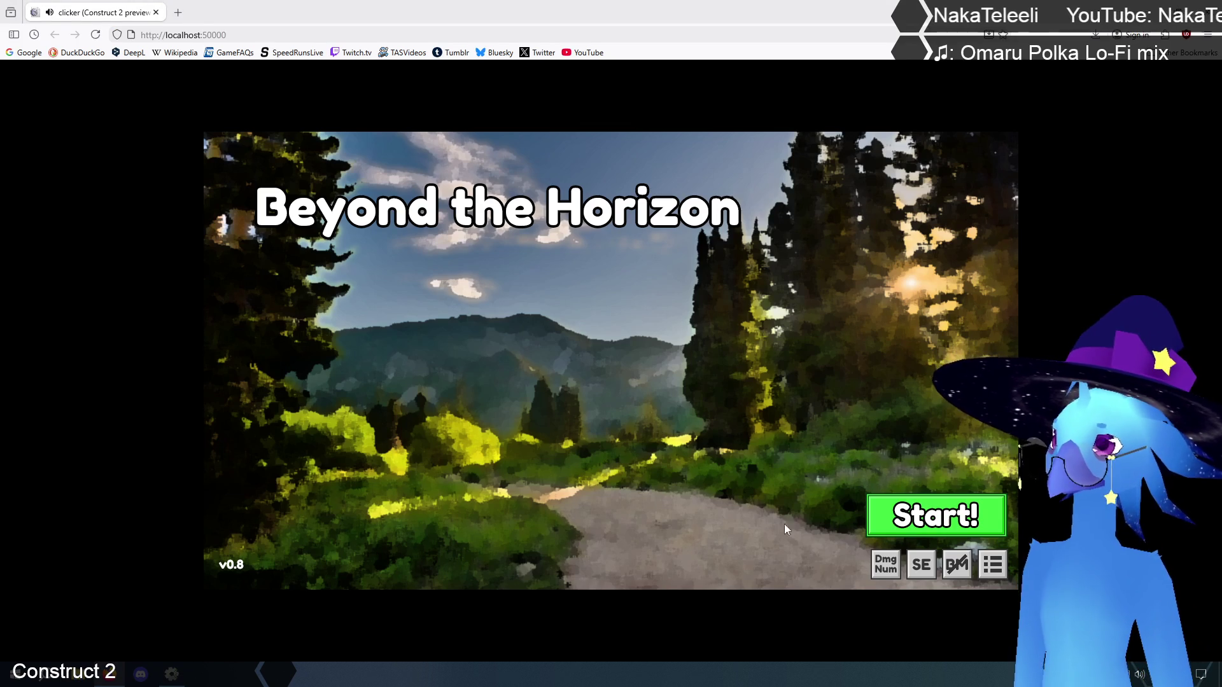
click(812, 527)
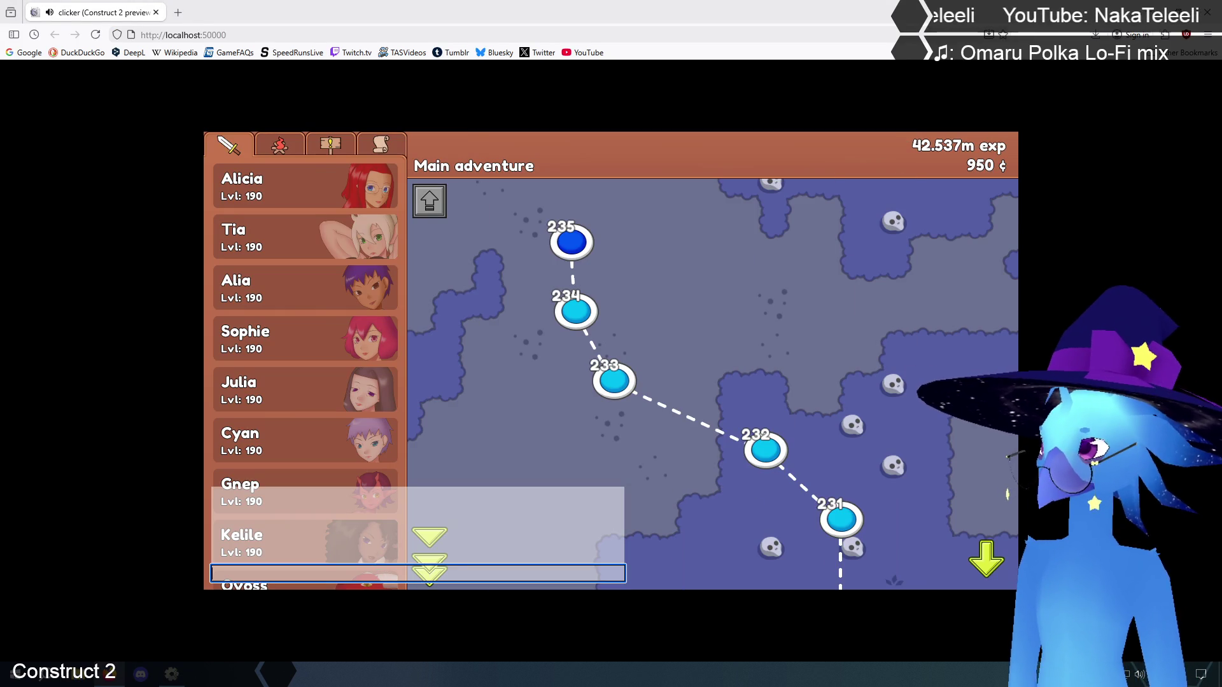
text(math )
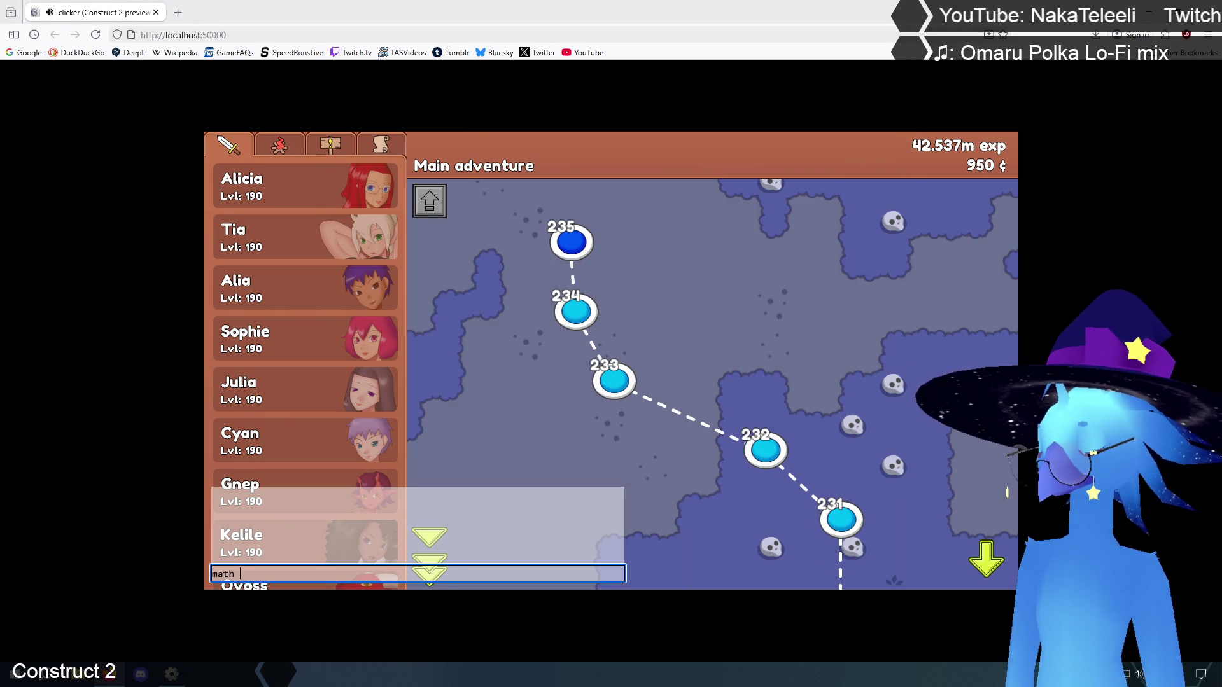
text(2.2e100/ 2)
key(Return)
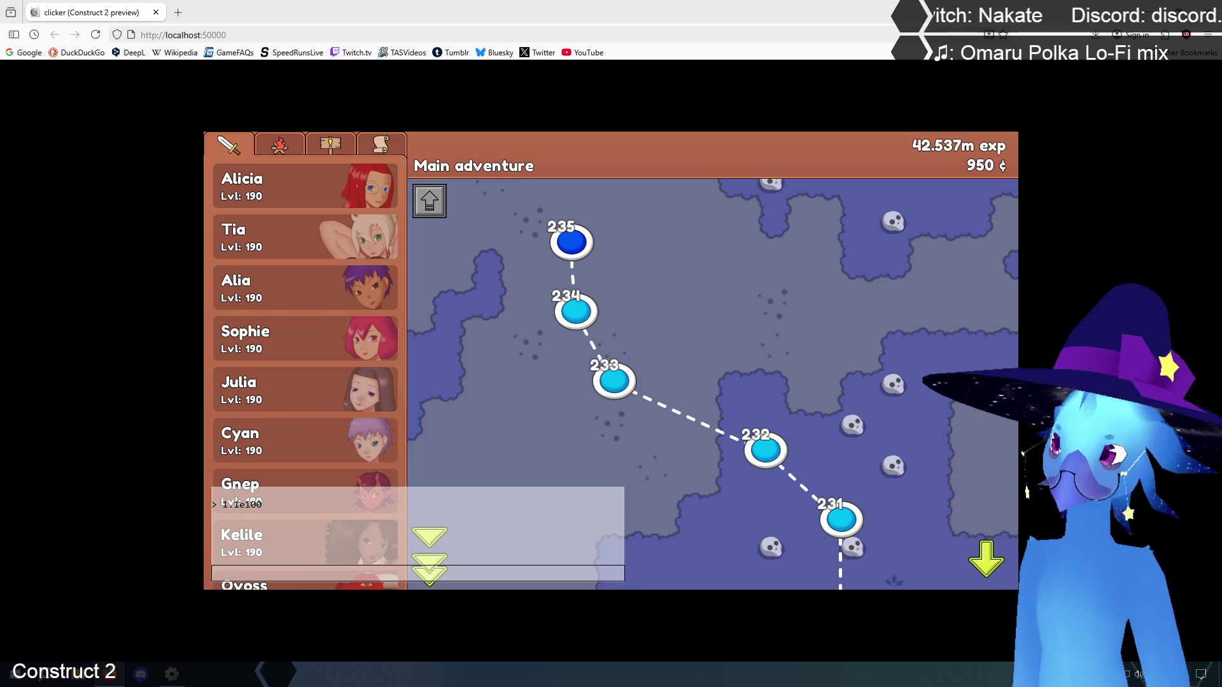
- Run 'math 2.2e100 / 2e1', returning 1.1e99, then close the browser preview
click(506, 568)
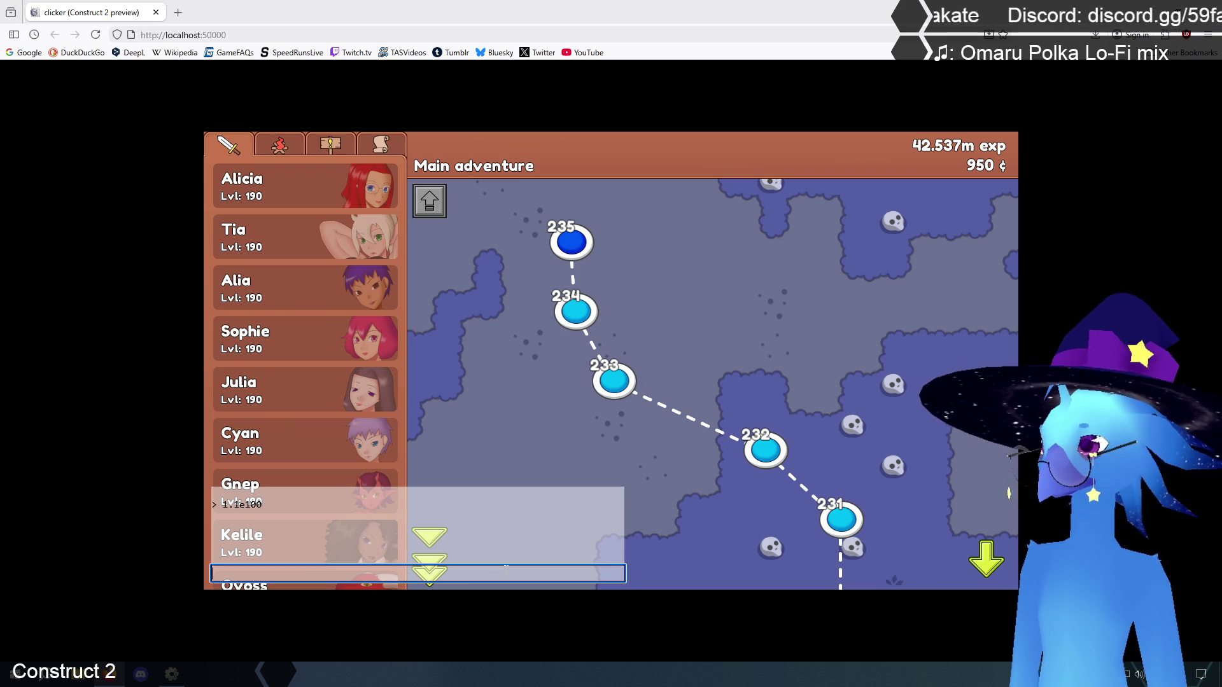
text(math 2.2e100 )
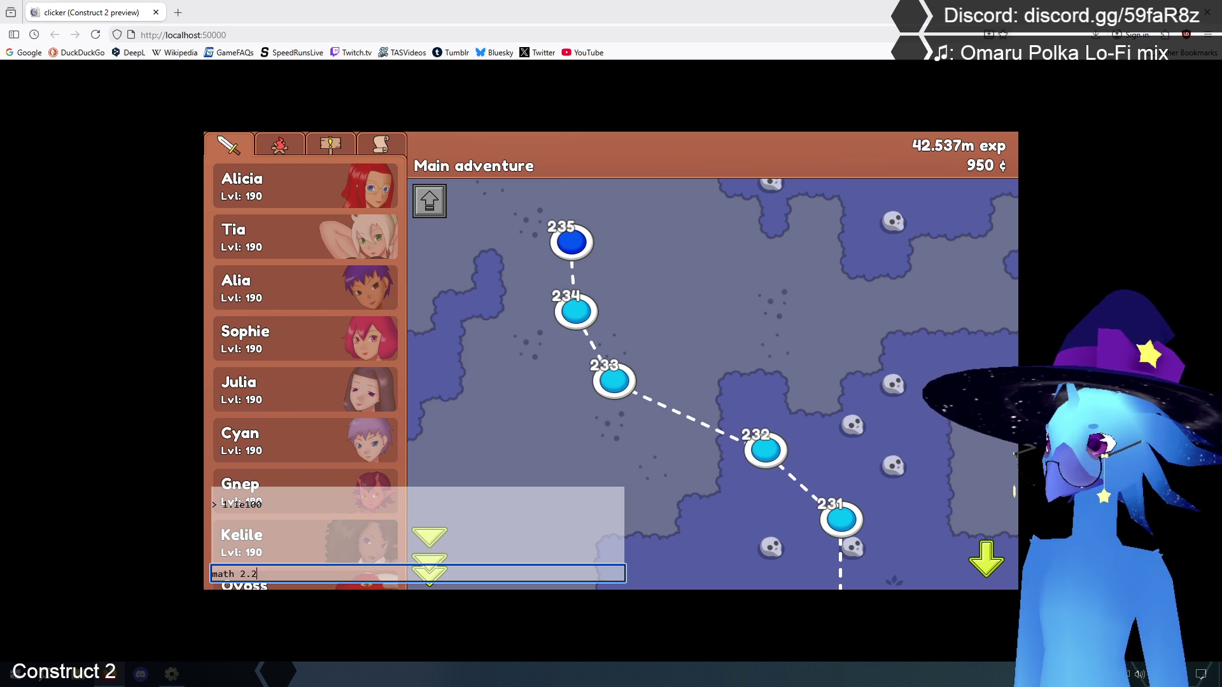
text(/ )
text(2e1)
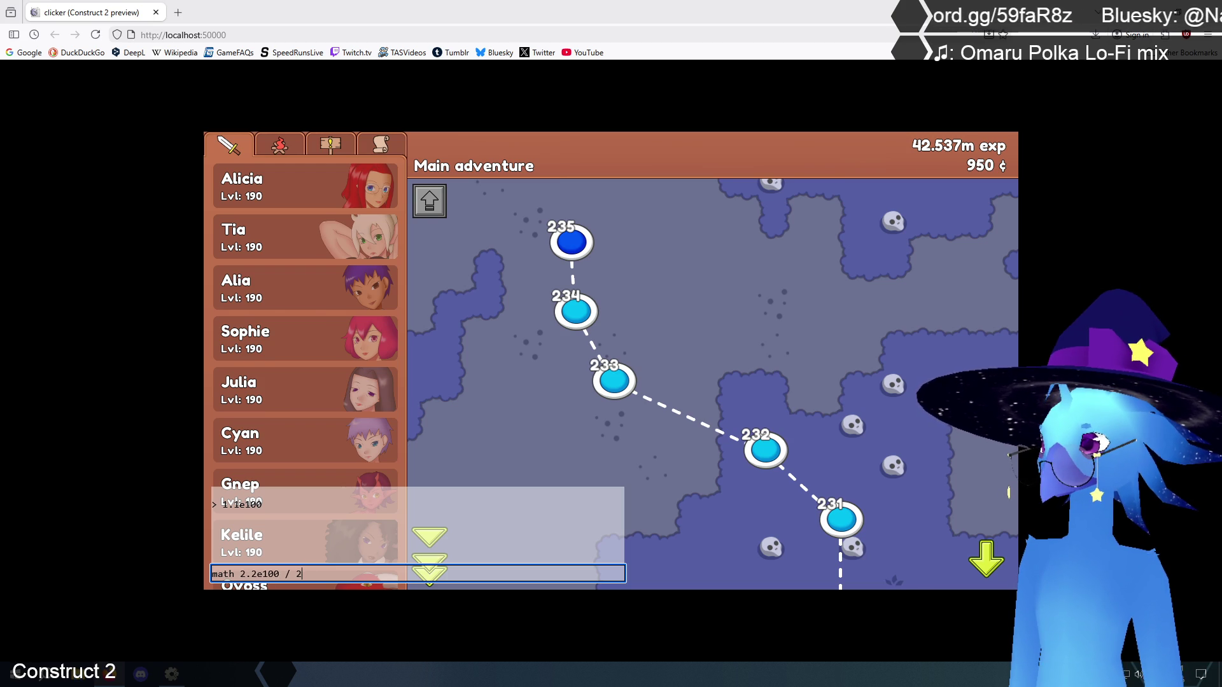
key(Return)
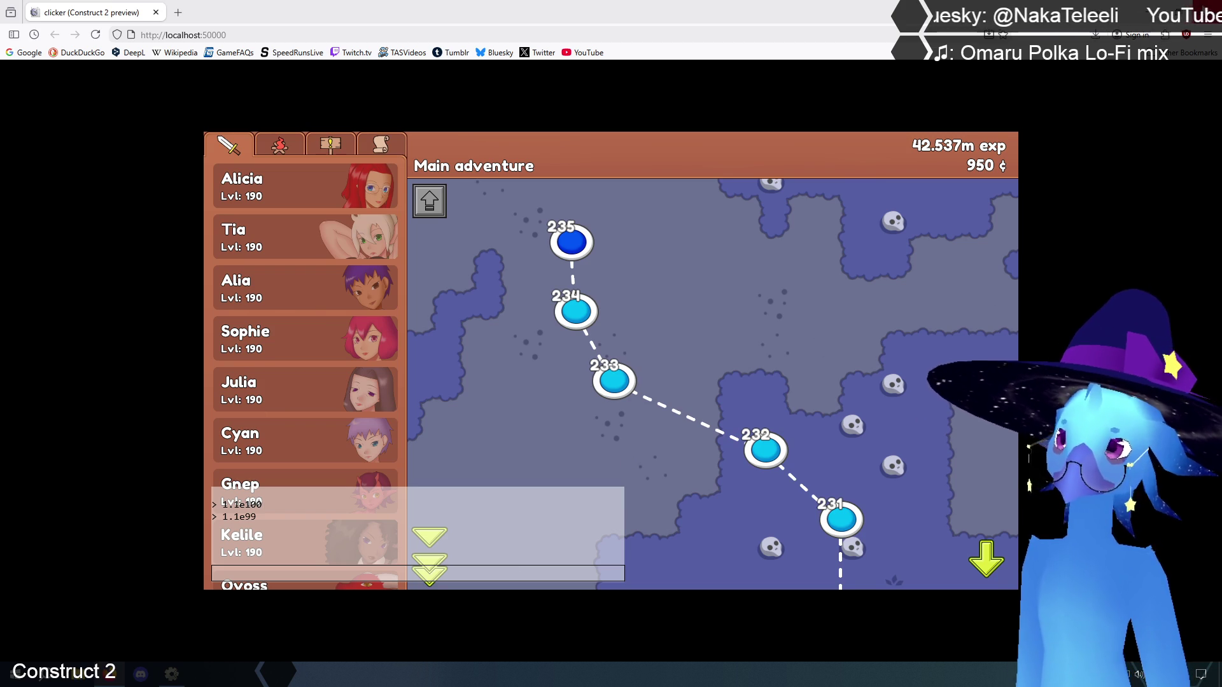
key(ctrl+w)
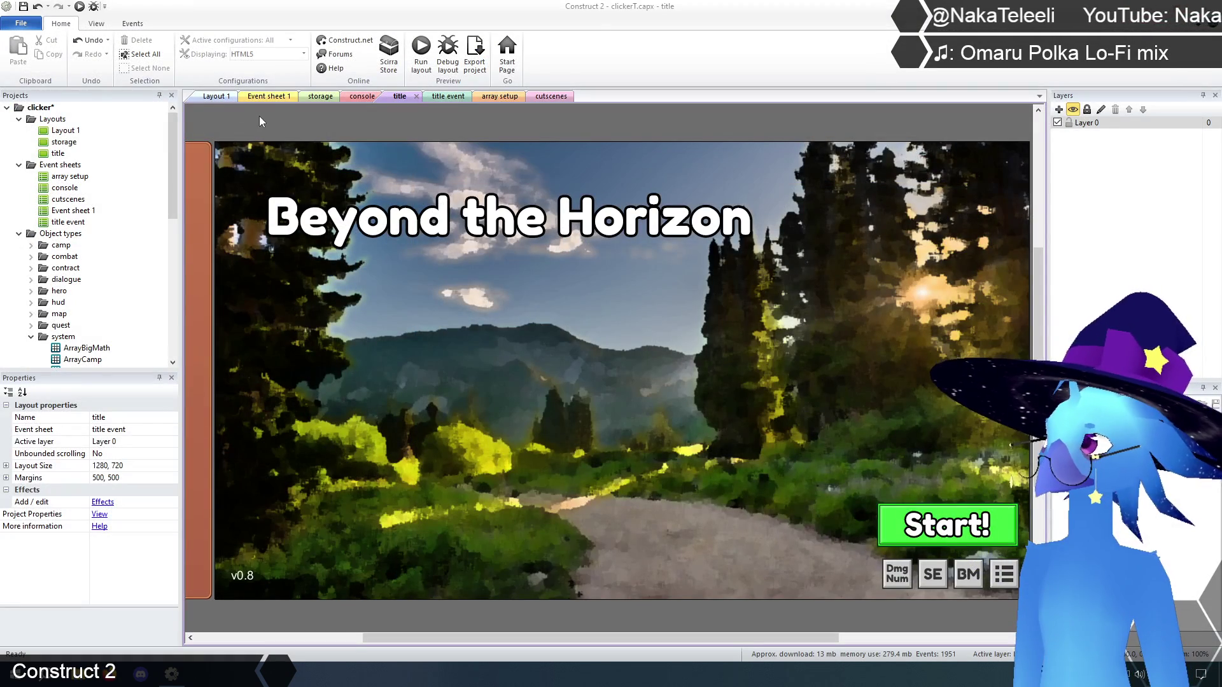
- On Event sheet 1, collapse events 1108 and 1110, expand the ">" branch 1112, then reopen the divide branch
click(268, 96)
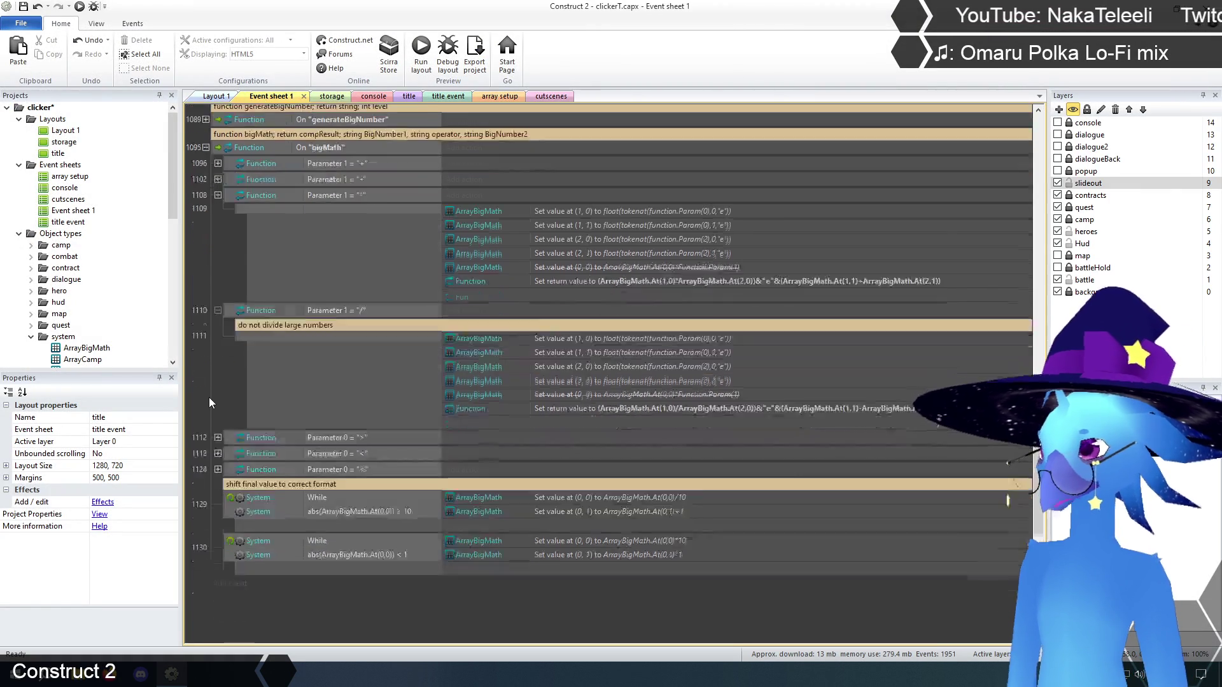
scroll(208, 398, up, 1)
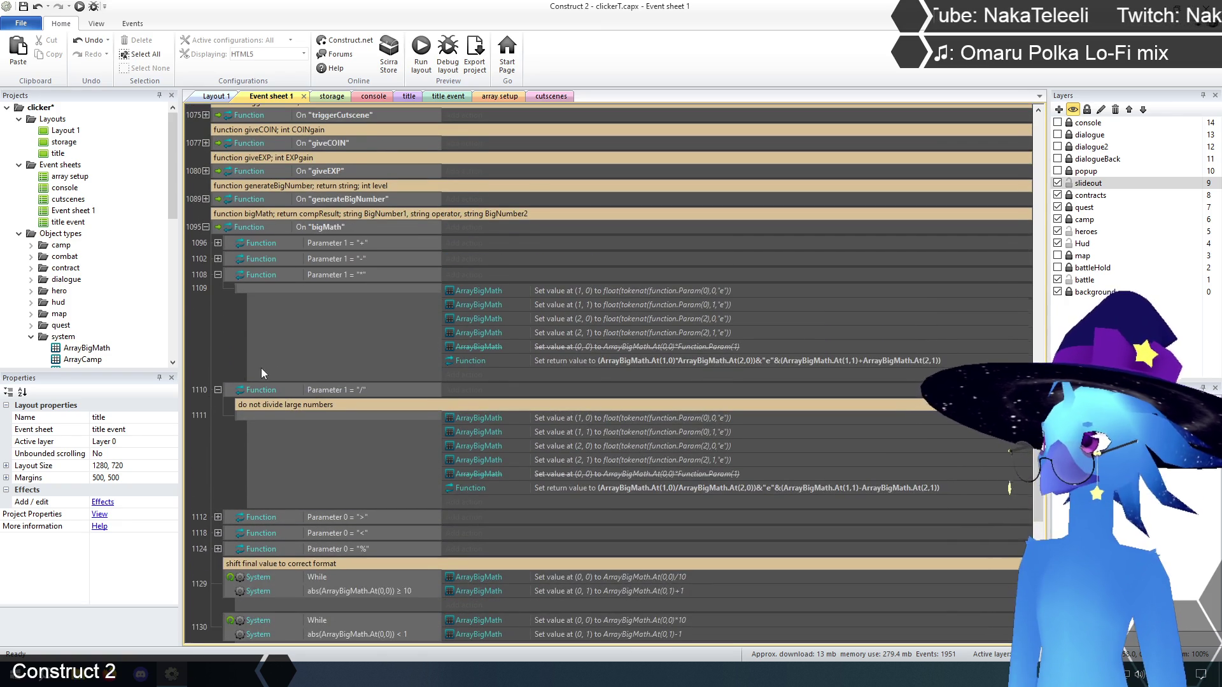
scroll(262, 368, up, 1)
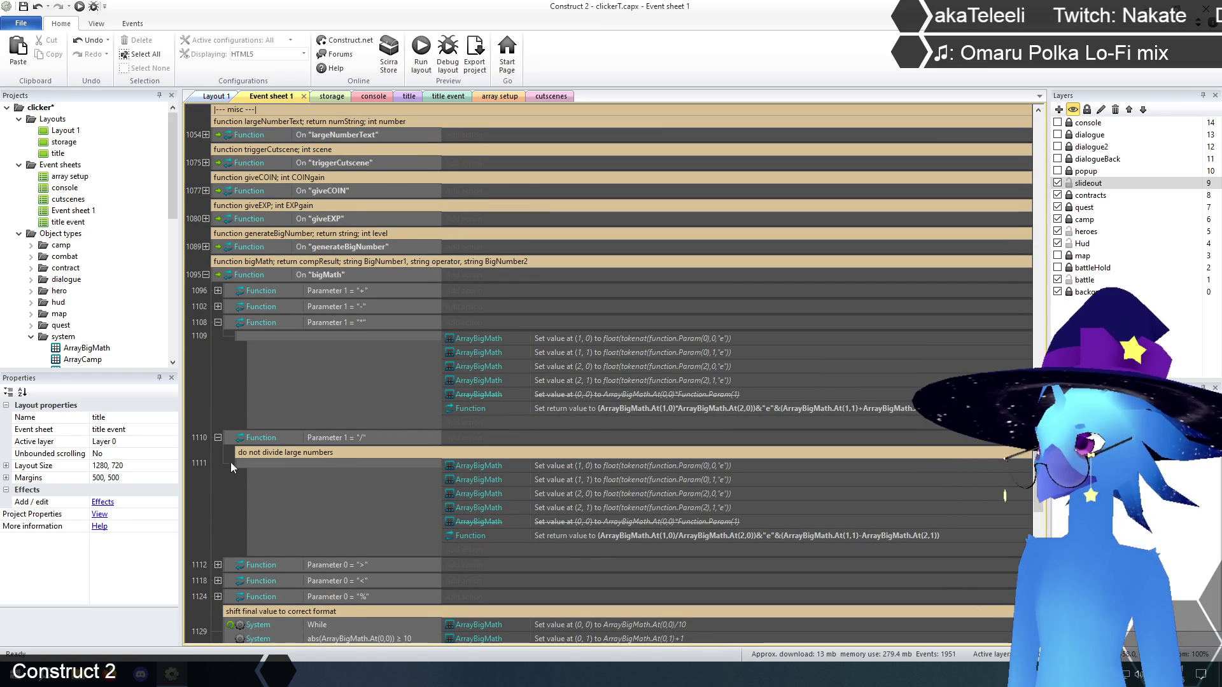
click(217, 322)
click(219, 338)
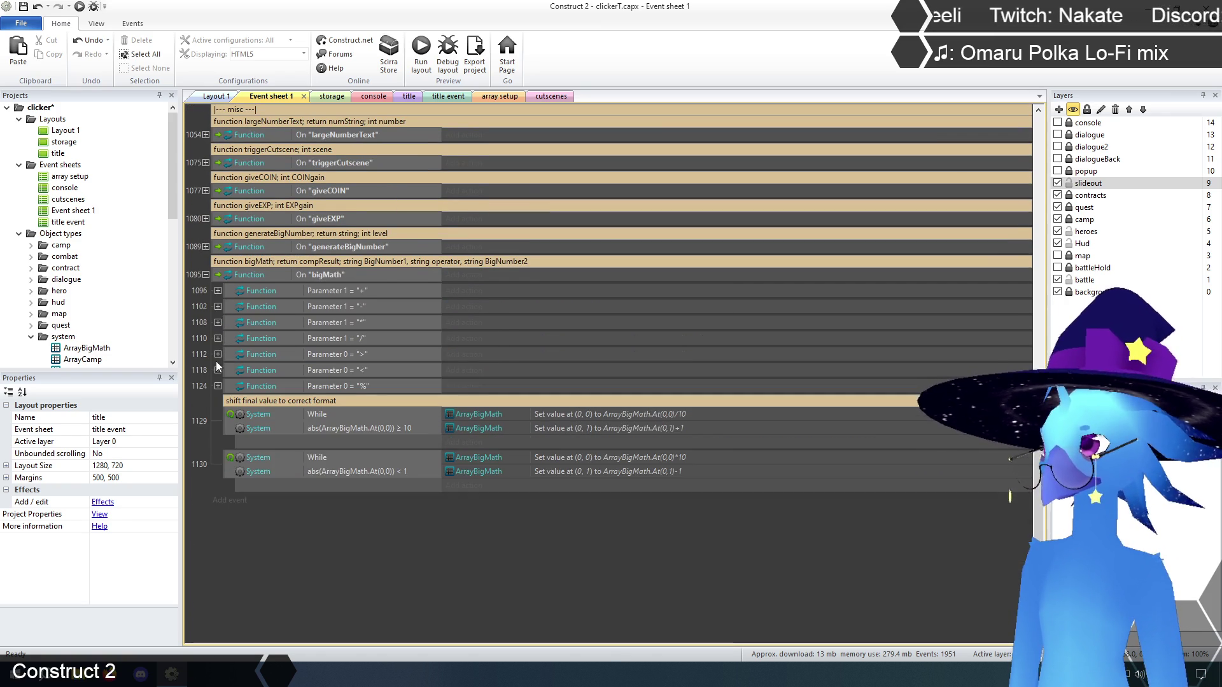
click(218, 355)
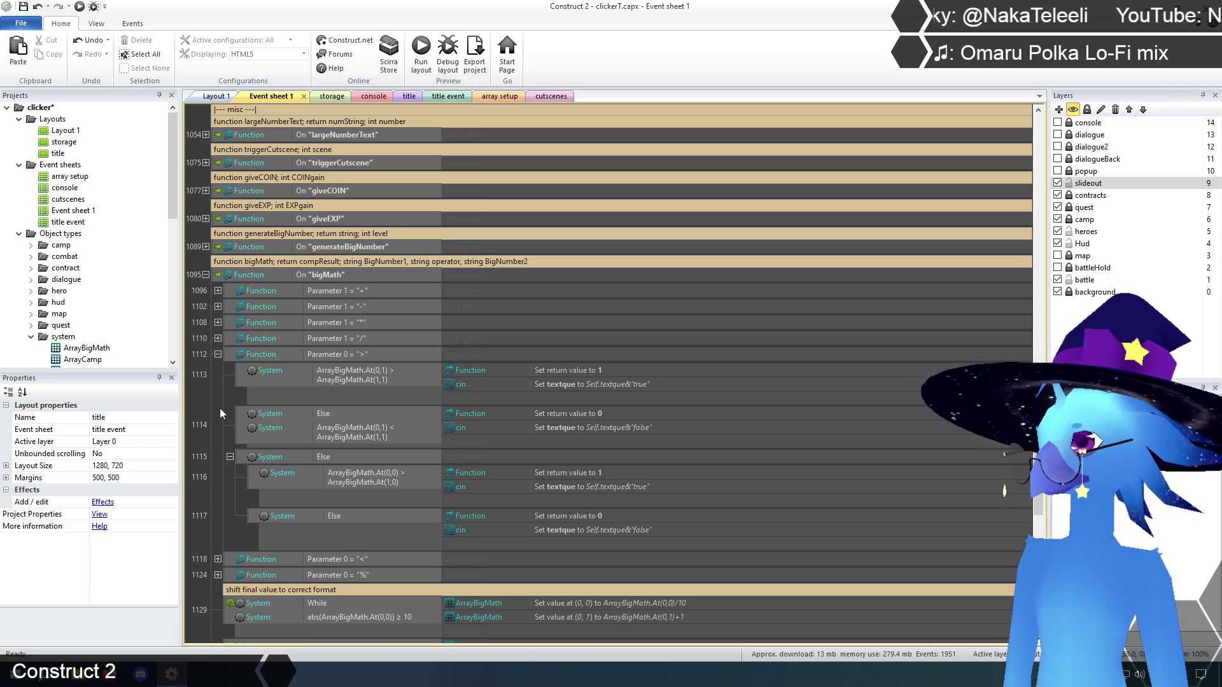
click(217, 339)
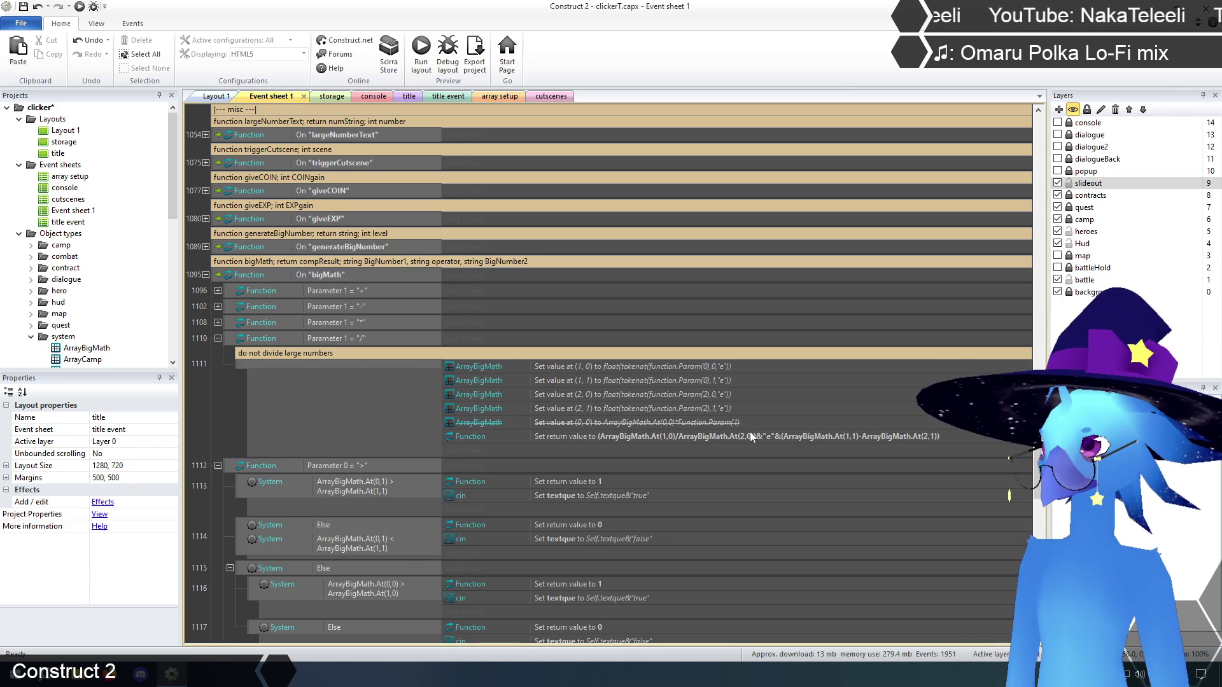
- Inspect the divide branch's Set value at (2, 1) action, then collapse the divide branch
double_click(648, 408)
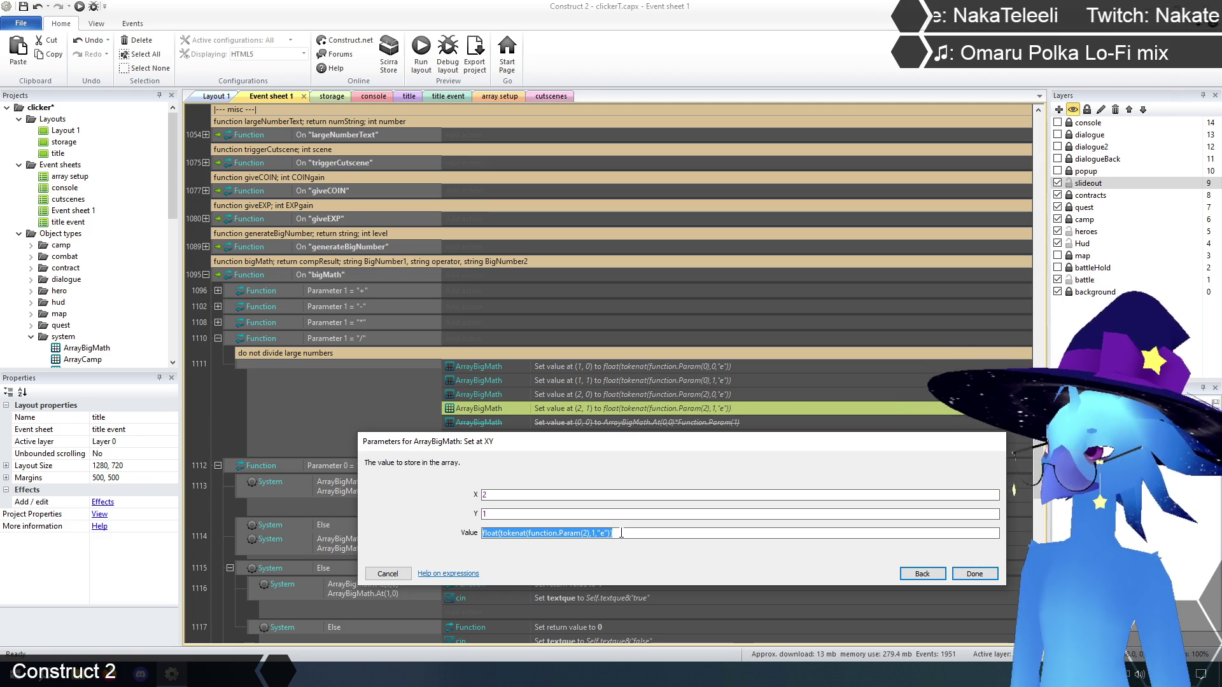
click(395, 574)
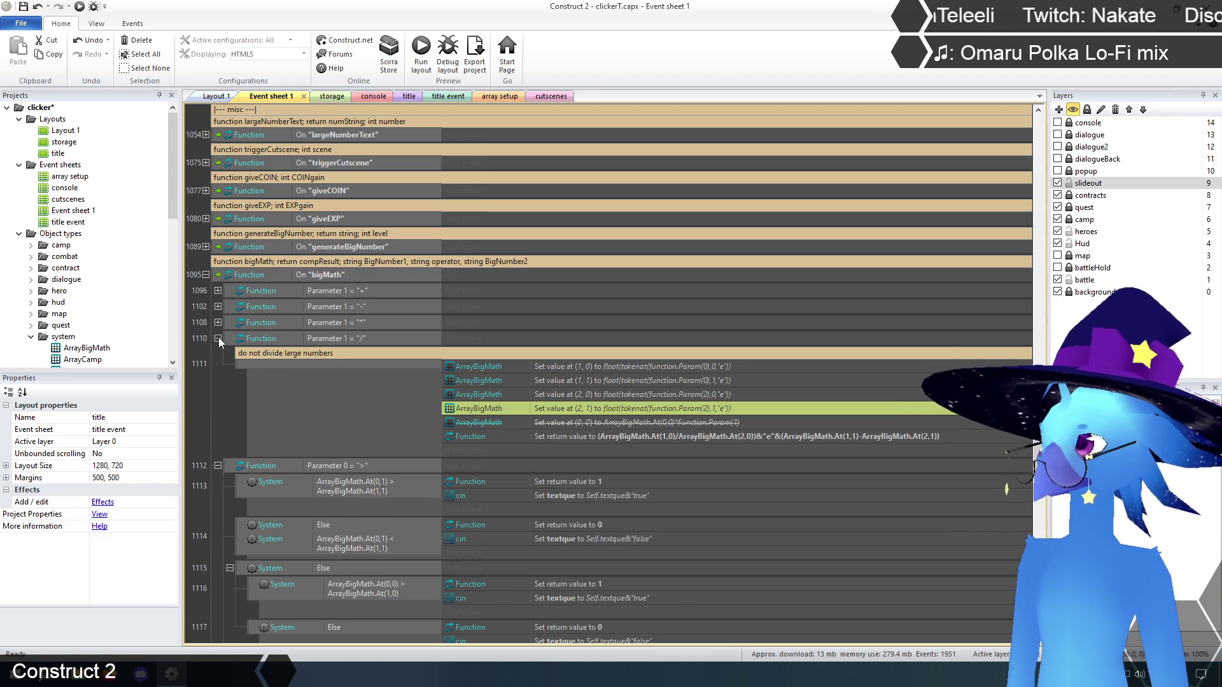
click(217, 338)
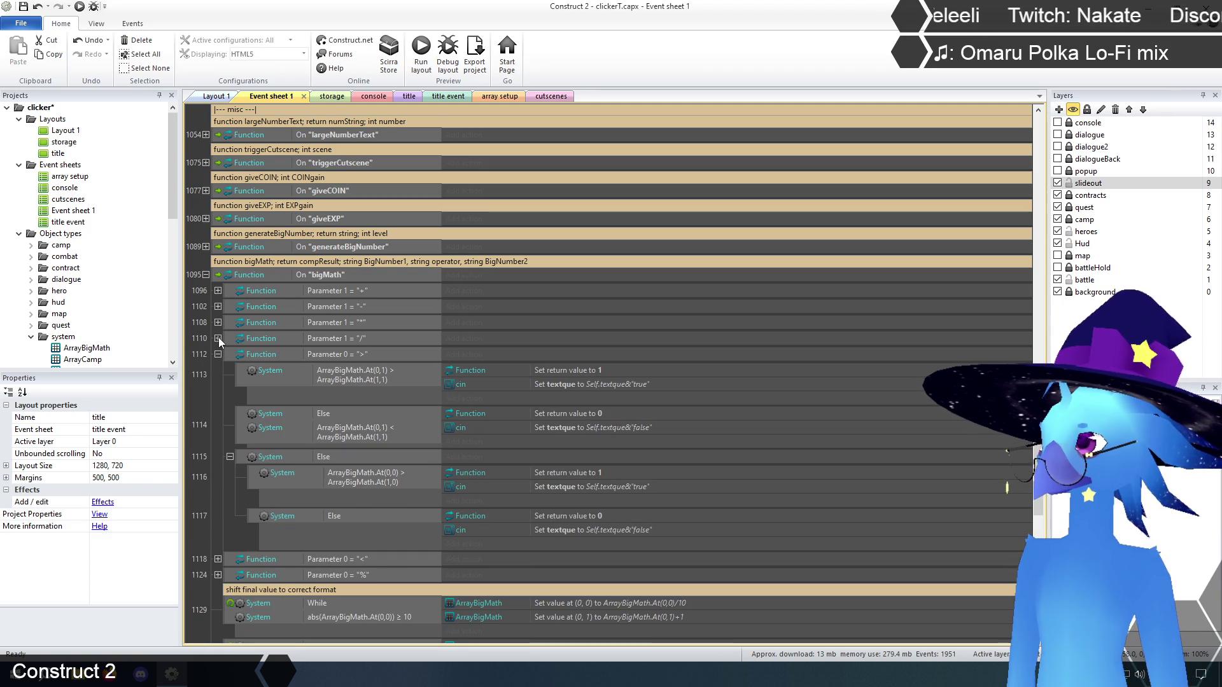
- Make event 1113 compare float(tokenat(function.Param(0),1,"e")) with float(tokenat(function.Param(2),1,"e"))
double_click(358, 371)
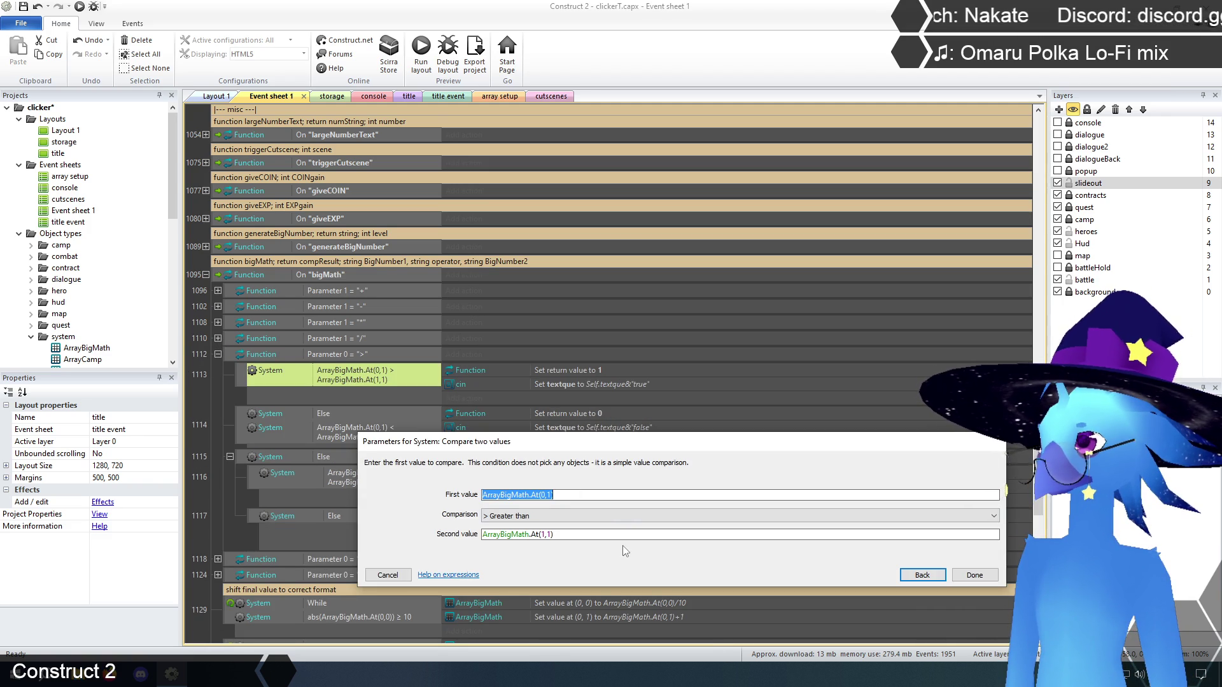
text(float(tokenat(function.Param(2),1,"e")))
drag(573, 538, 403, 542)
text(float(tokenat(function.Param(2),1,"e")))
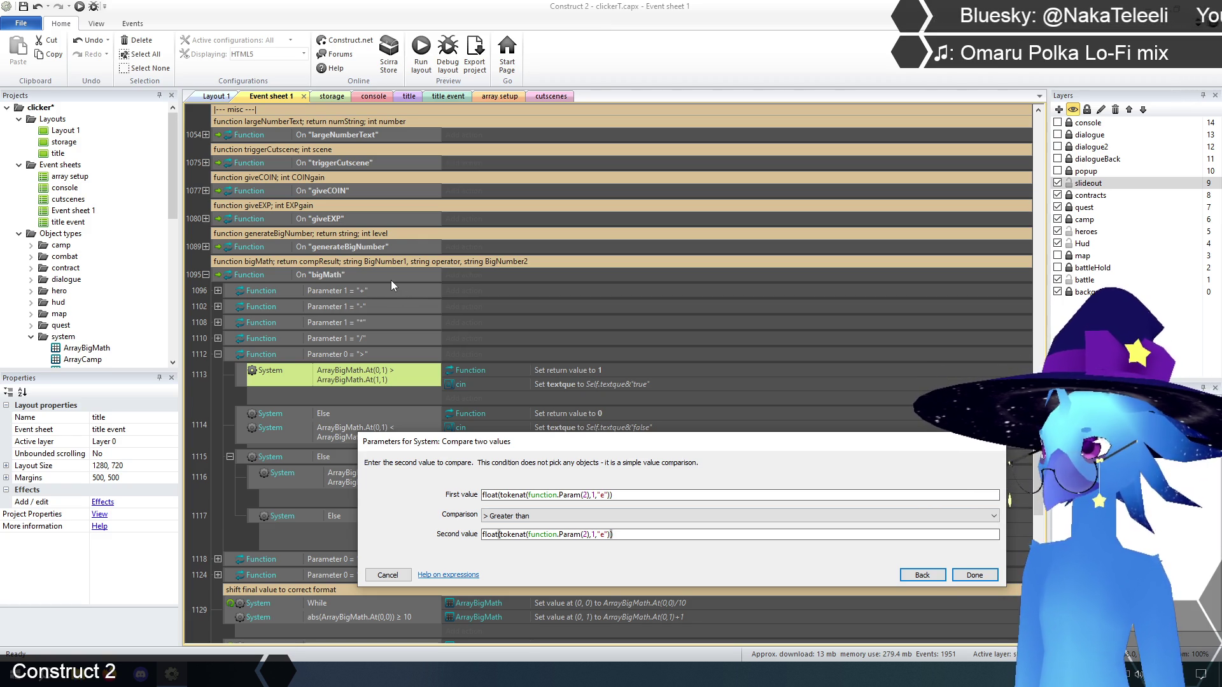
click(586, 495)
key(BackSpace)
text(0)
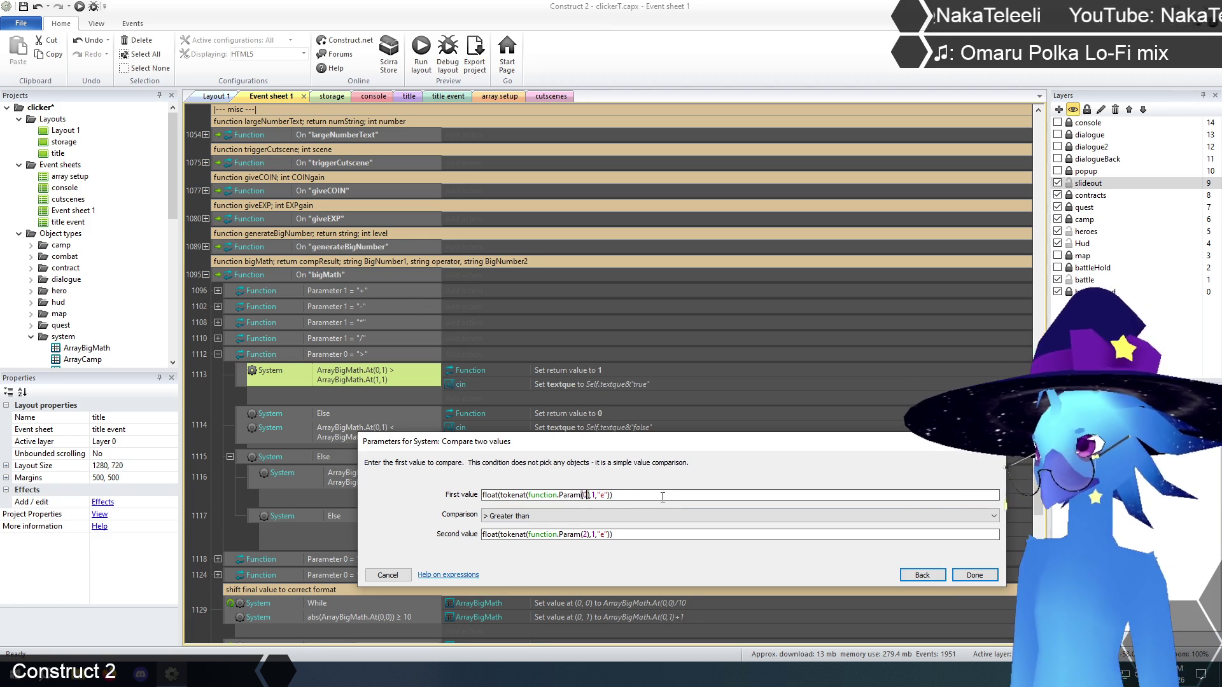
key(End)
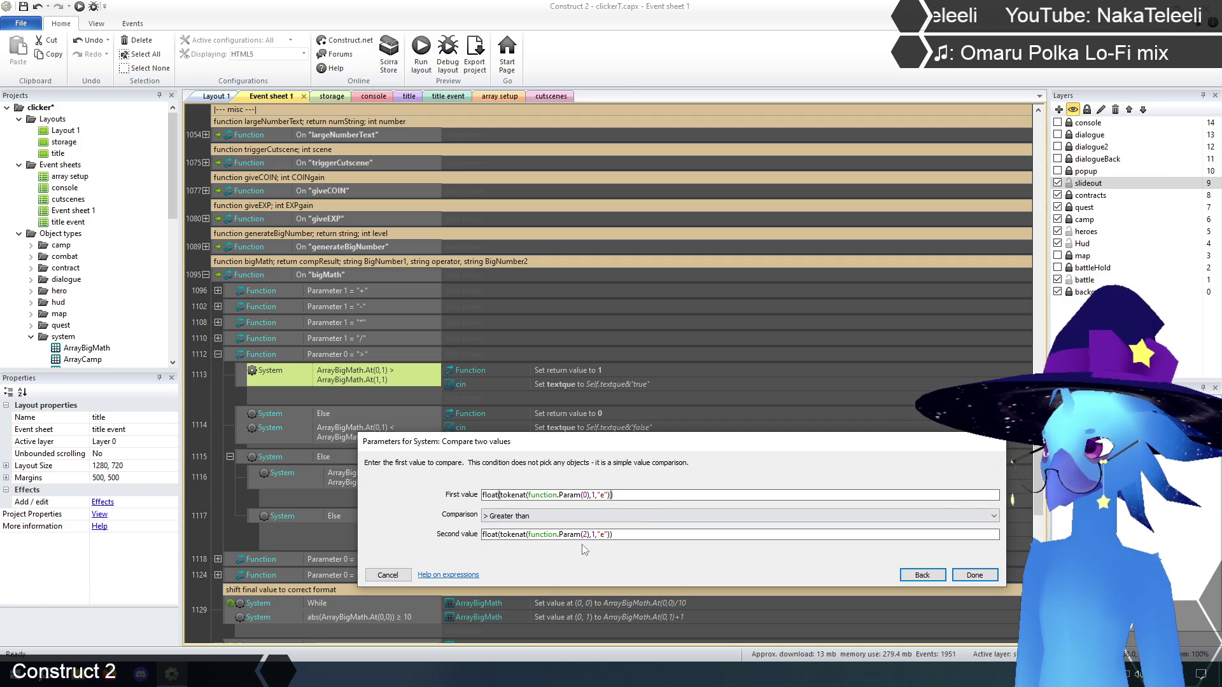
click(633, 534)
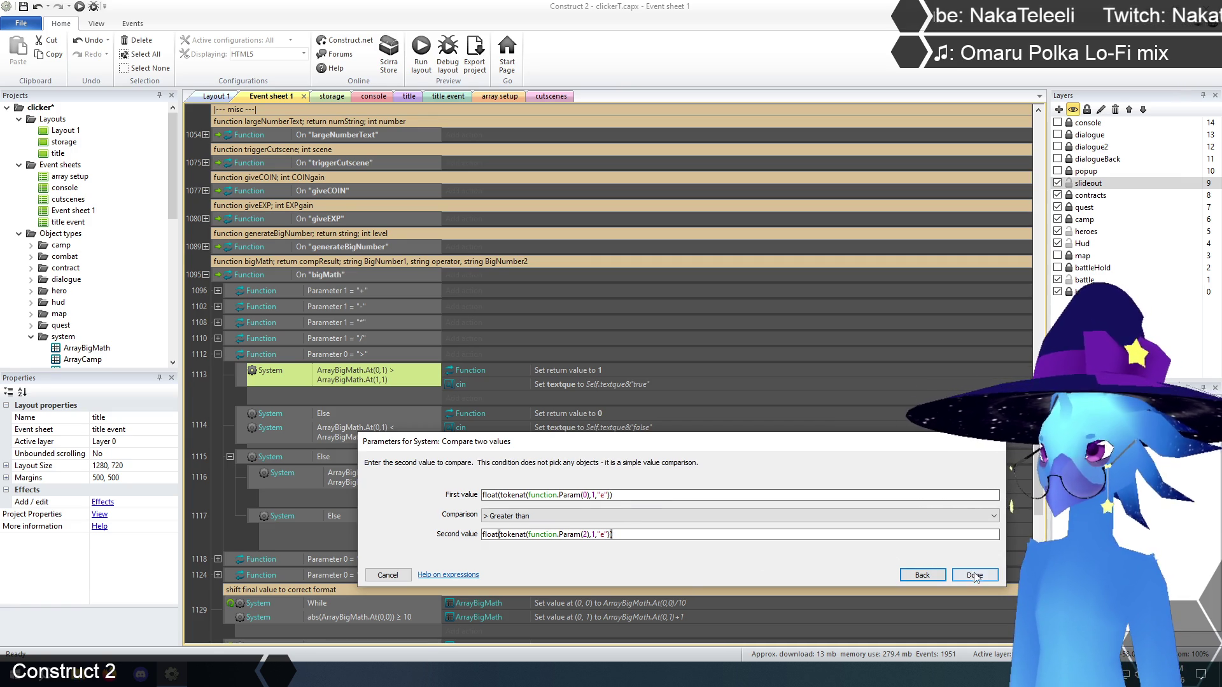
click(975, 576)
click(212, 399)
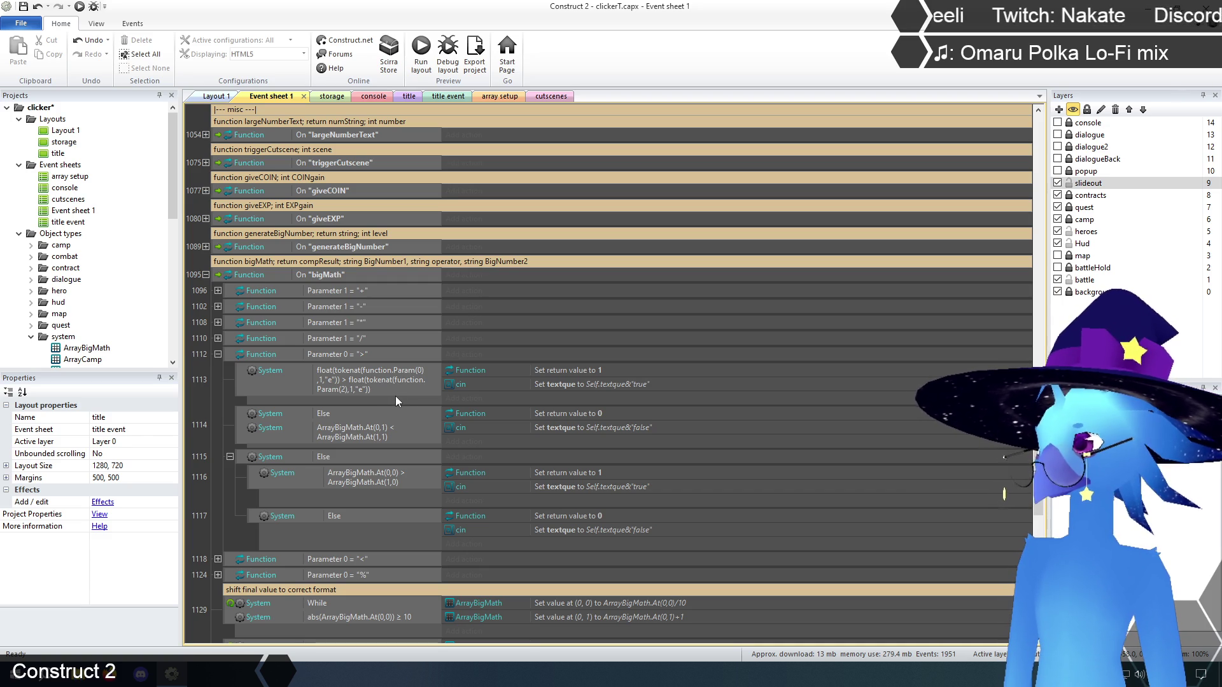
- Review event 1113's edited comparison and close it without changes
click(378, 377)
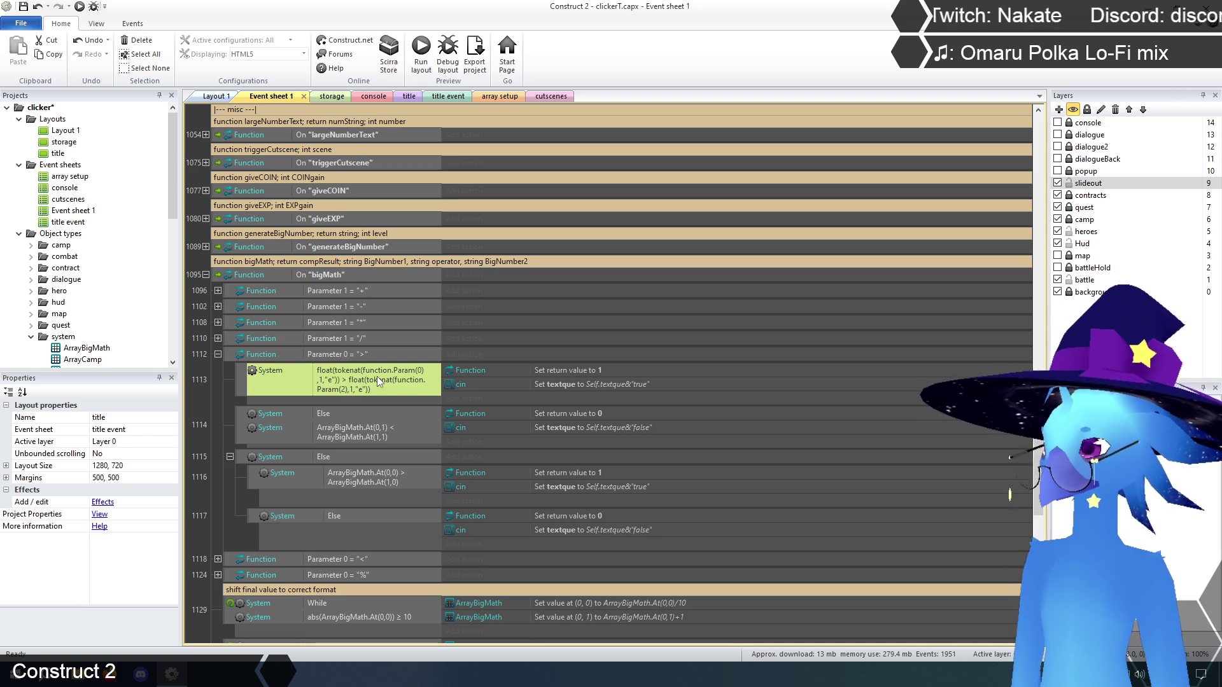
double_click(377, 376)
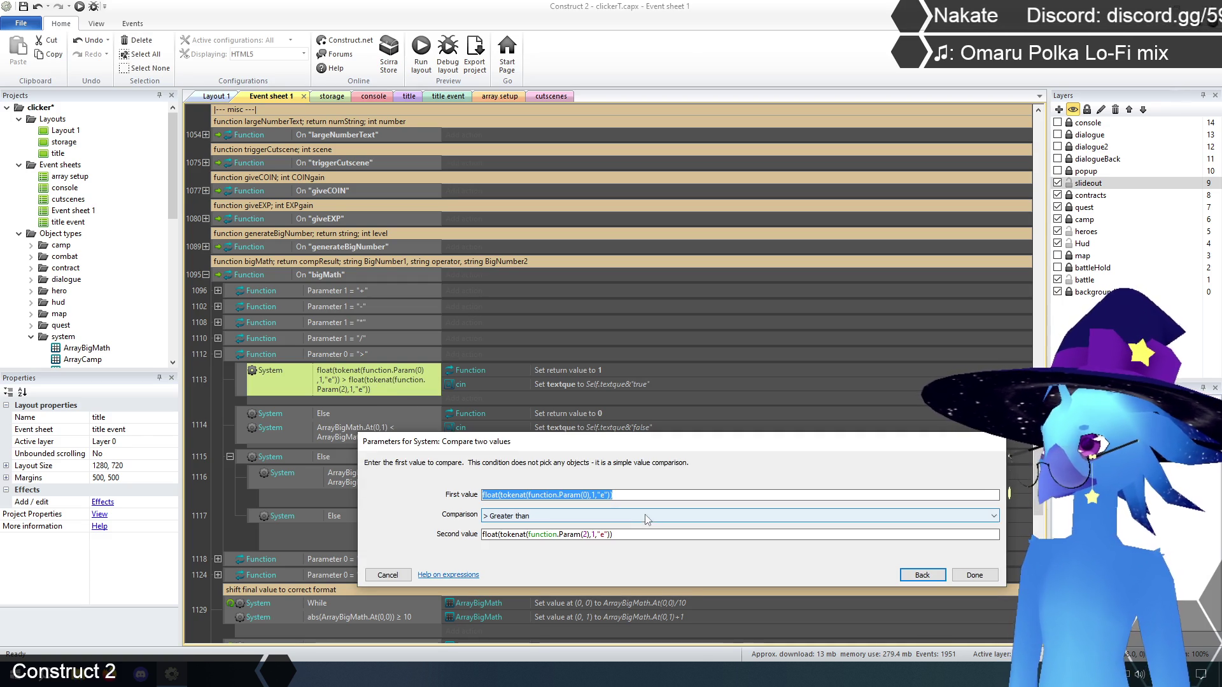
click(387, 575)
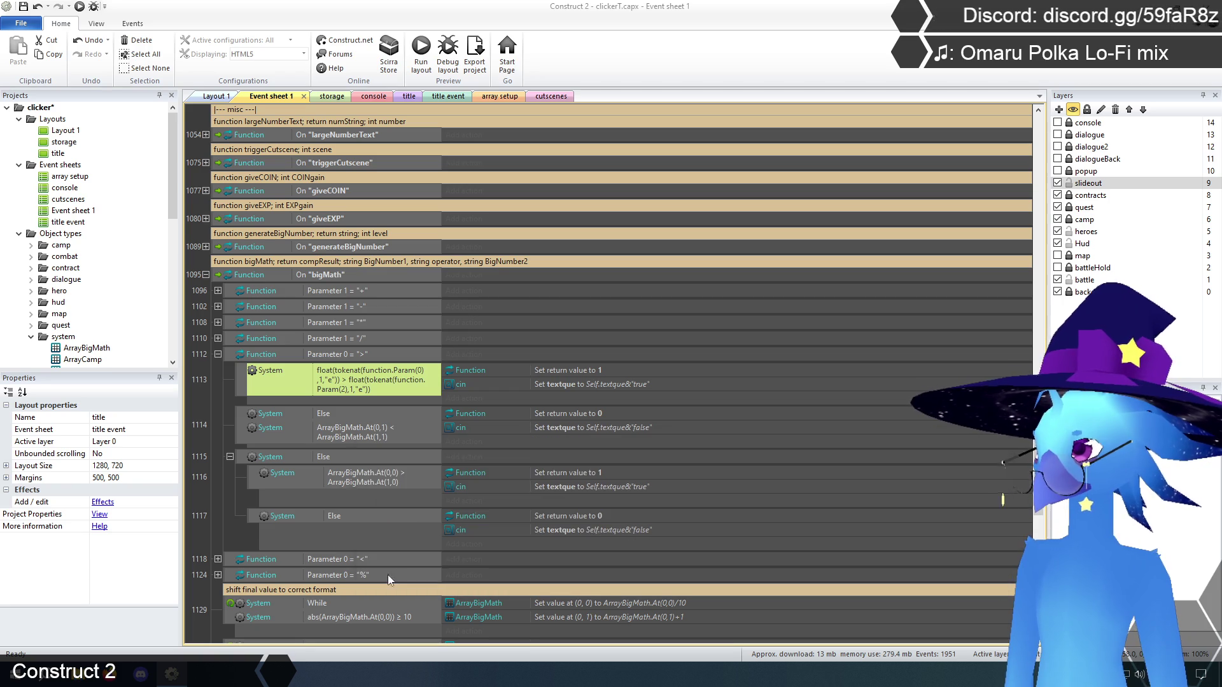
- Set event 1114's less-than condition to the tokenat expressions for Param(0) and Param(2)
double_click(361, 434)
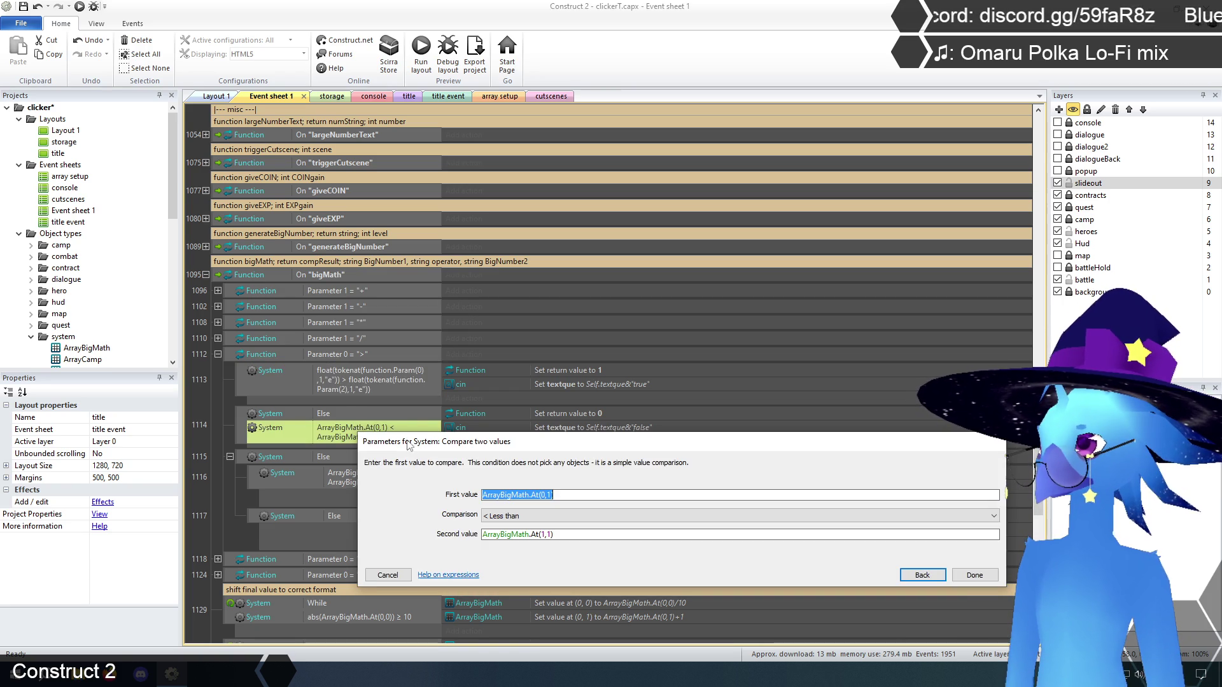
text(float(tokenat(function.Param(0),1,"e")))
key(Tab)
key(Tab)
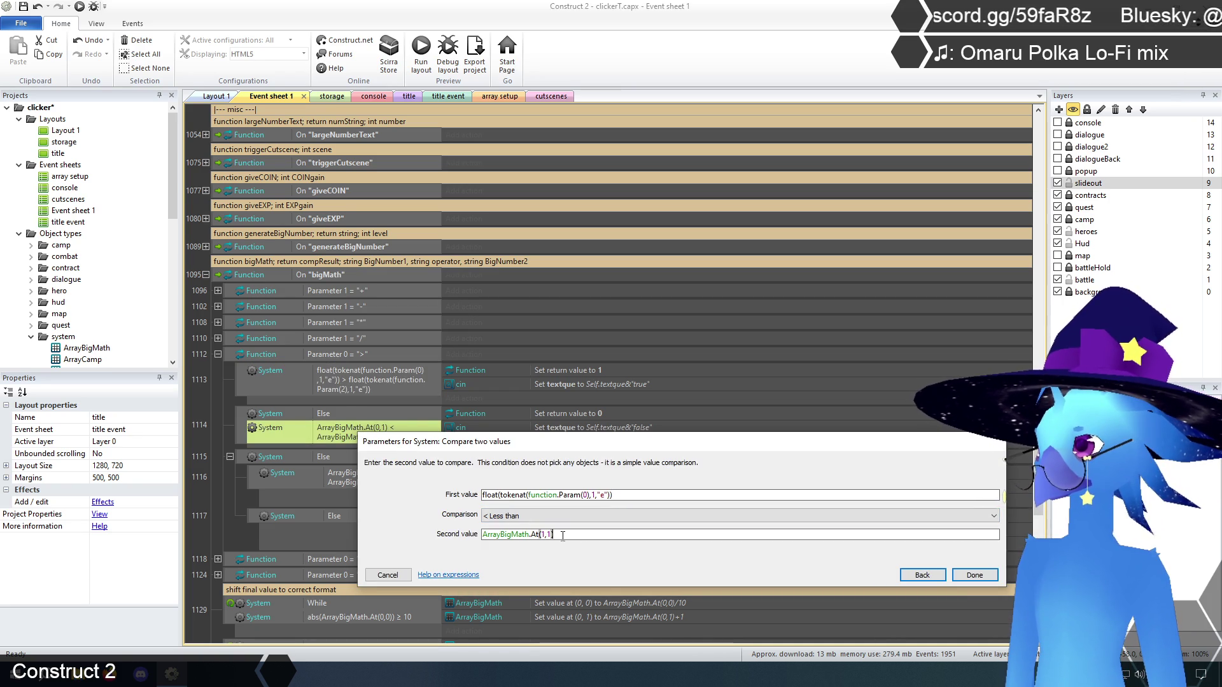
text(float(tokenat(function.Param(0),1,"e")))
click(499, 535)
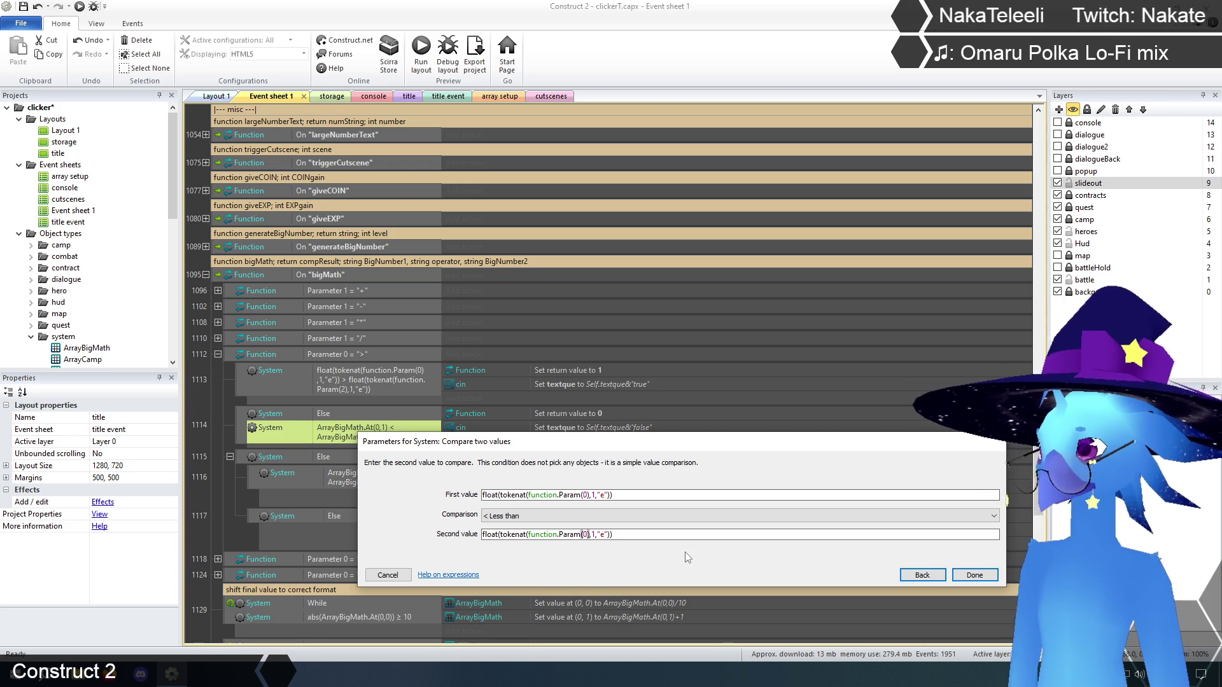
key(Delete)
text(2)
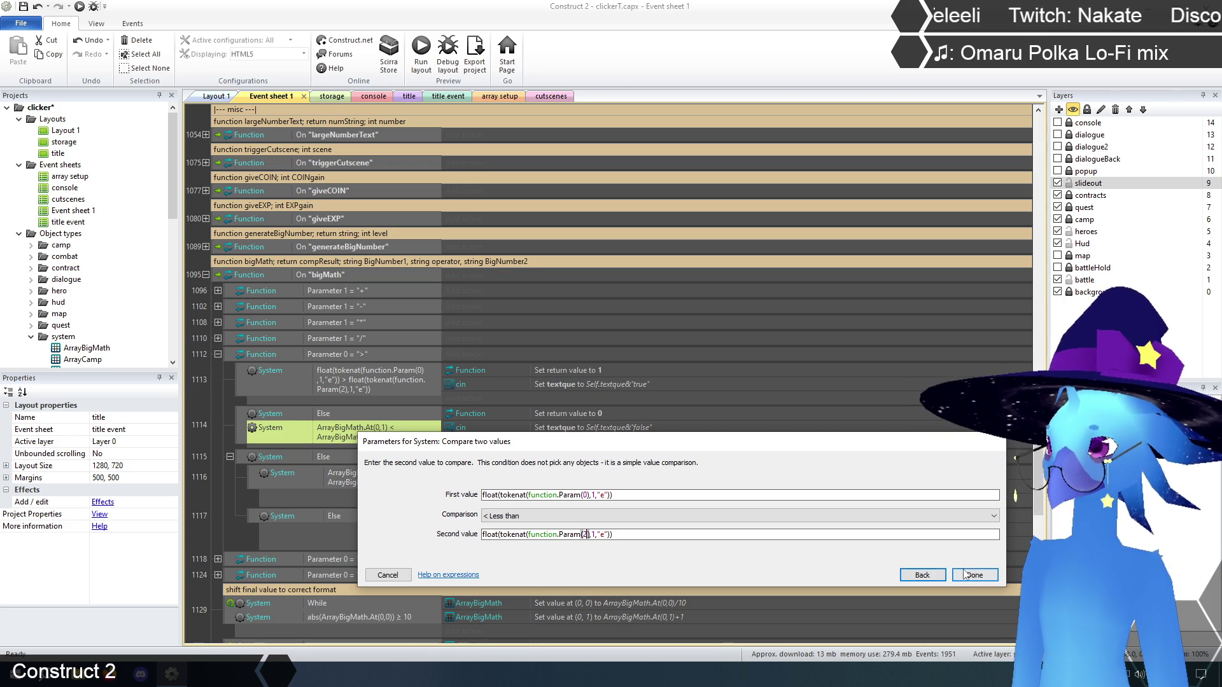
click(978, 575)
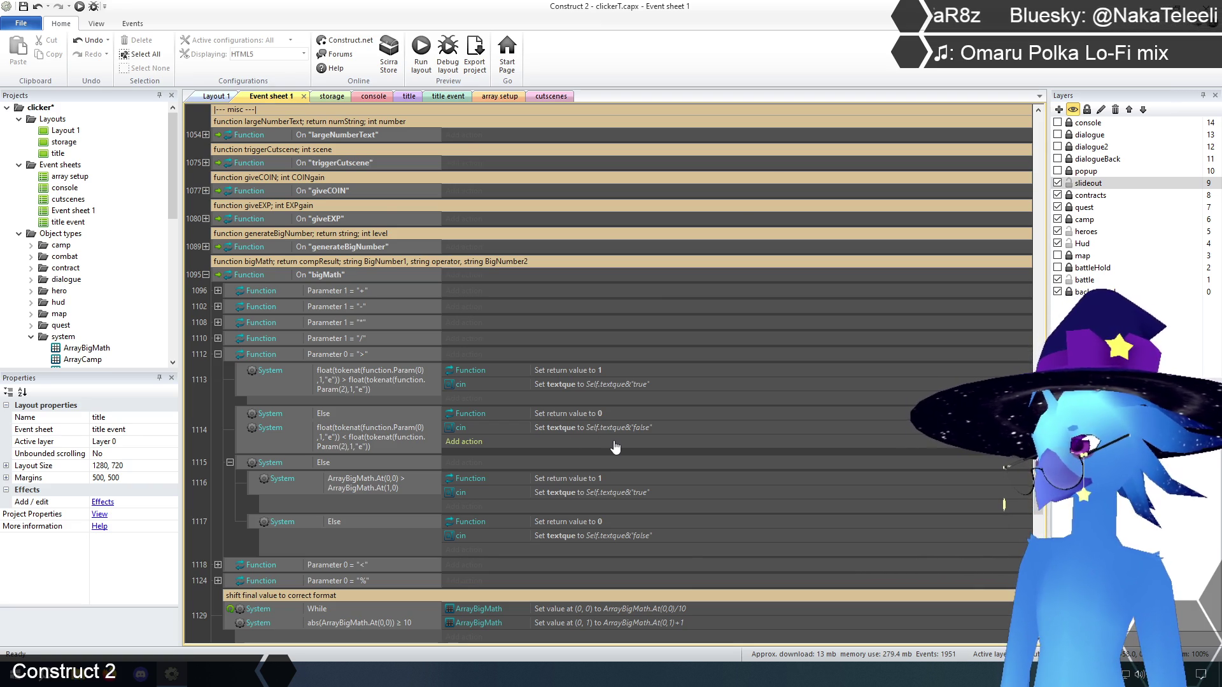
scroll(615, 448, down, 1)
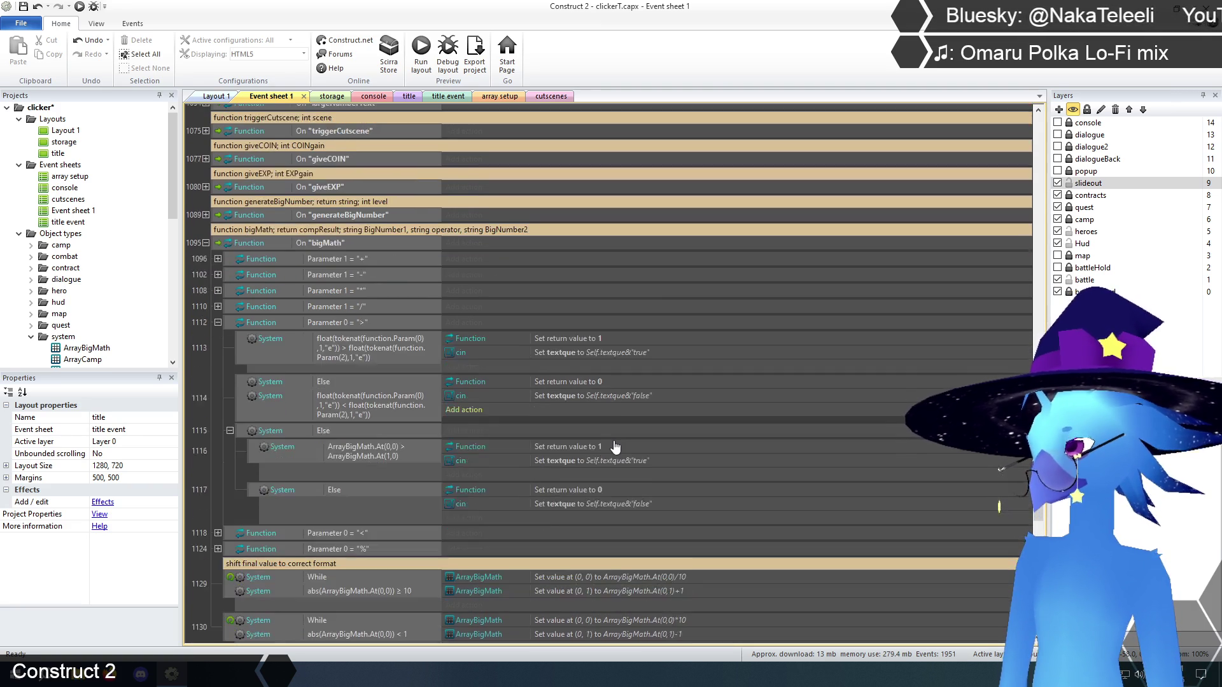
- Paste the tokenat expressions into both values of event 1116's comparison
scroll(614, 446, up, 1)
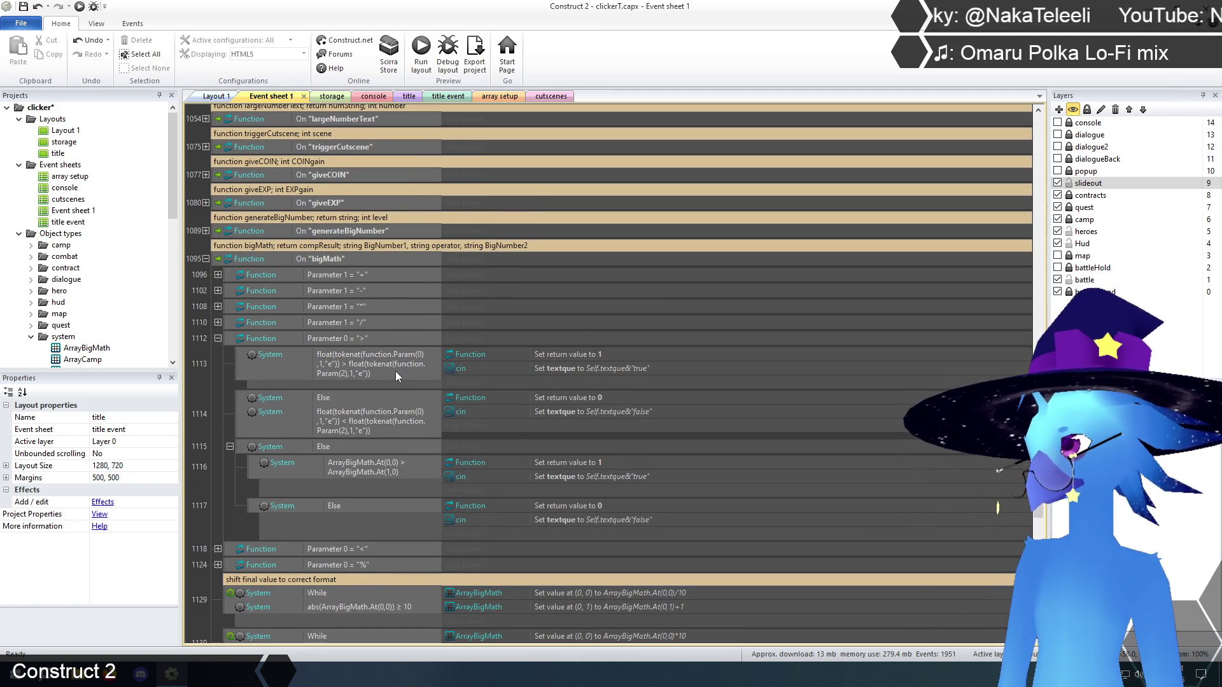
double_click(378, 470)
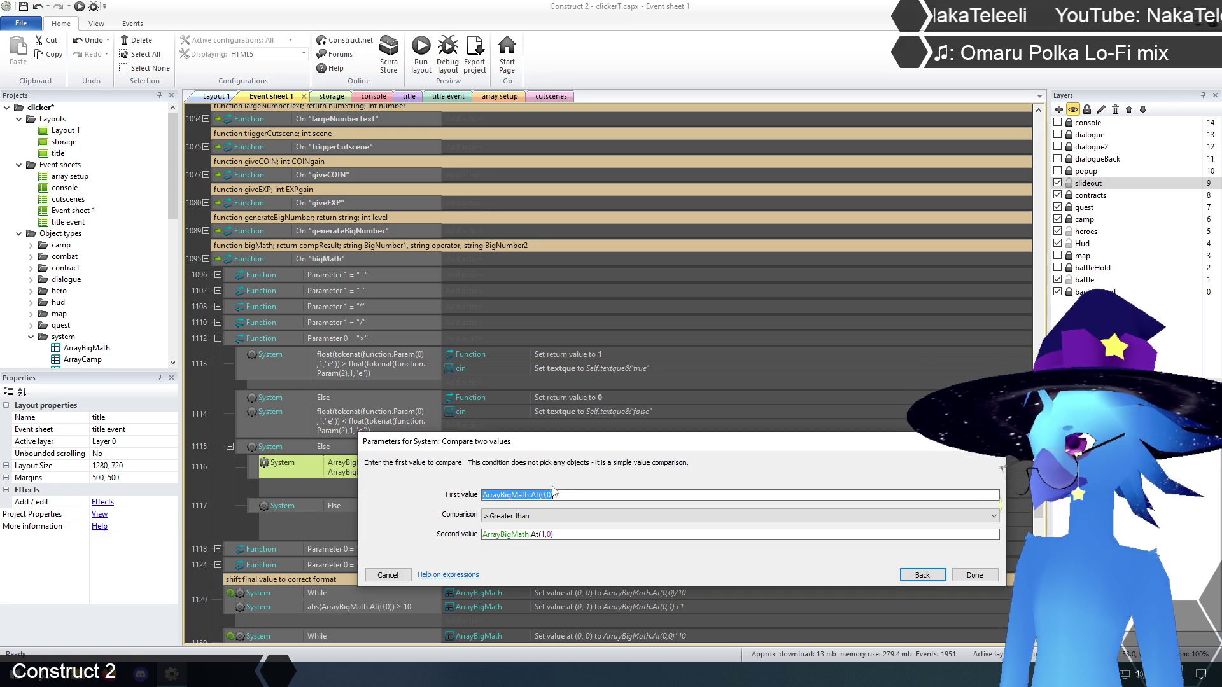
text(float(tokenat(function.Param(0),1,"e")))
key(Tab)
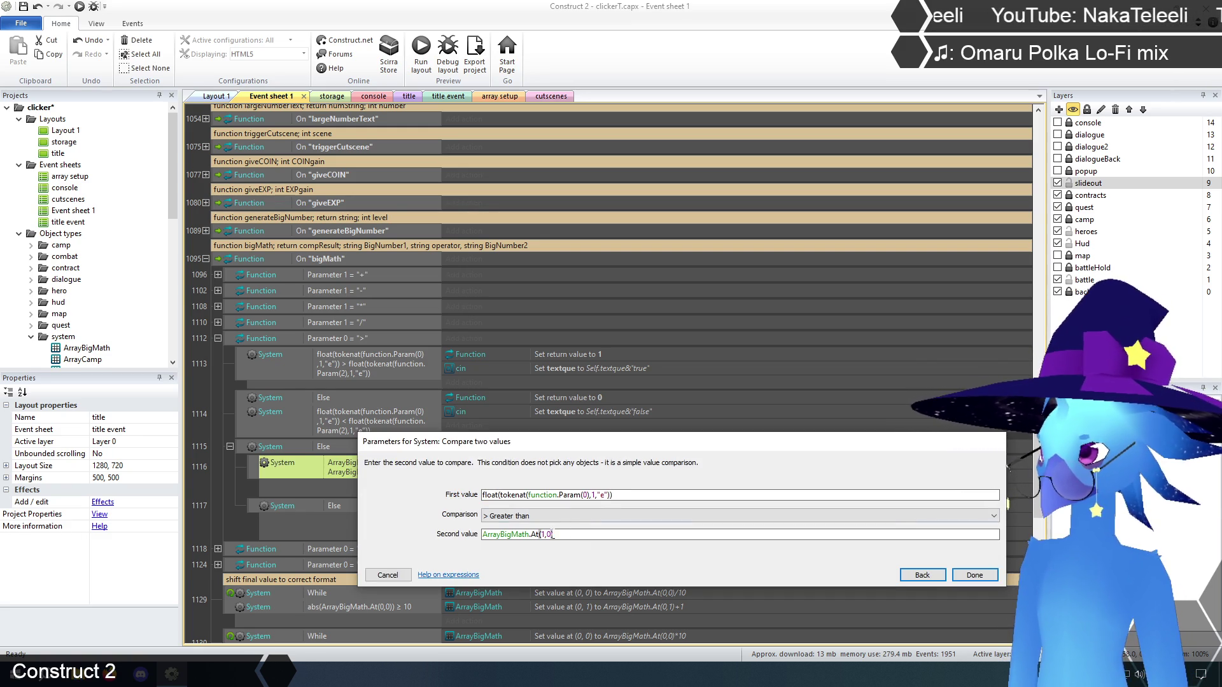
text(float(tokenat(function.Param(0),1,"e")))
drag(676, 449, 777, 420)
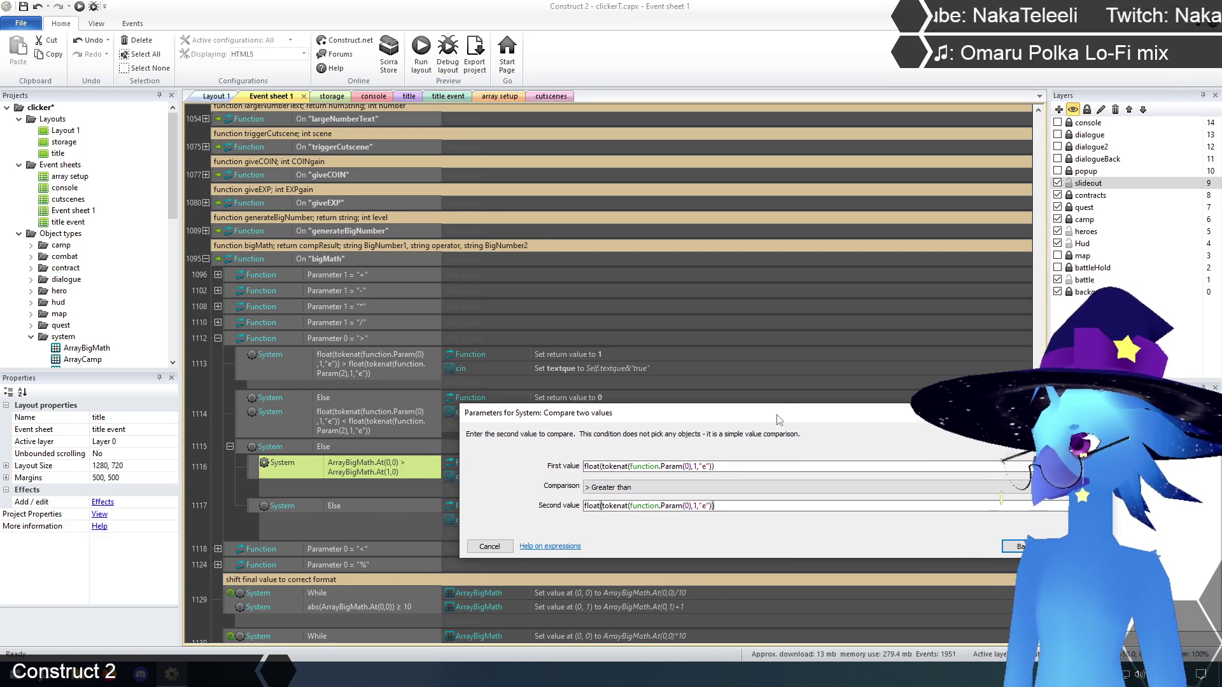
- Change the second value to float(tokenat(Function.Param(2),0,"e")) so both compare token 0
click(729, 468)
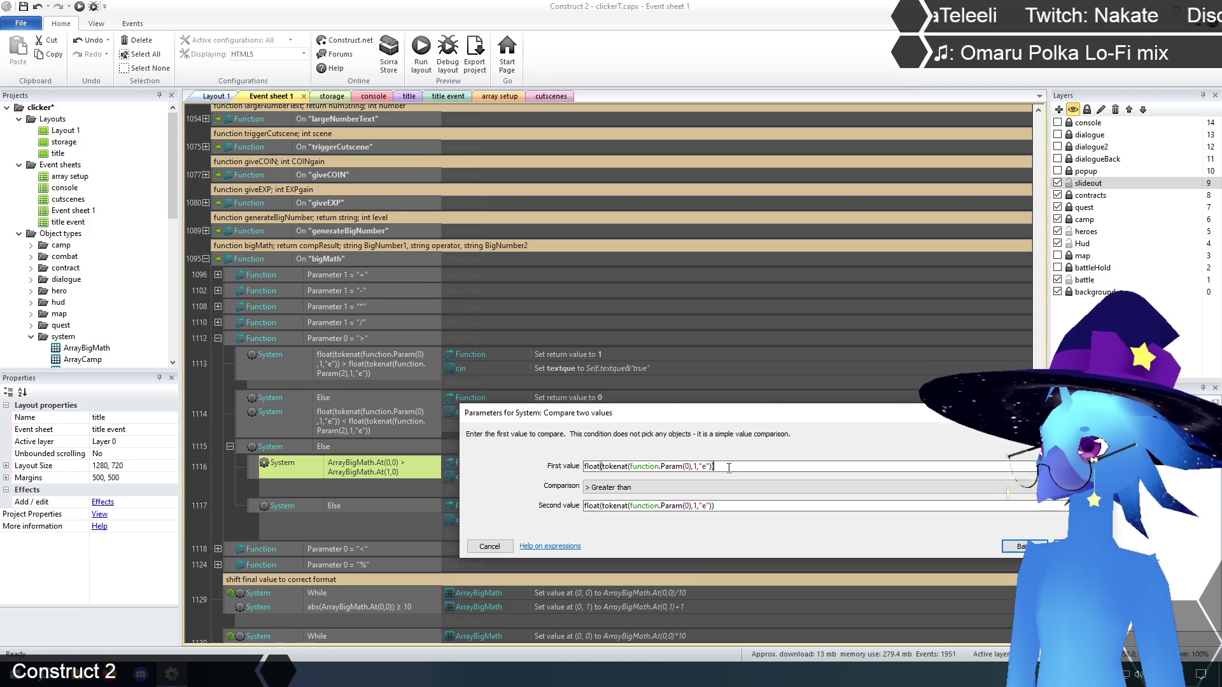
click(696, 468)
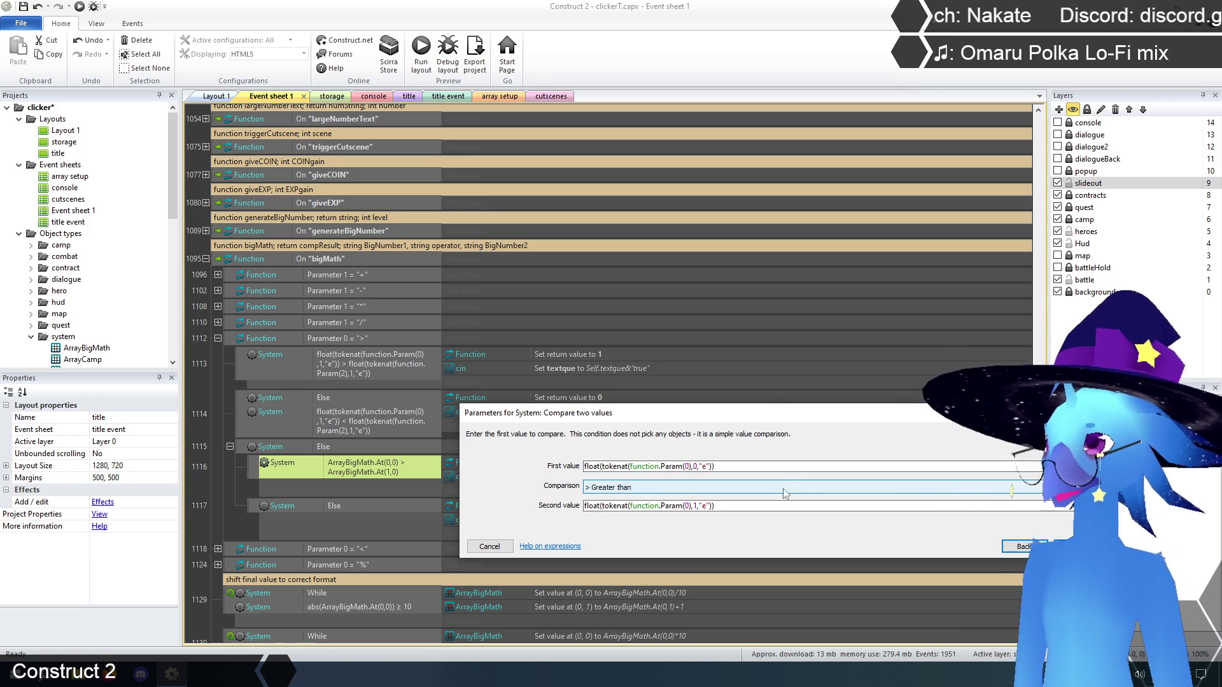
click(689, 506)
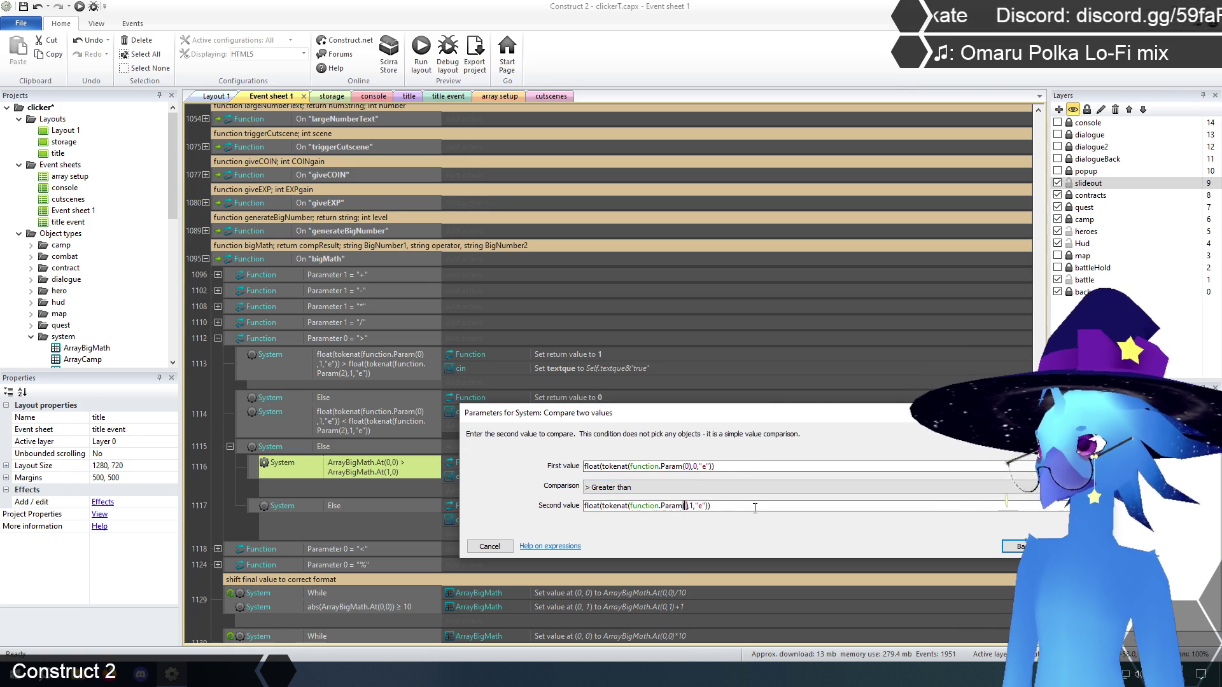
text(2)
key(Right)
key(Right)
key(Right)
key(BackSpace)
text(0)
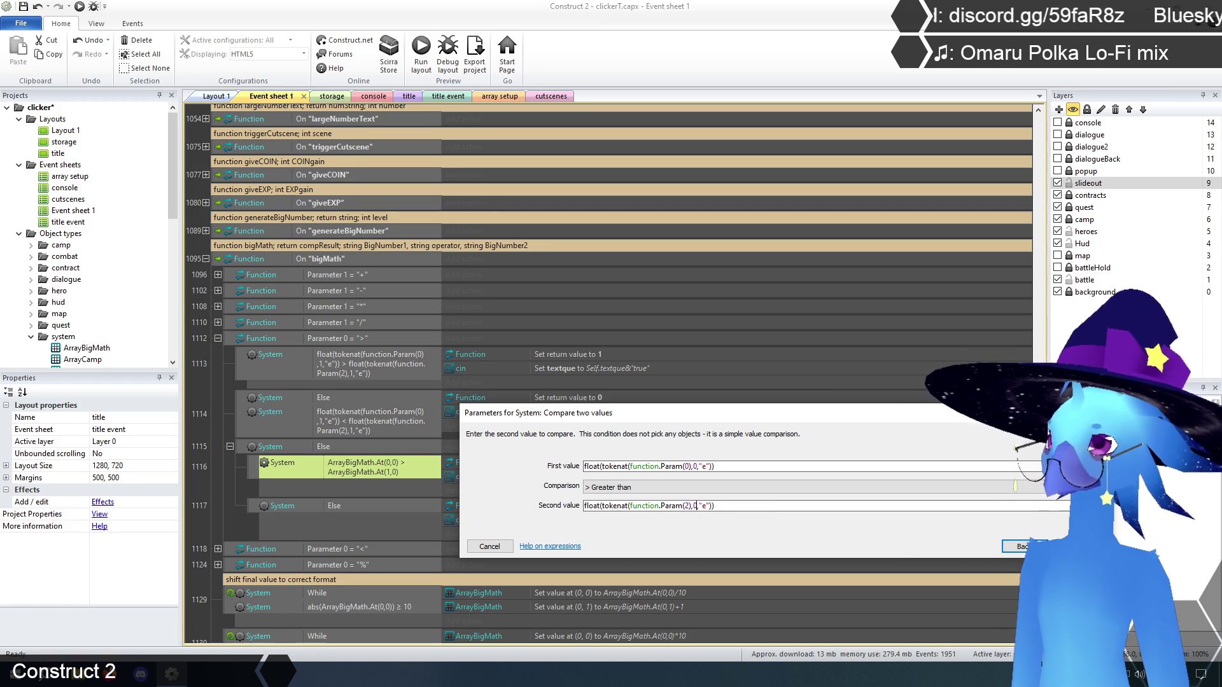
key(Return)
click(217, 491)
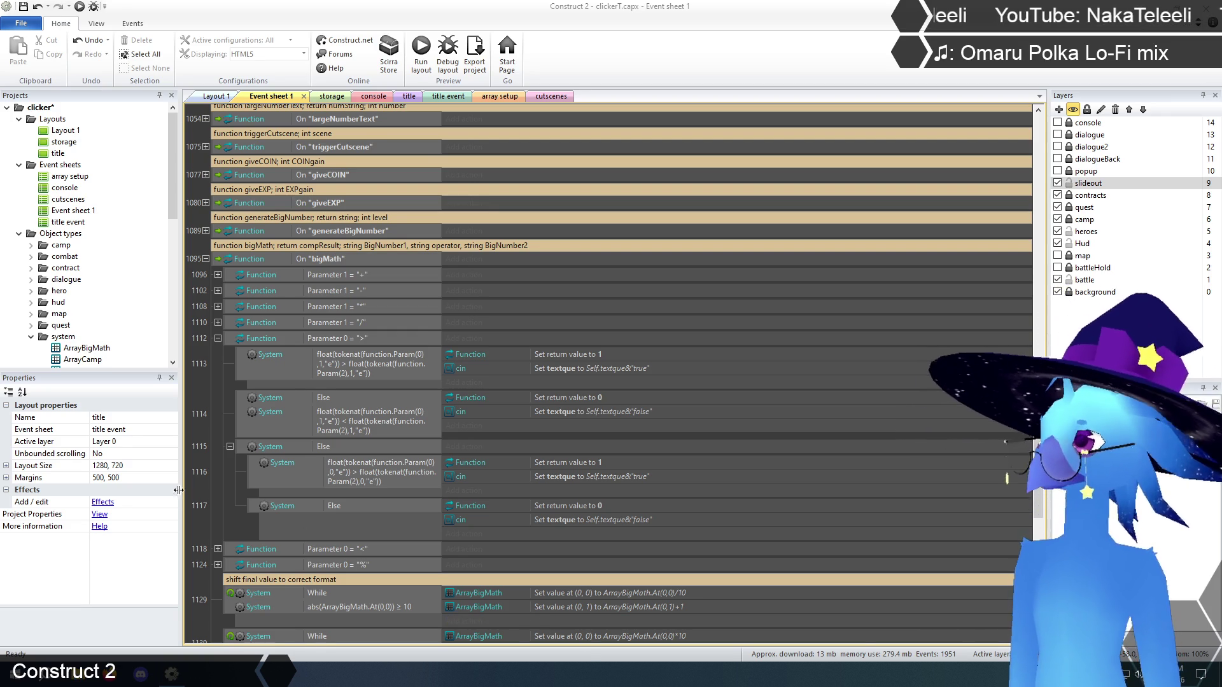
scroll(214, 472, down, 1)
- Expand the "<" branch and delete its old array-based comparisons 1119–1123
scroll(213, 468, down, 1)
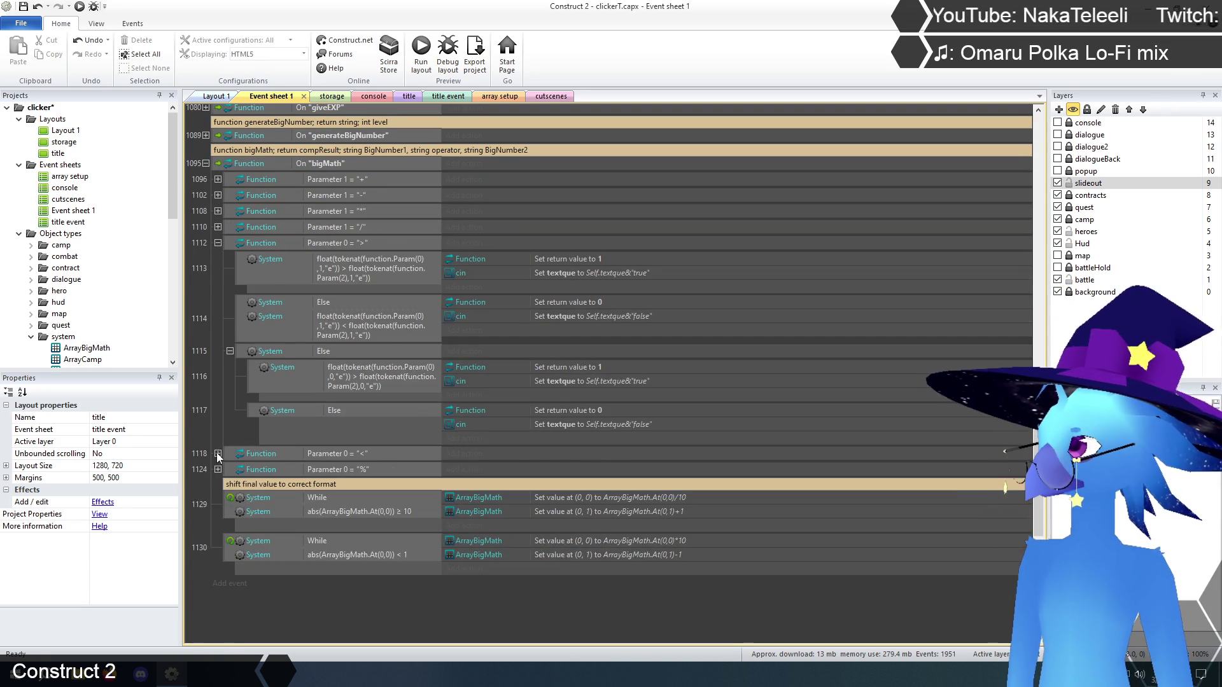
click(217, 448)
scroll(204, 439, down, 2)
scroll(204, 438, up, 1)
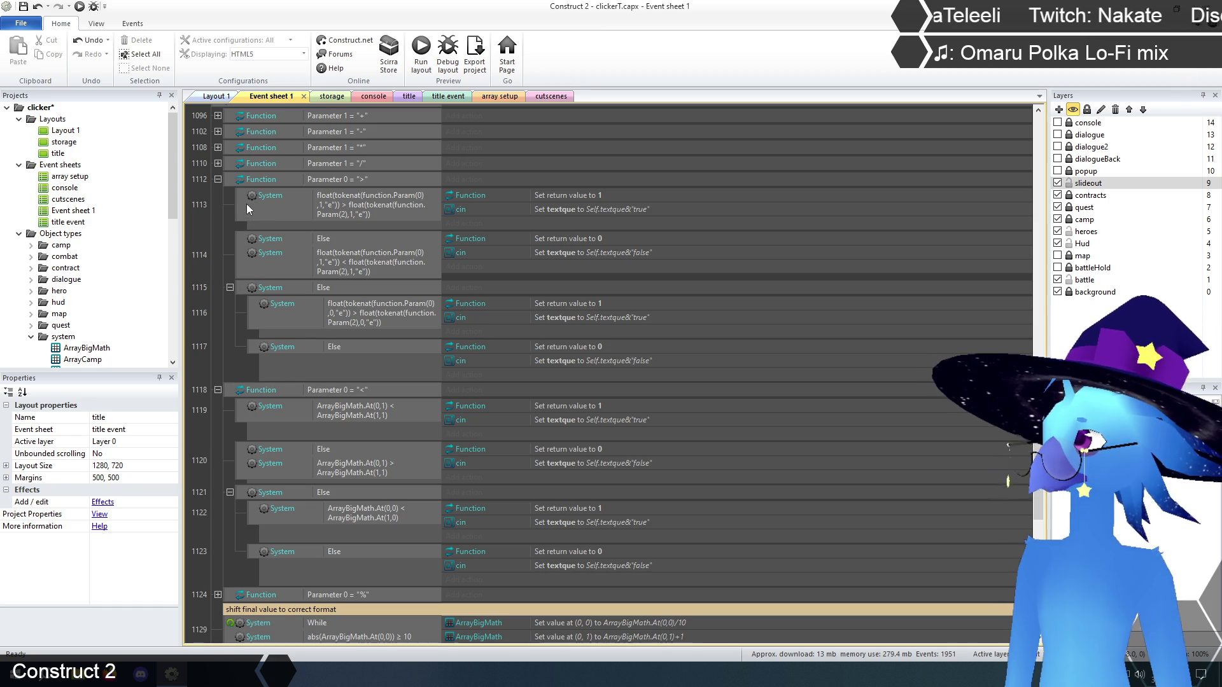
shift+click(242, 296)
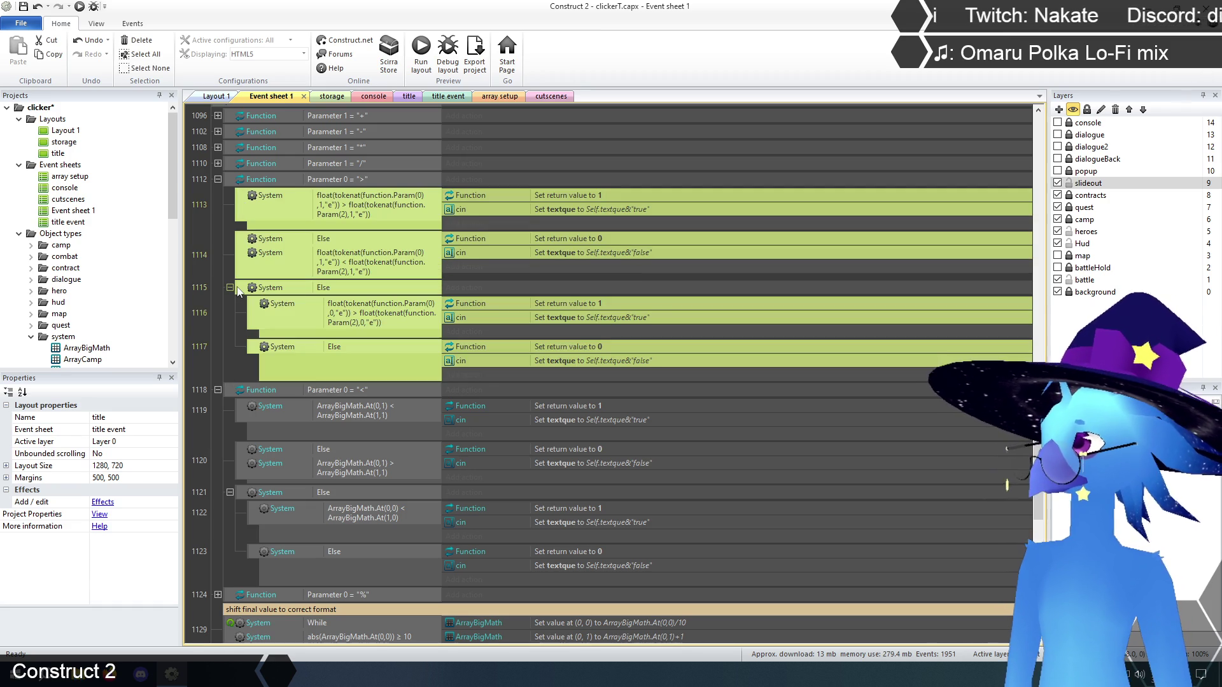
click(243, 414)
shift+click(242, 495)
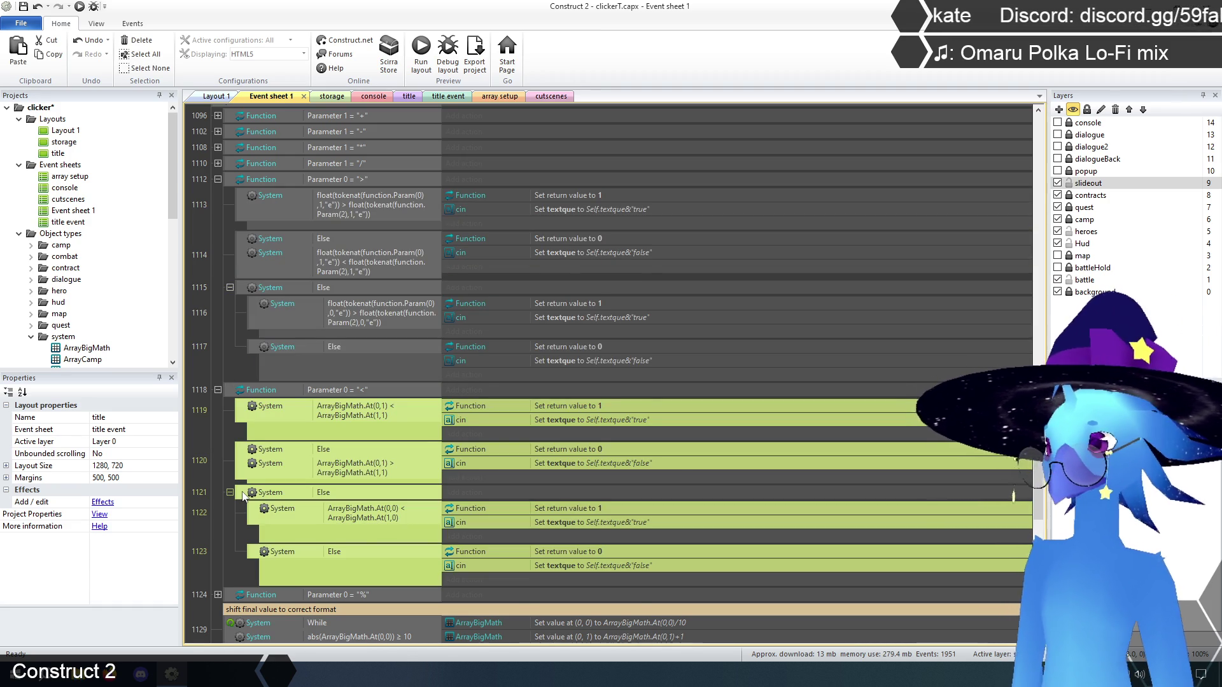
key(Delete)
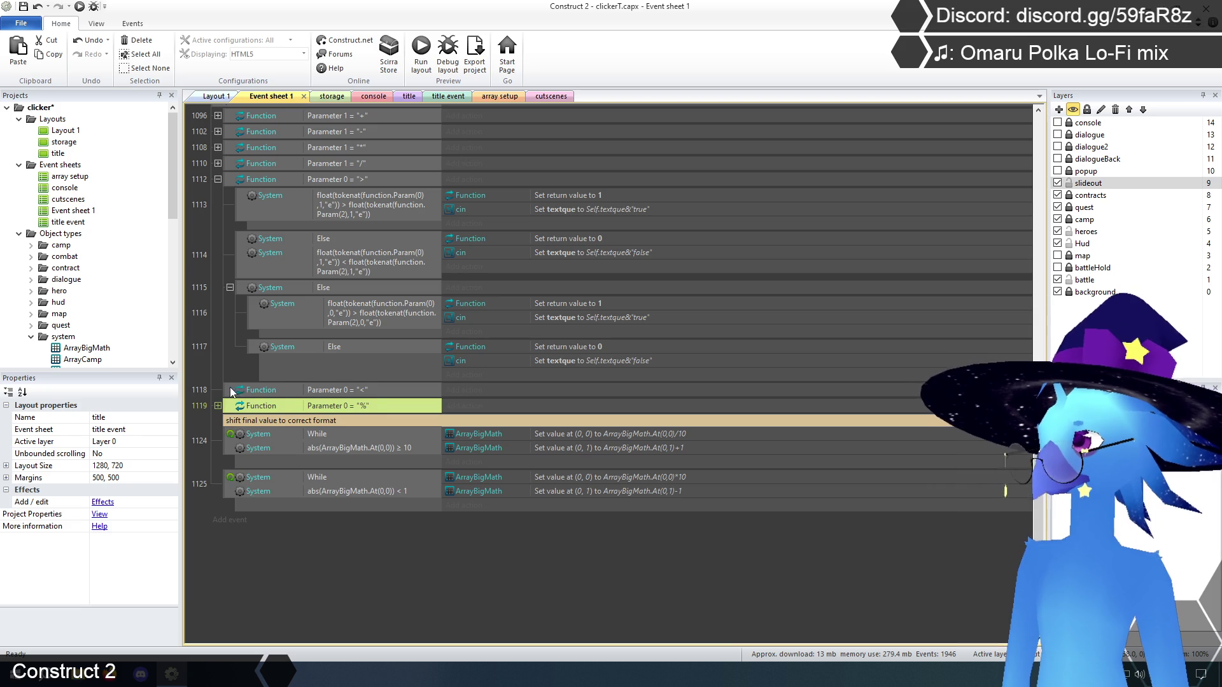
- Paste the copied tokenat comparisons under the "<" branch and remove the empty sub-event
click(232, 391)
key(b)
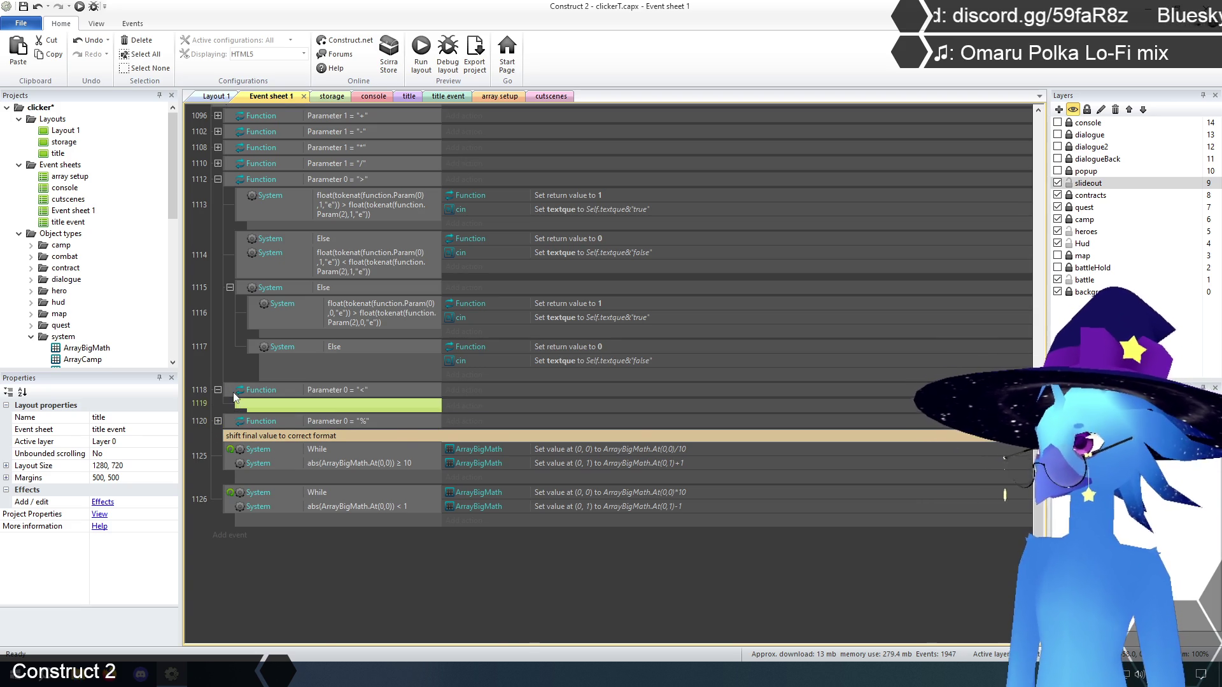
key(ctrl+v)
click(240, 405)
key(Delete)
click(216, 354)
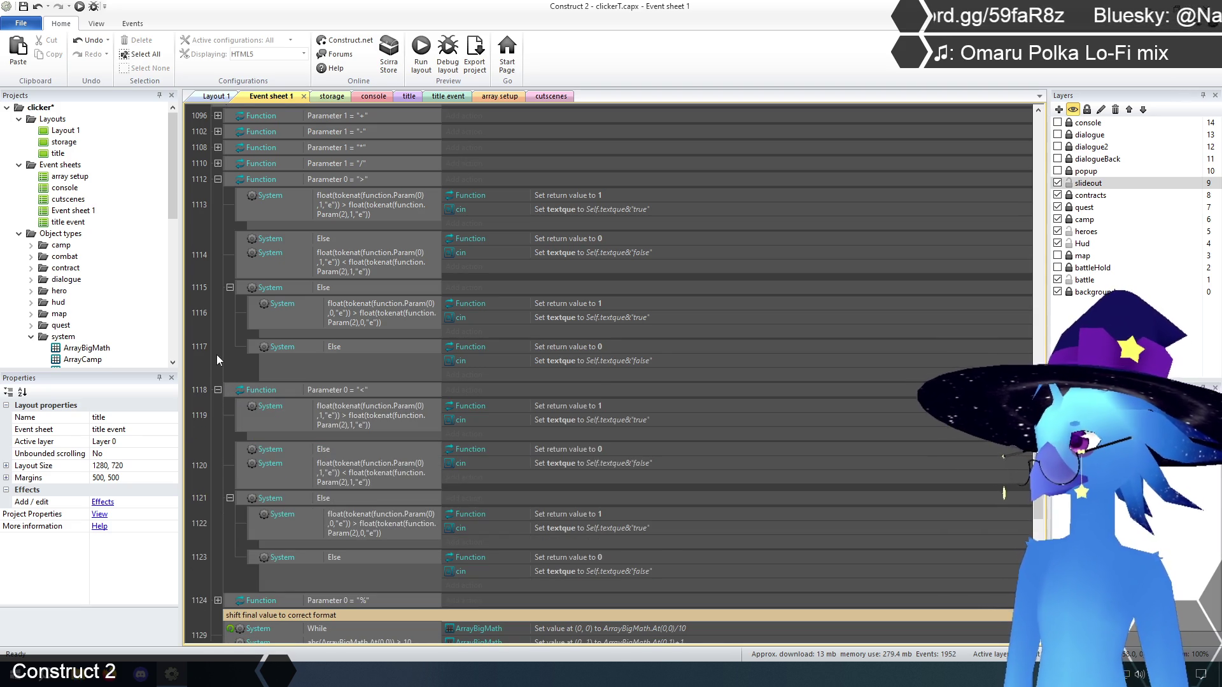
- Set both the ">" and "<" branch conditions to test Parameter 1
double_click(346, 181)
text(1)
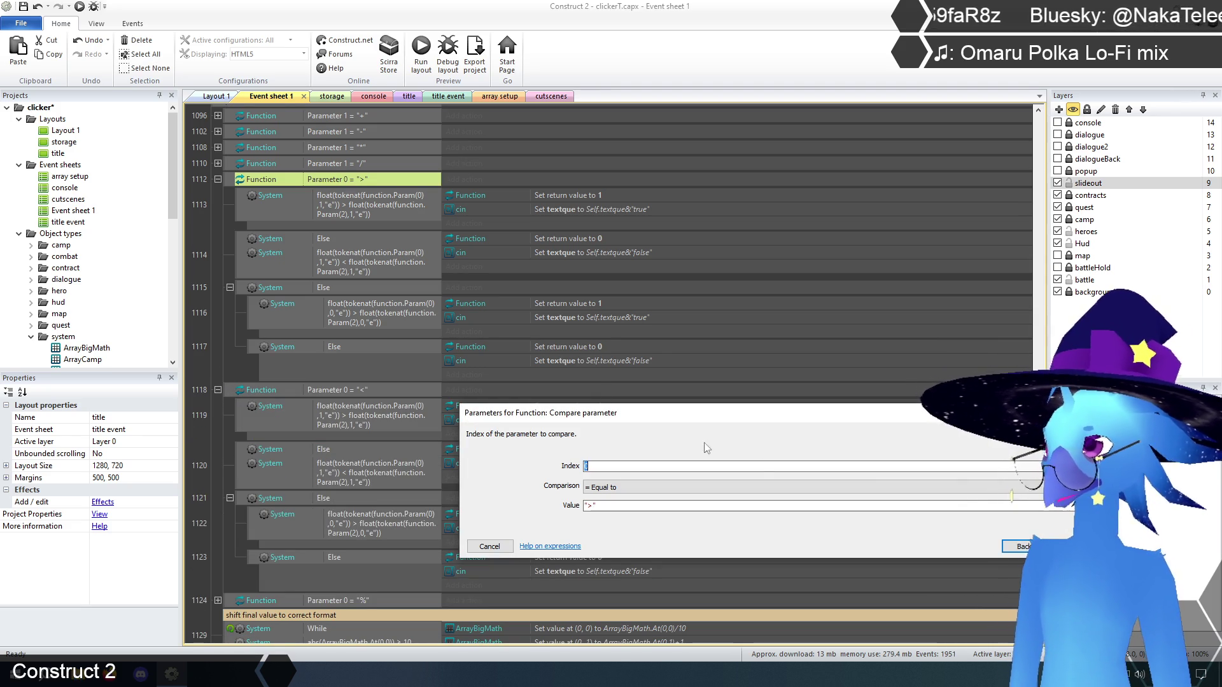
key(Return)
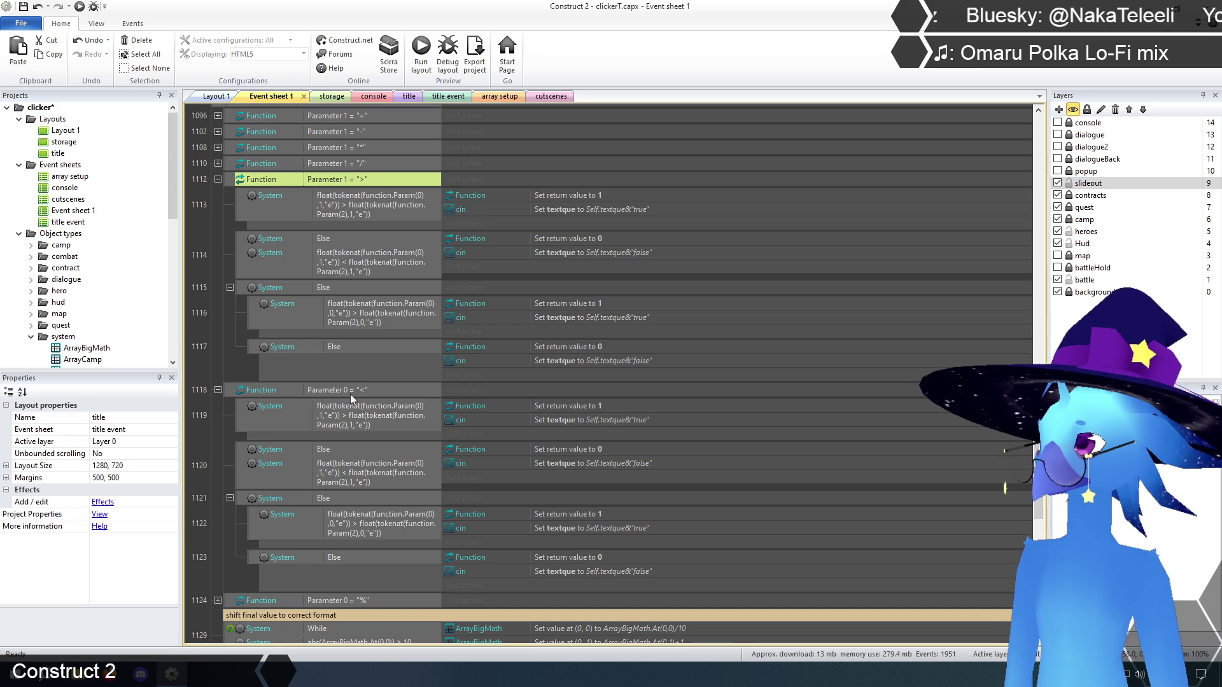
double_click(342, 389)
text(1)
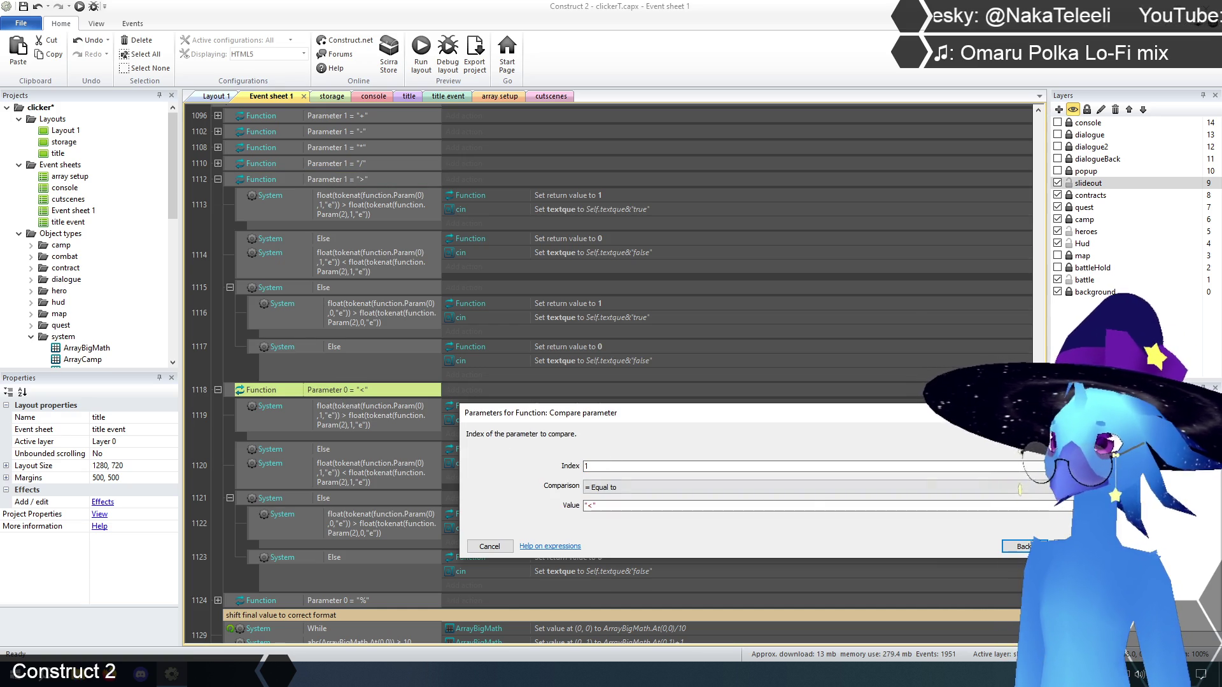
key(Return)
click(216, 415)
scroll(216, 415, down, 1)
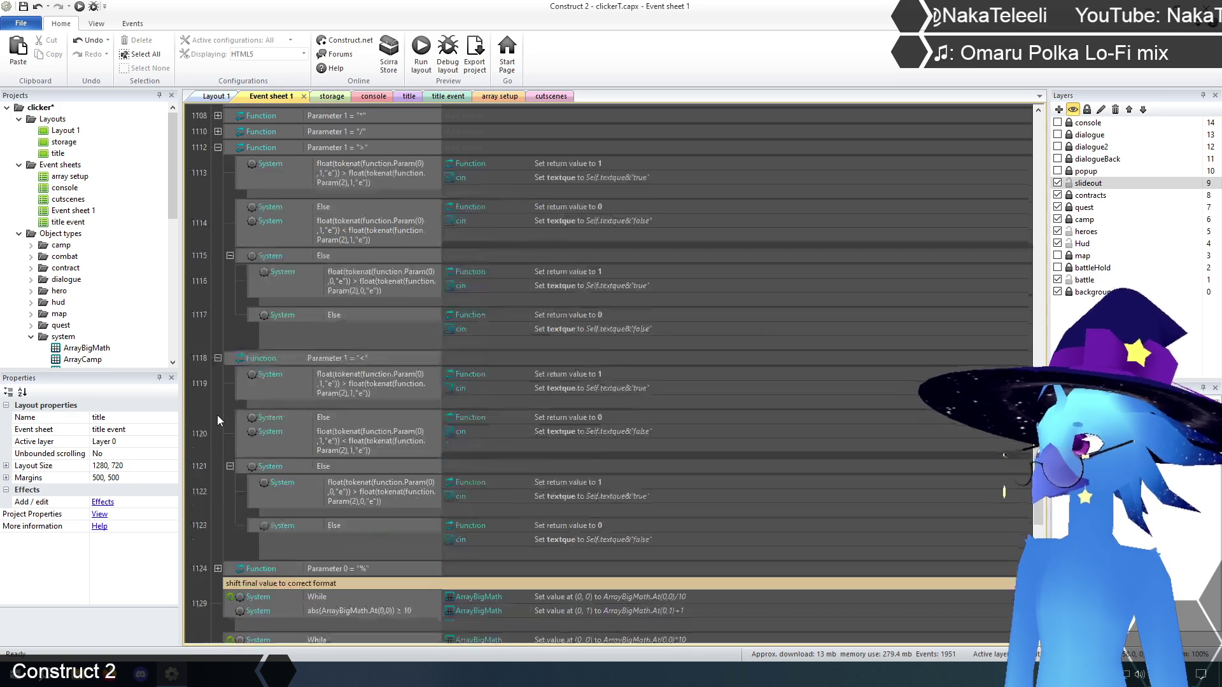
- Set event 1119's comparison to Less than and event 1120's to Greater than
scroll(217, 415, down, 1)
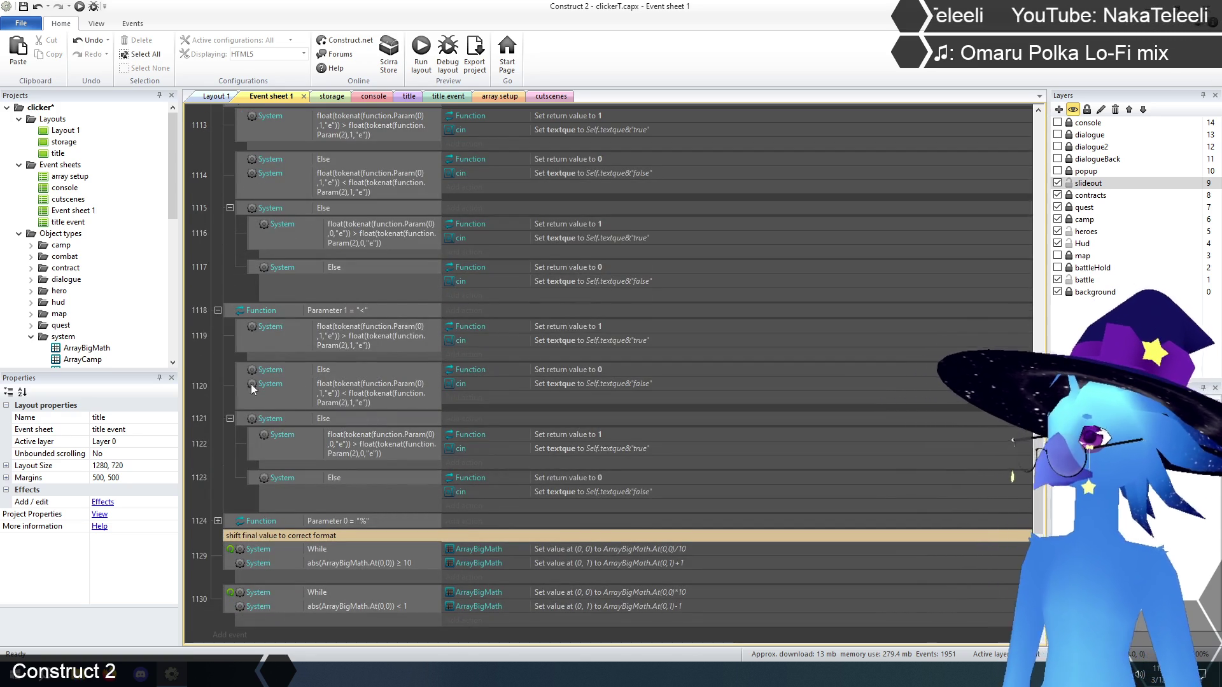
double_click(351, 347)
click(611, 488)
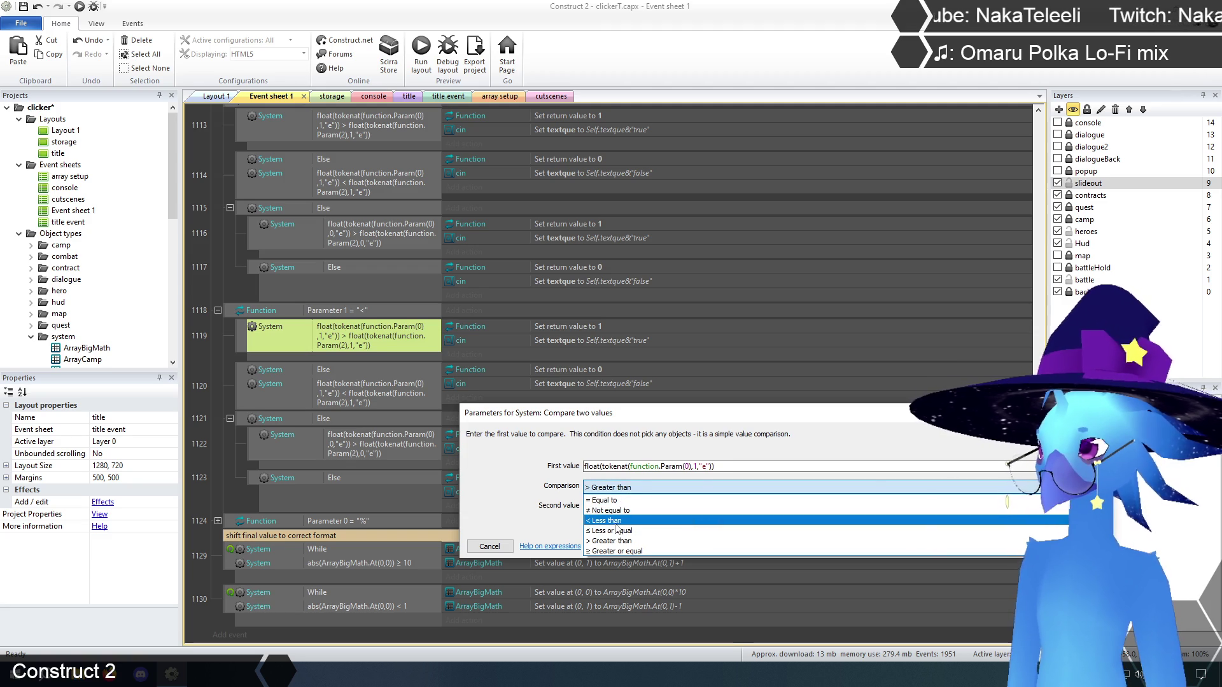
click(620, 505)
click(1021, 547)
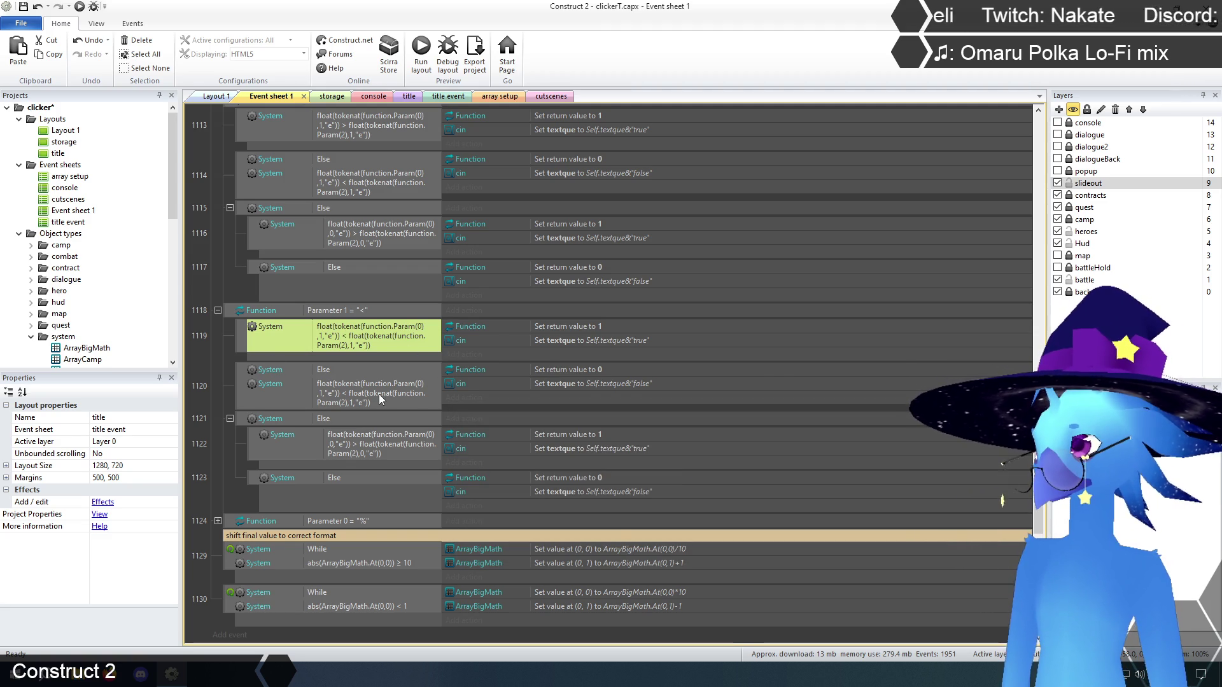
double_click(379, 393)
click(627, 487)
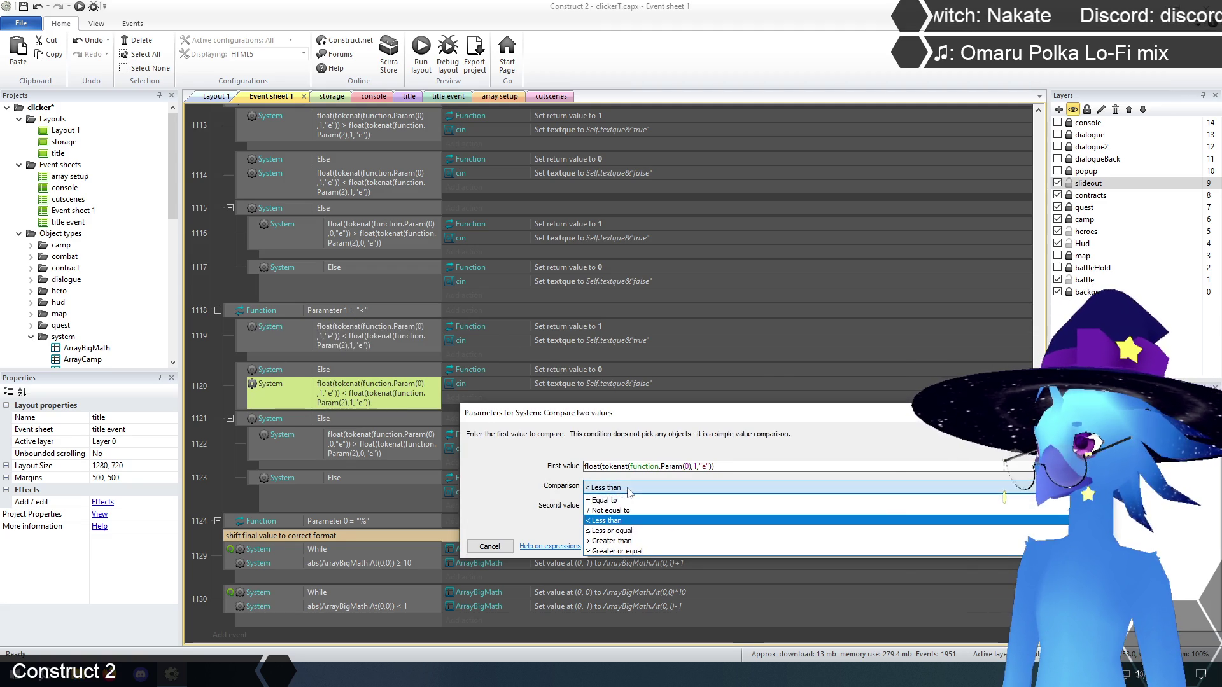
click(631, 541)
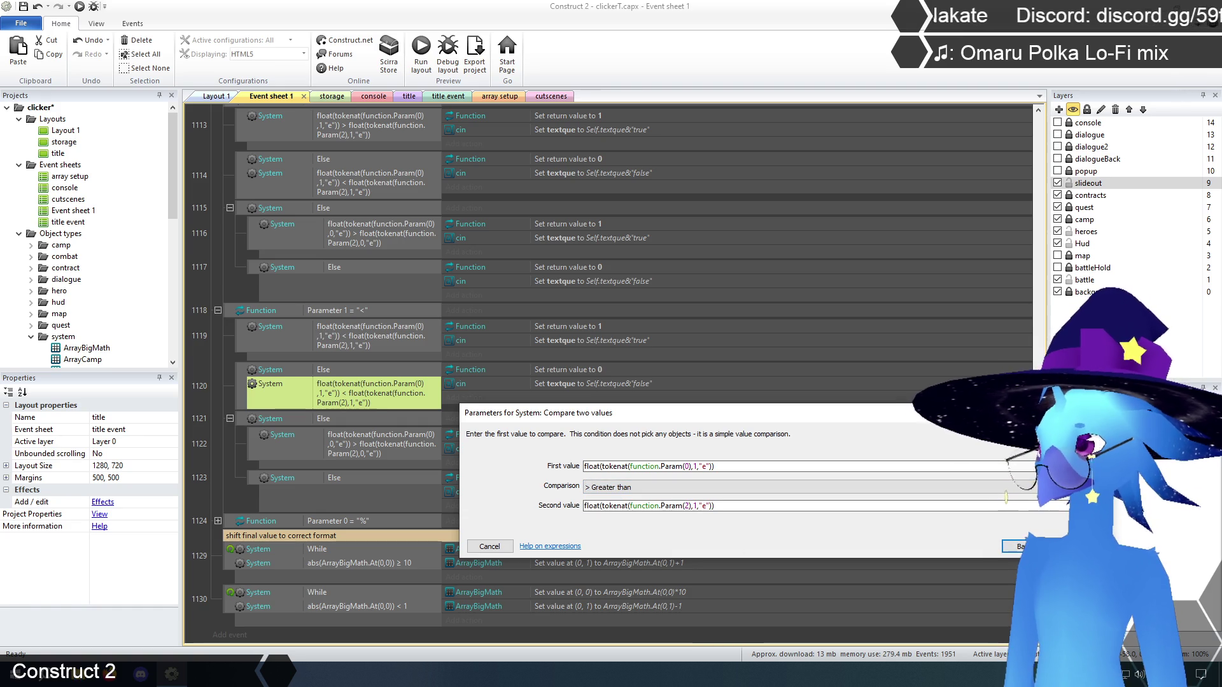
key(Return)
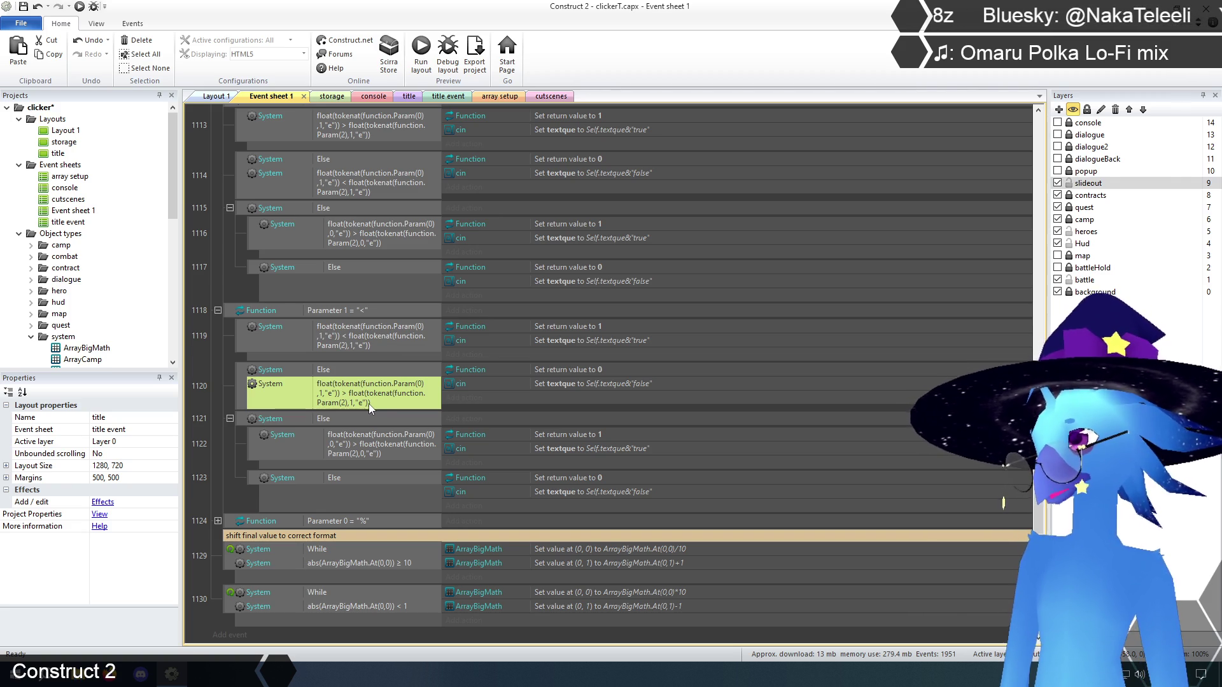
- Set event 1122's mantissa comparison to Less than
double_click(369, 443)
click(649, 488)
click(630, 505)
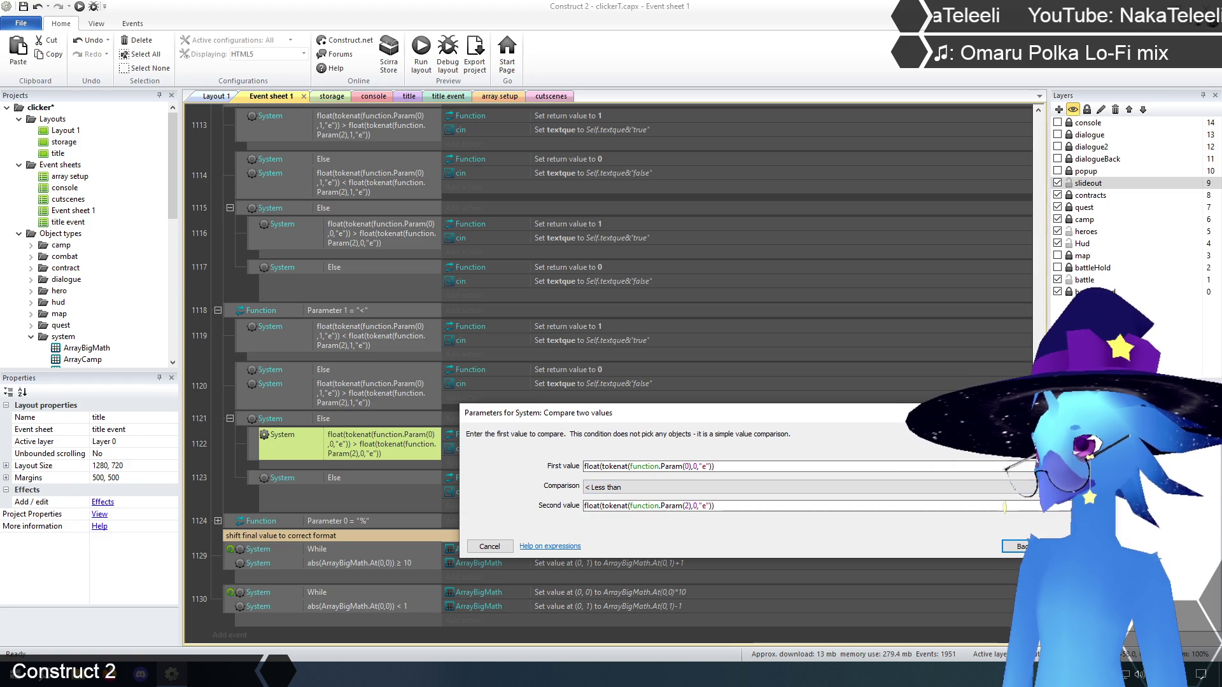
key(Return)
click(231, 480)
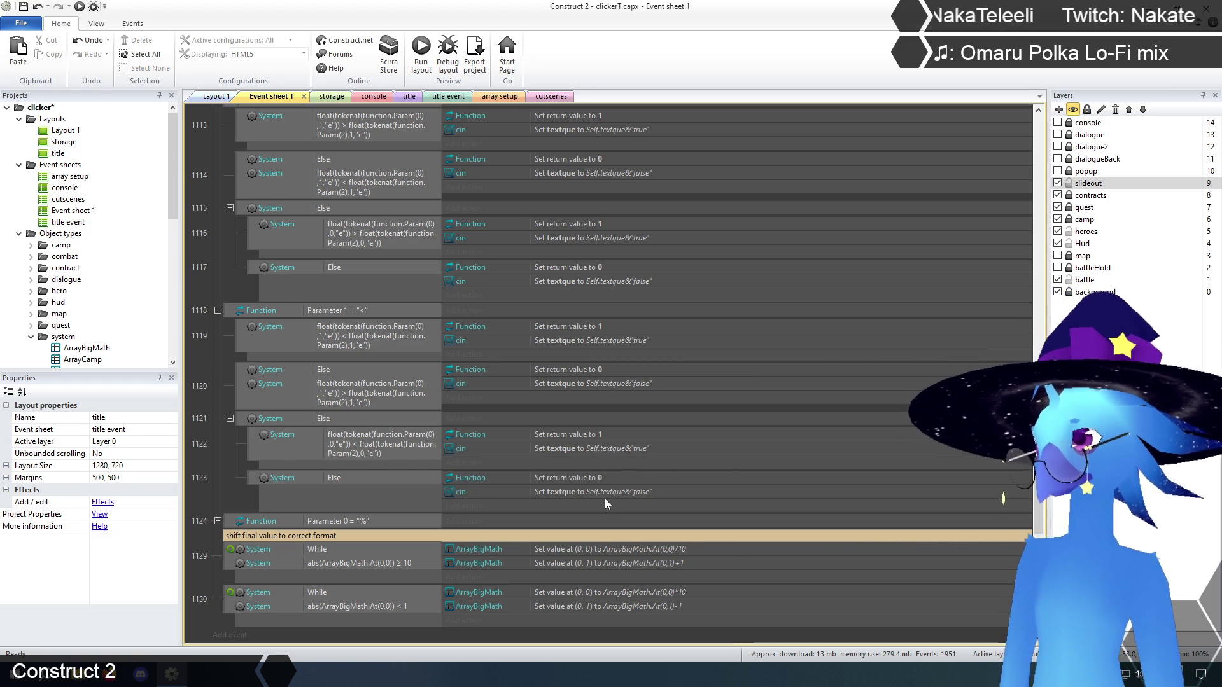
scroll(238, 468, up, 4)
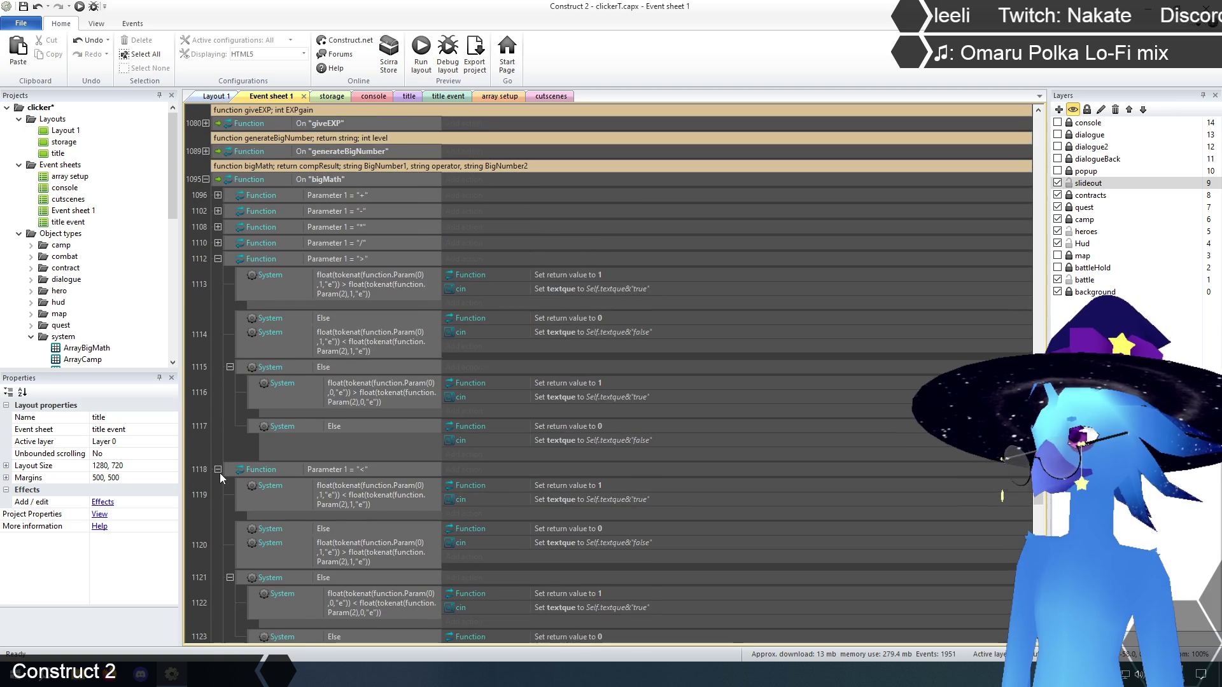
- Collapse the ">" and "<" branches, expand the "%" branch, and switch to the title layout
click(218, 259)
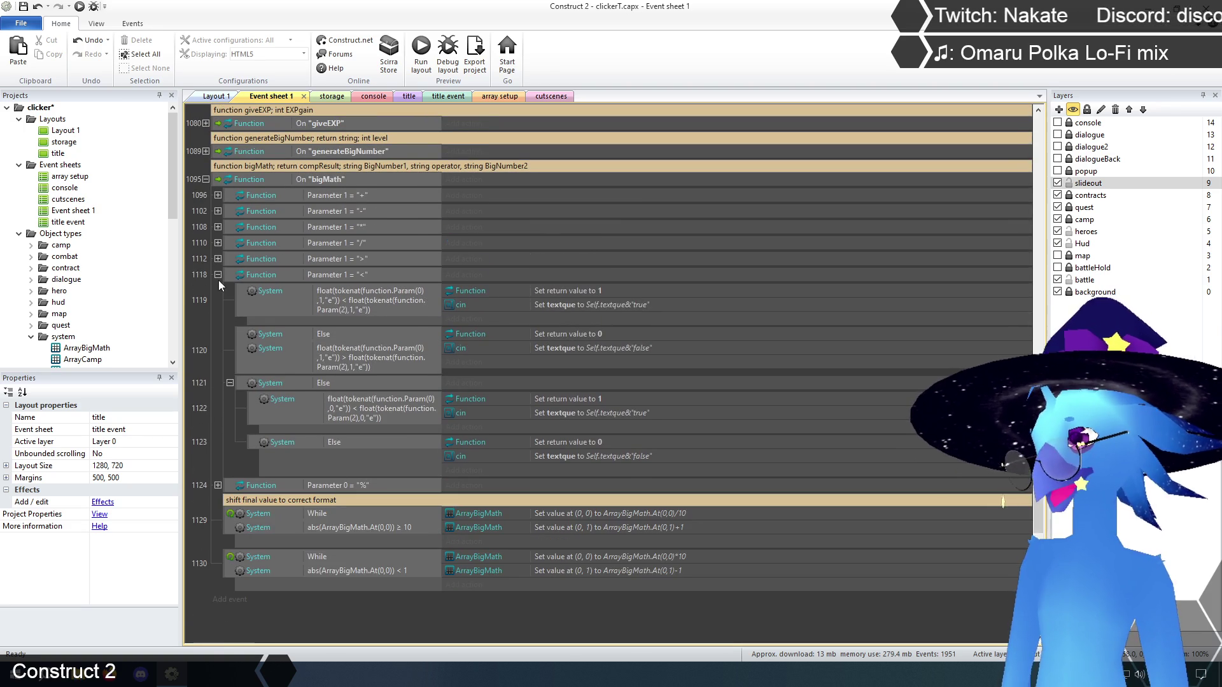
click(218, 275)
click(217, 291)
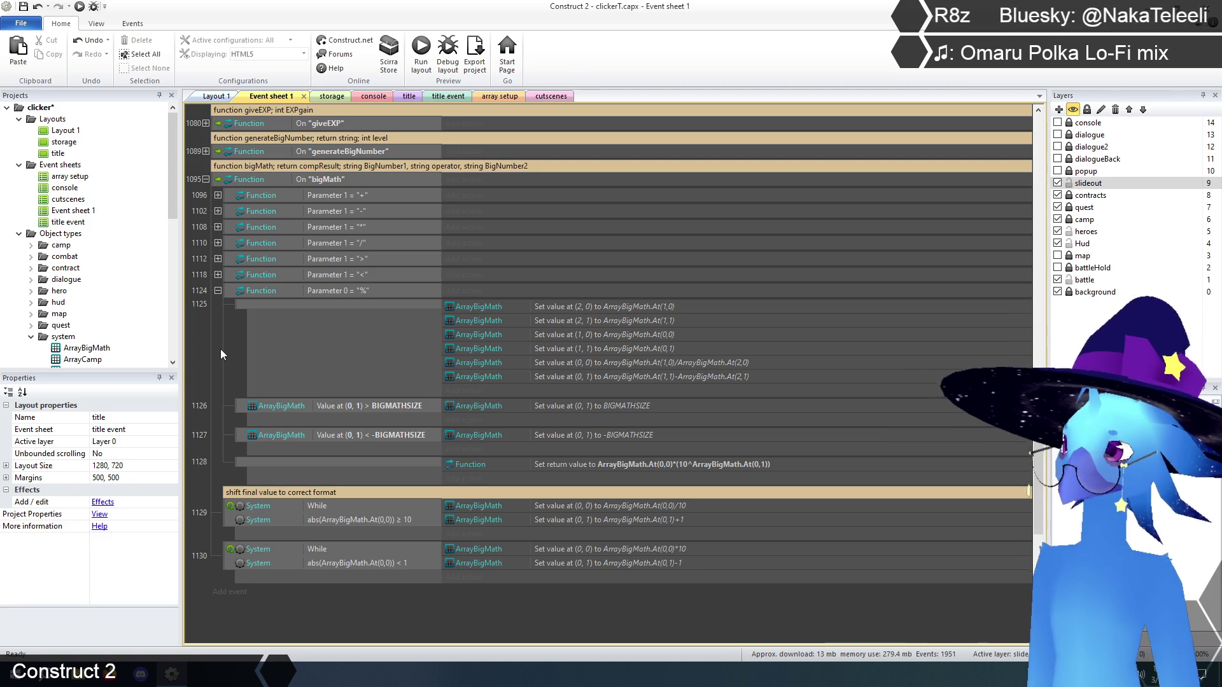
click(404, 96)
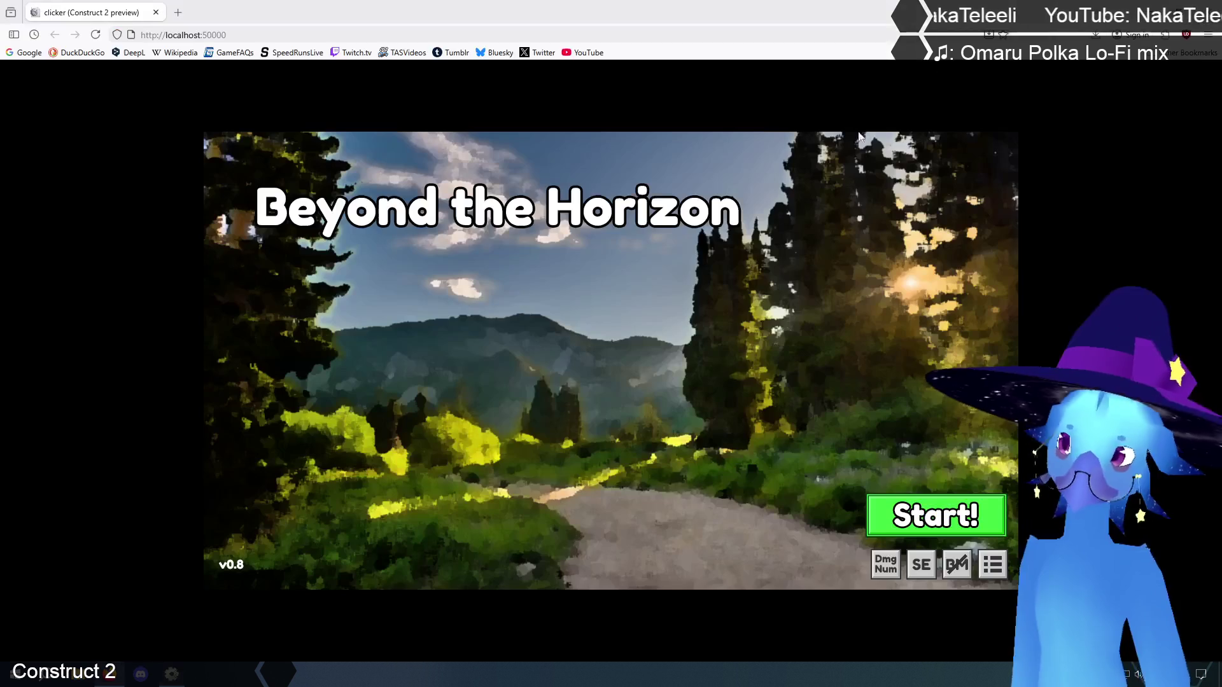
- Start the game and run console tests math 1.1e100 > 1.0e100 and 1.1e100 > 1.1e101
click(879, 507)
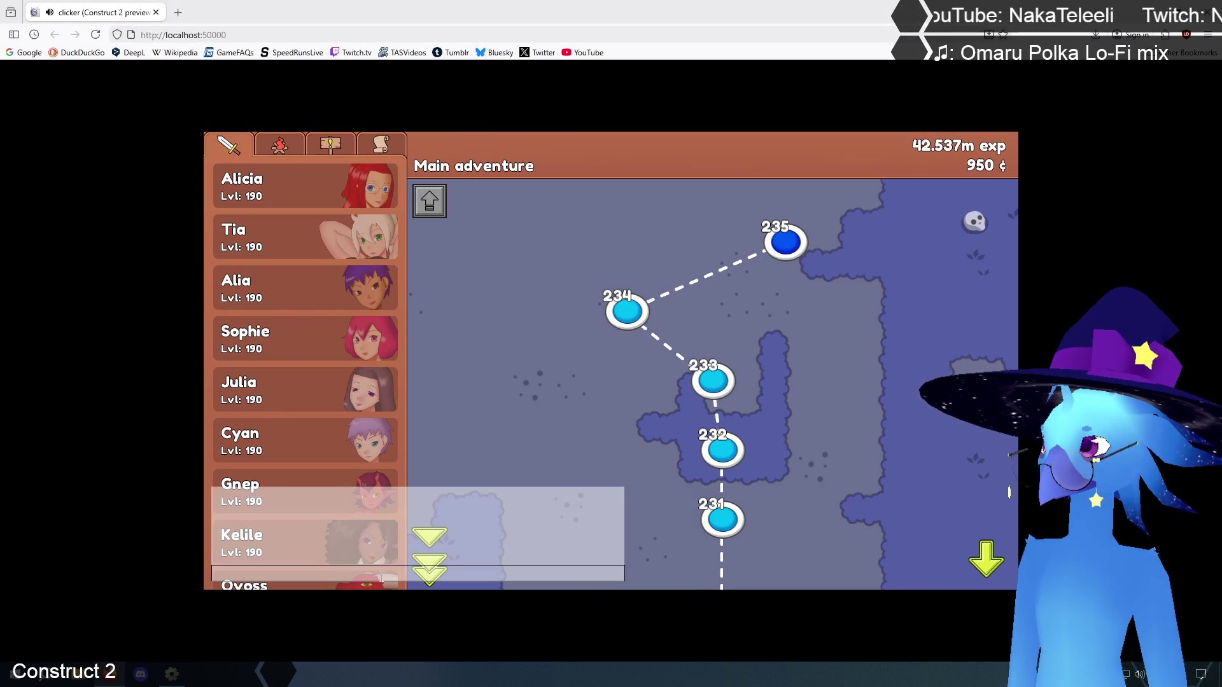
text(math)
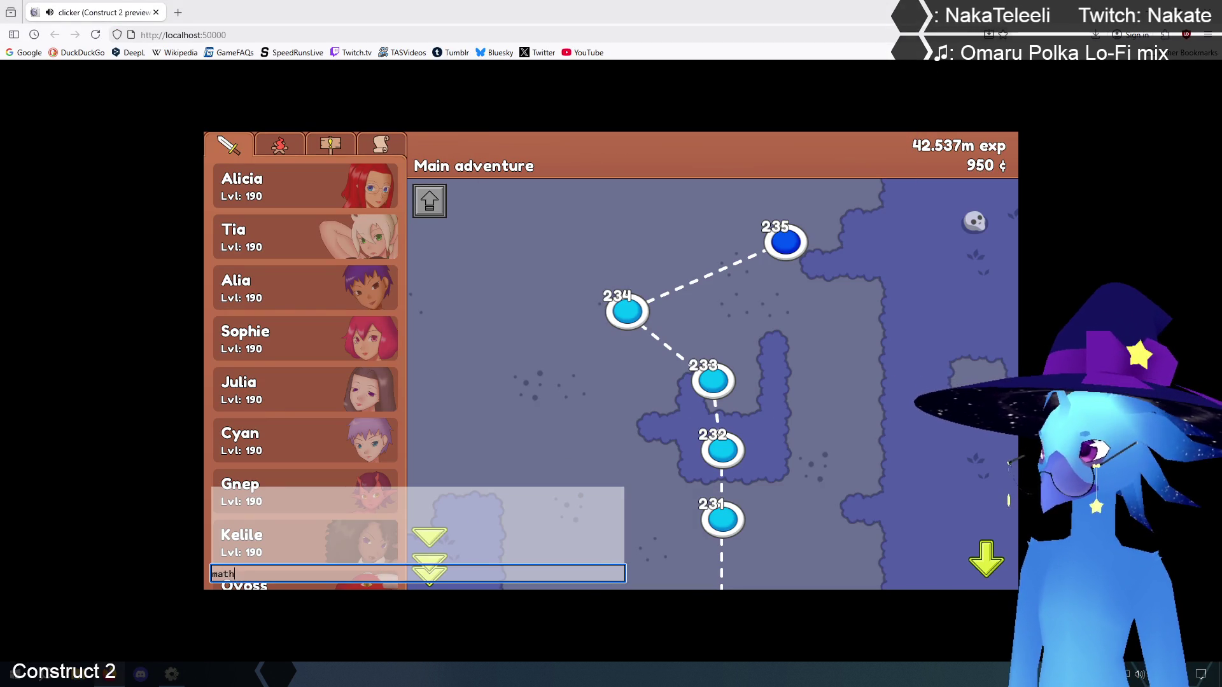
text( 1.1)
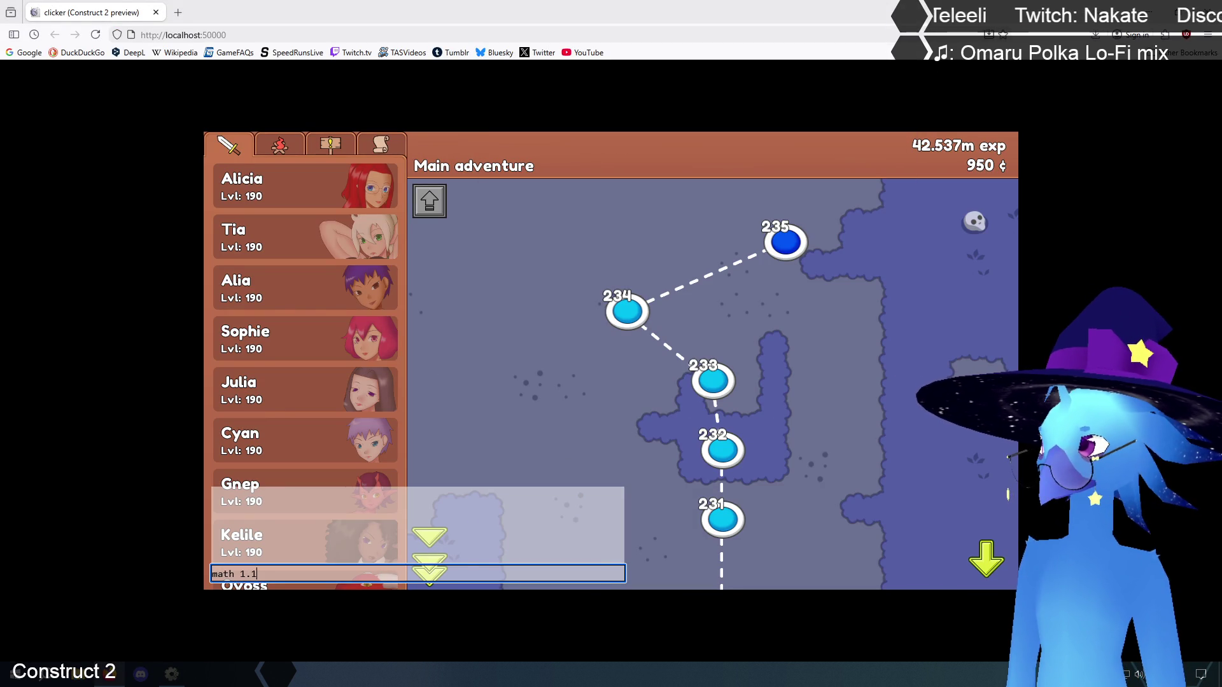
text(e100 )
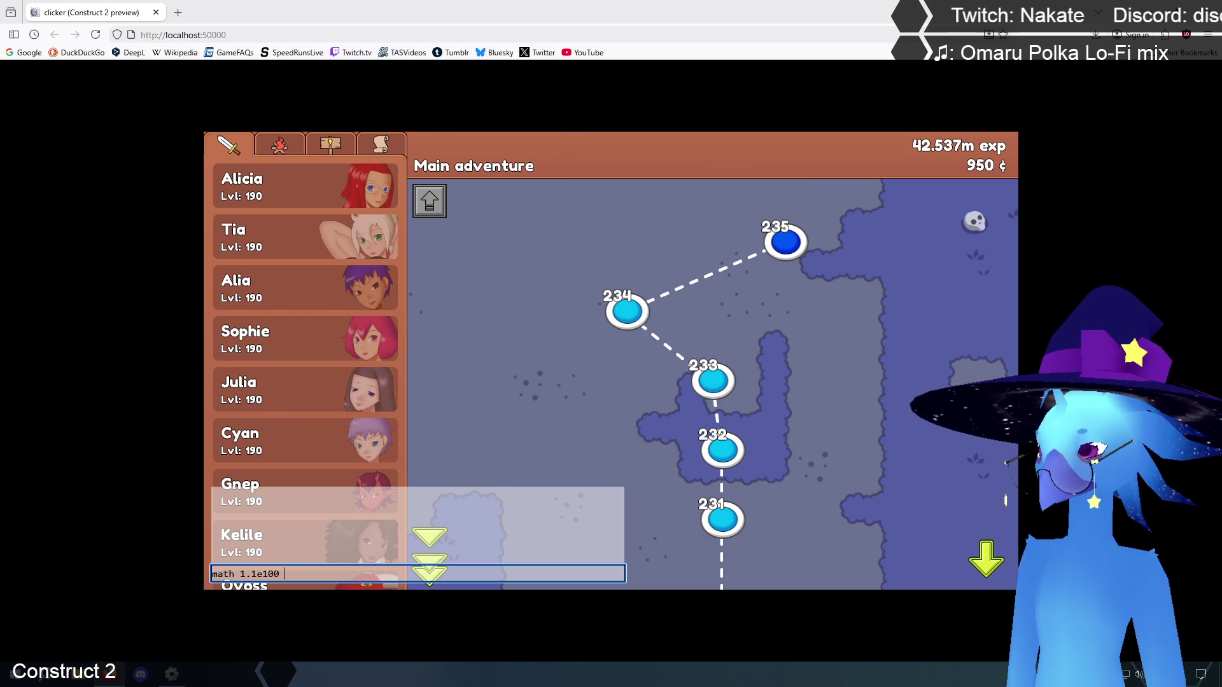
text(> 1.0e100)
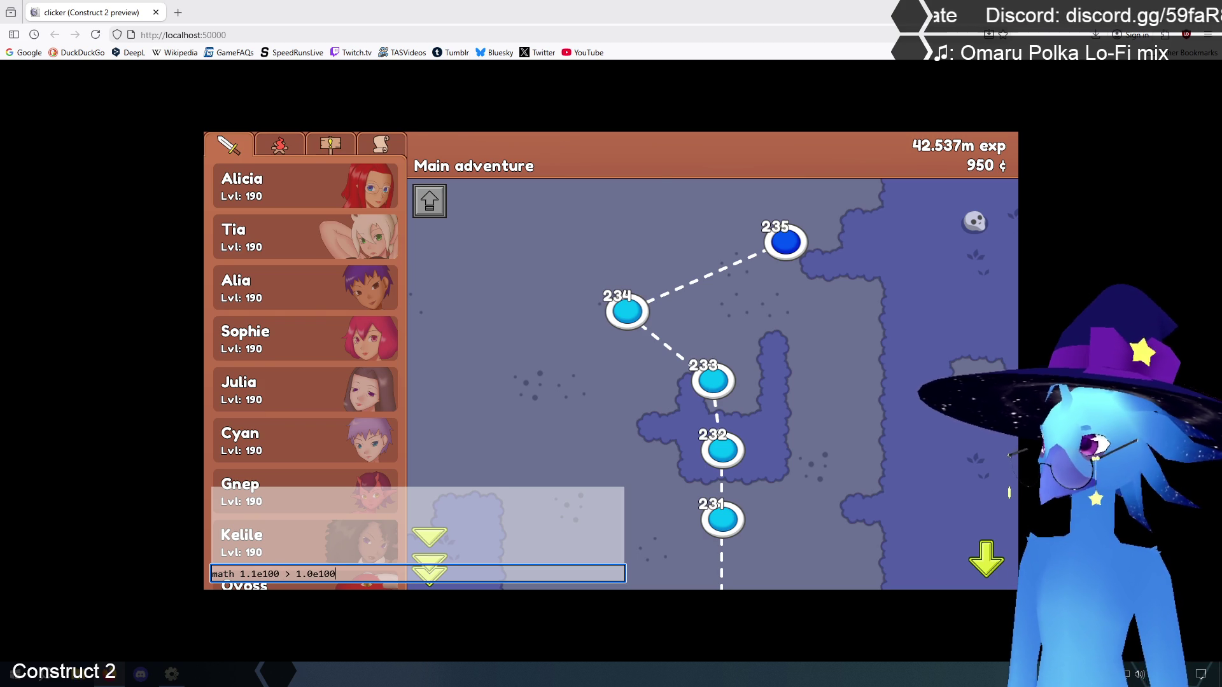
key(Return)
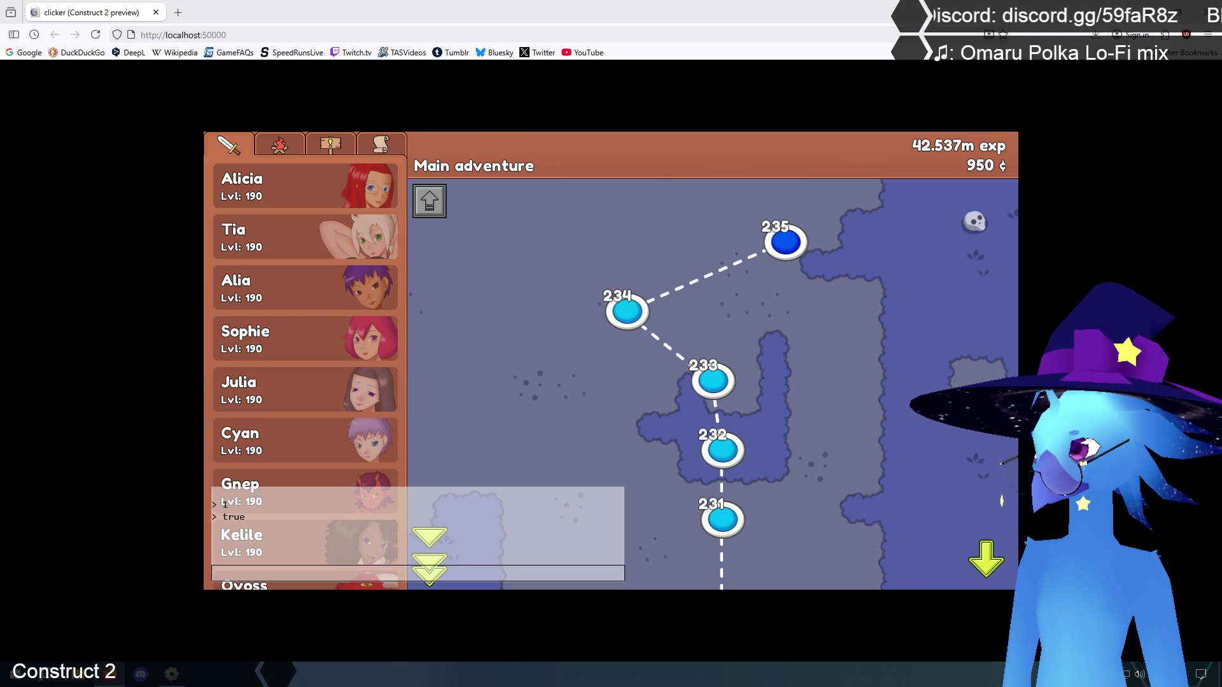
click(300, 573)
text(math)
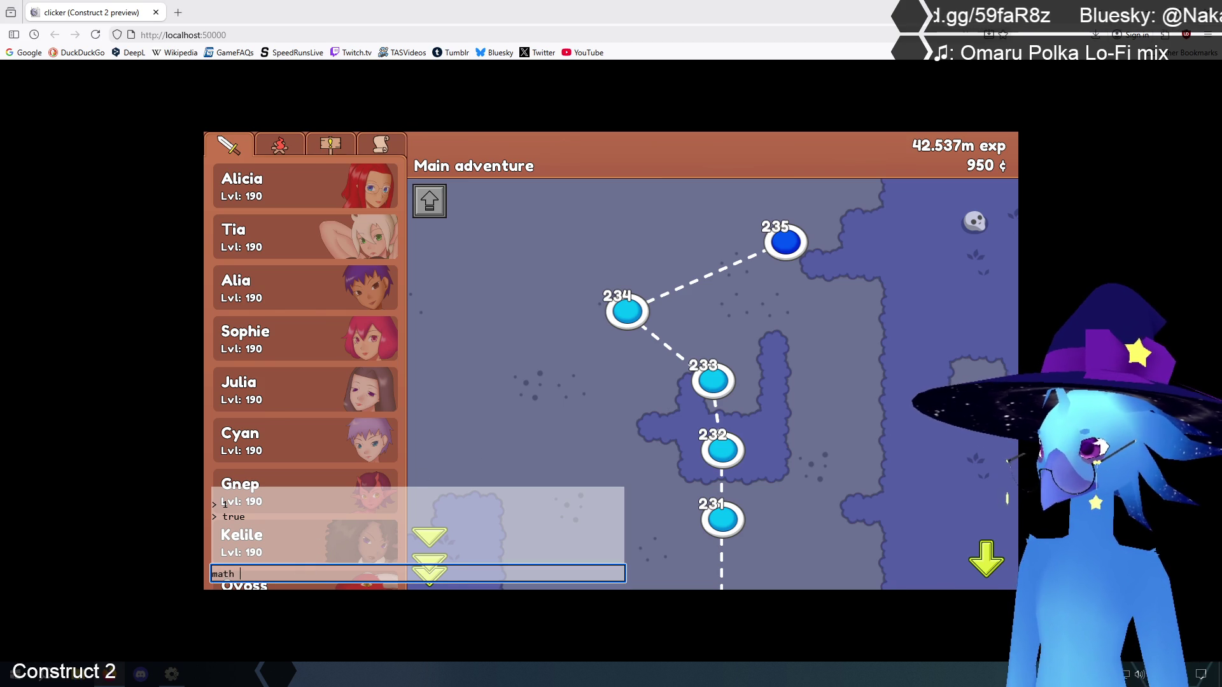
text( 1.1e100)
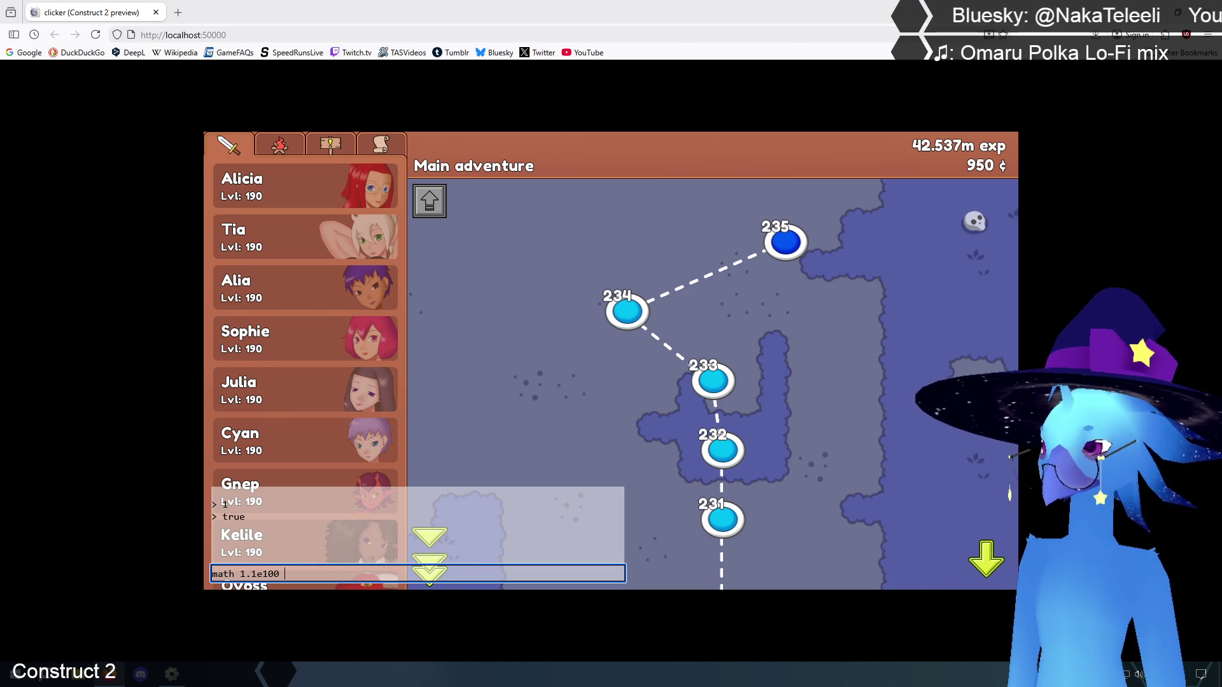
text( >)
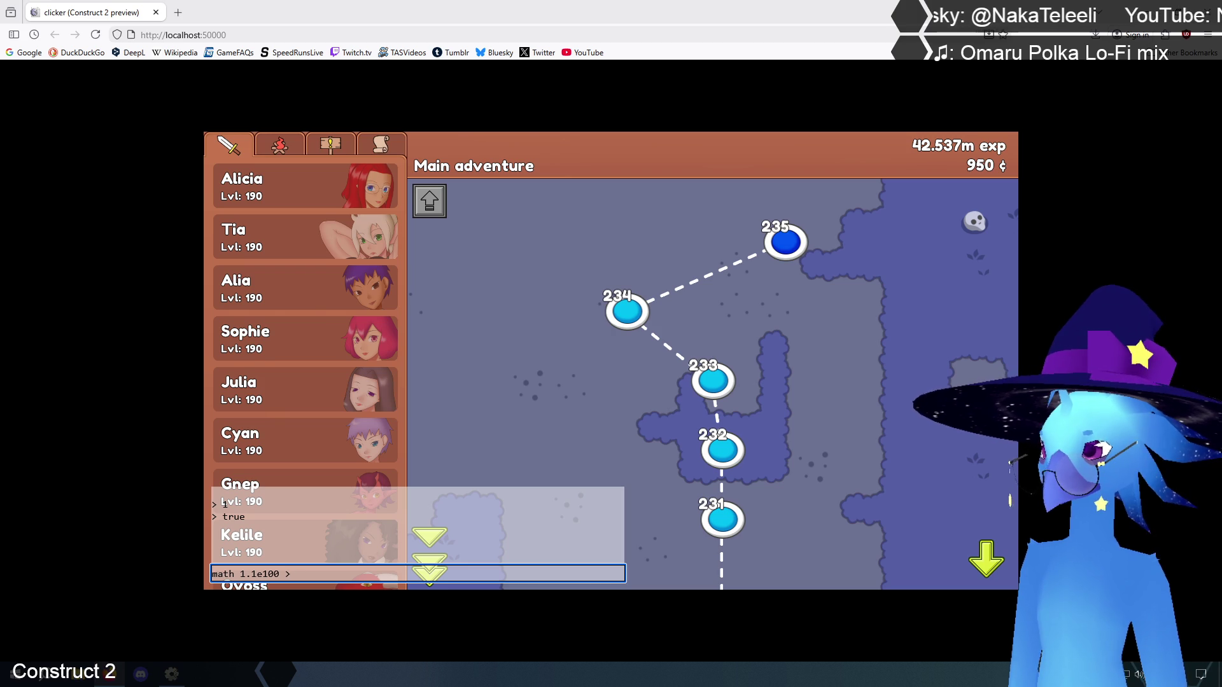
text( 1.1e101)
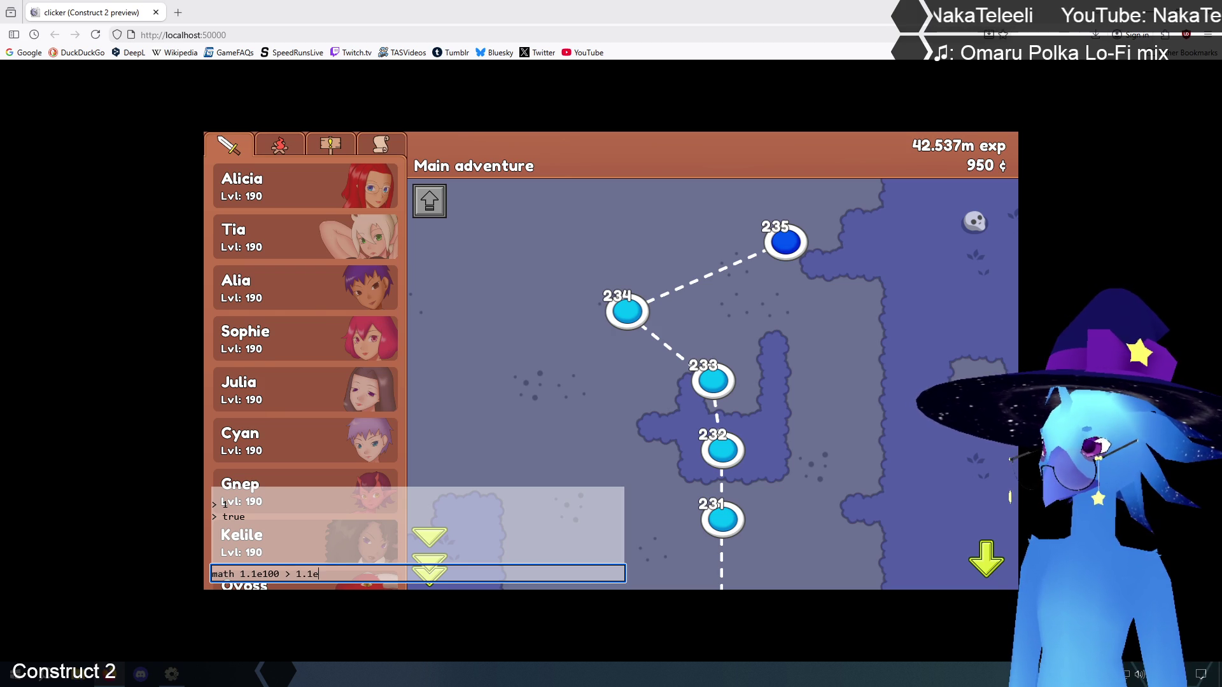
key(Return)
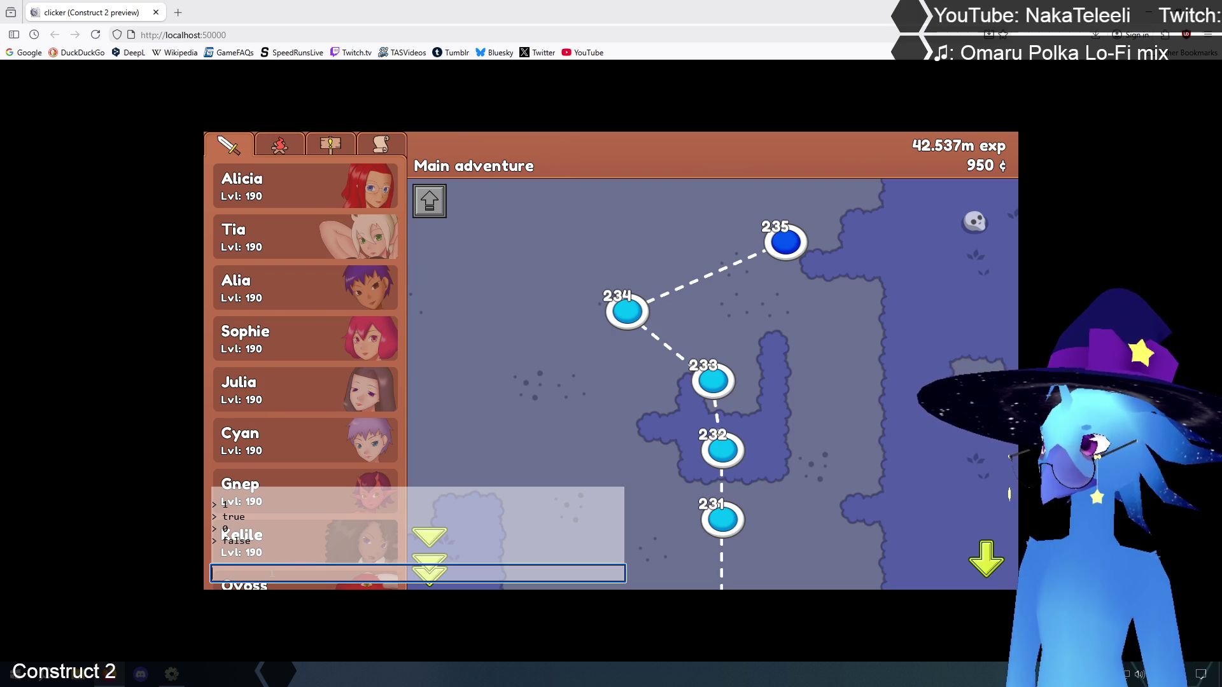
- Run math 1.1e100 < 1.0e100 and 1.1e100 < 1.1e101, then return to the editor
text(math )
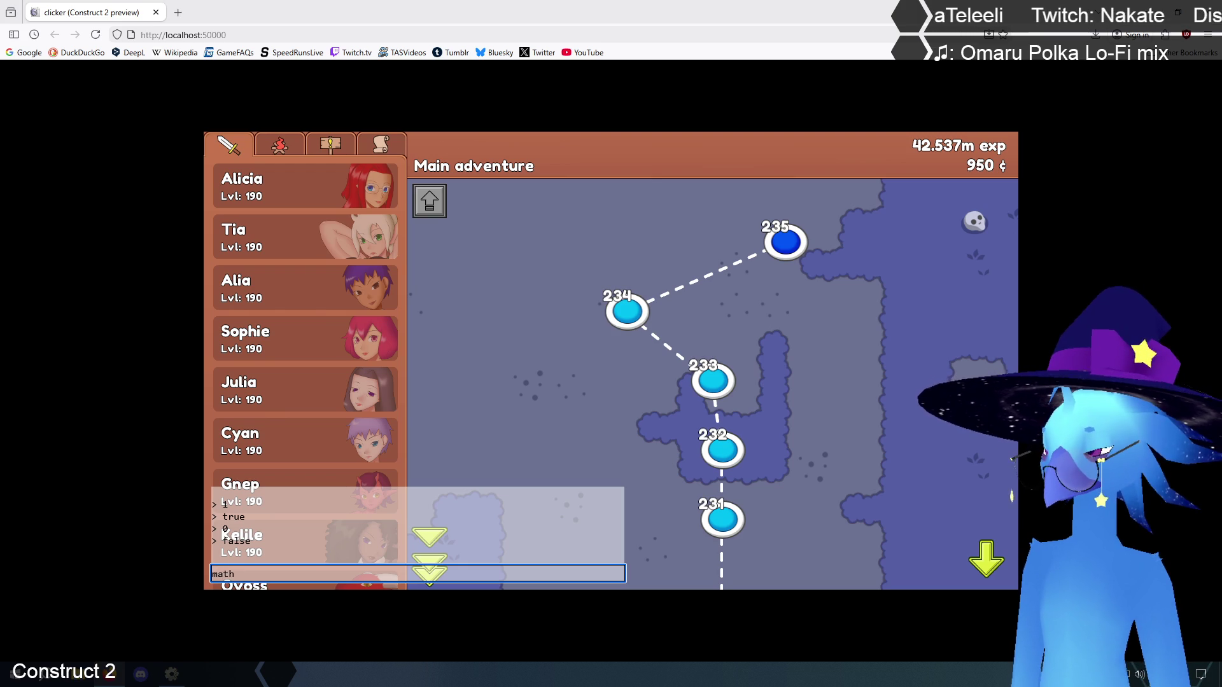
text(1.1e1)
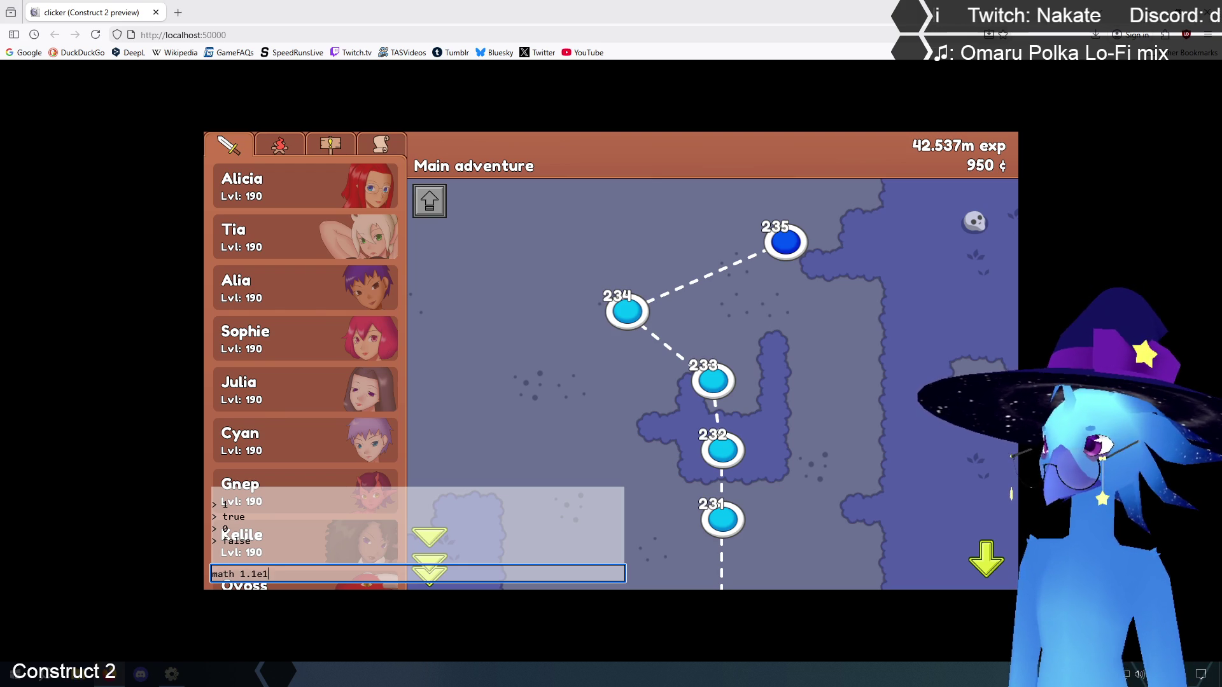
text(00 <)
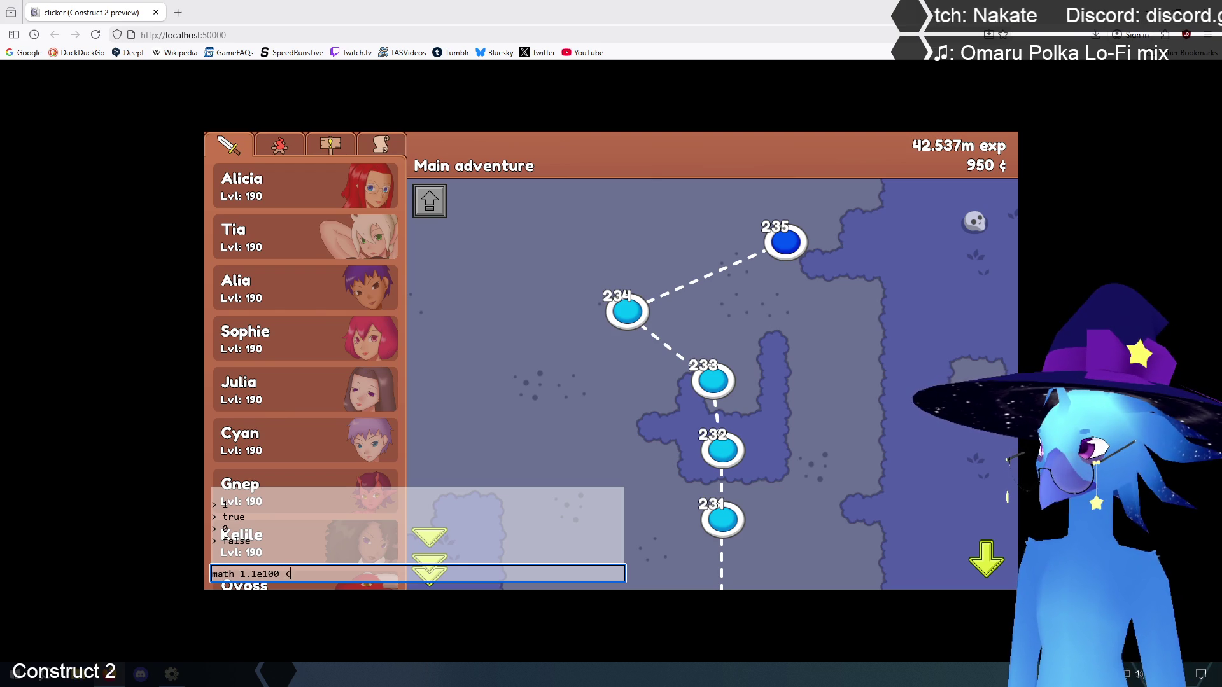
text( 1.0e100)
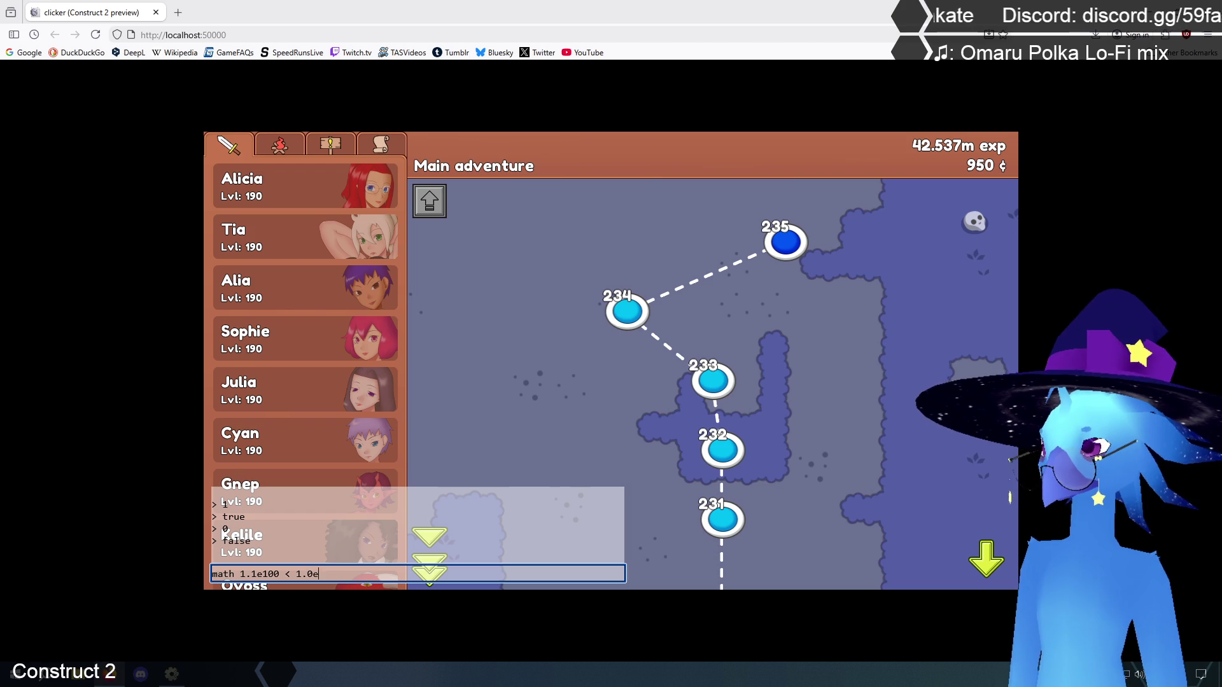
key(Return)
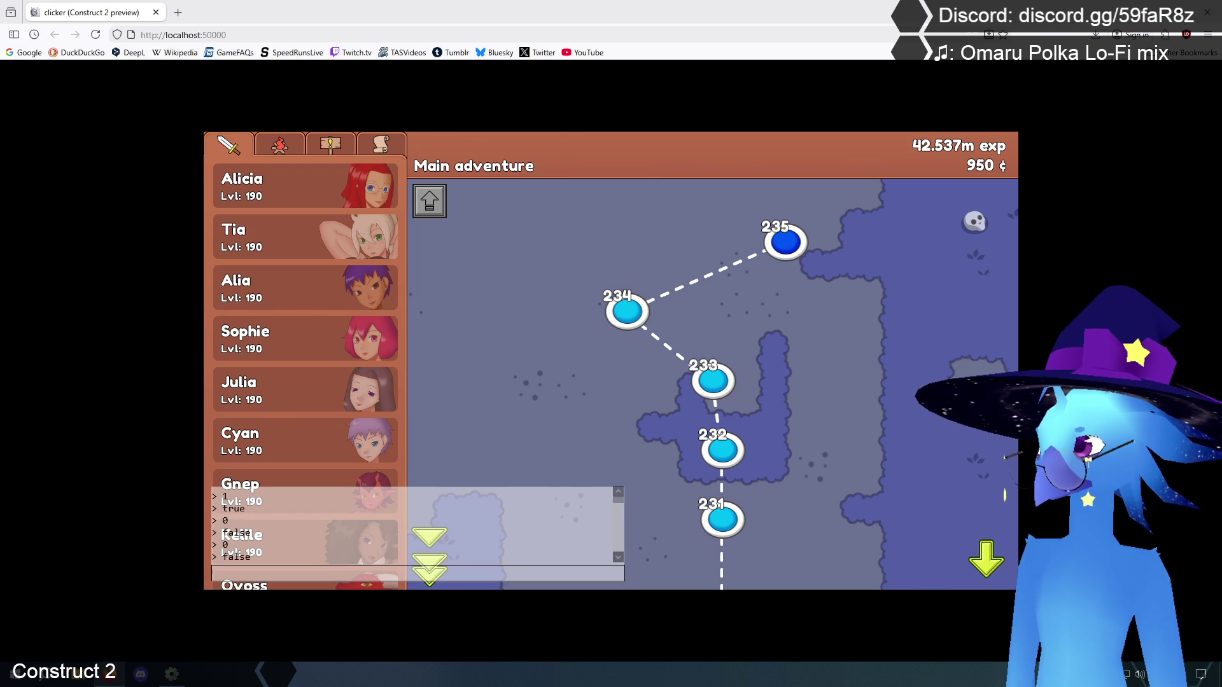
click(255, 573)
text(math)
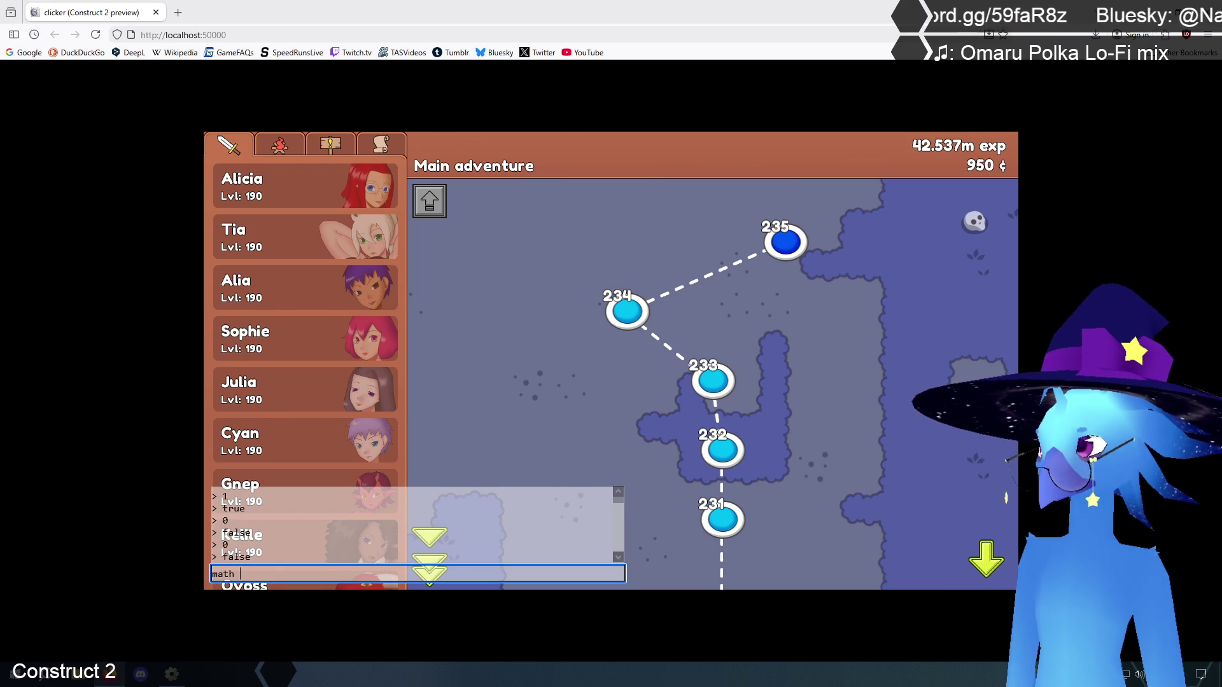
text( 1.e1)
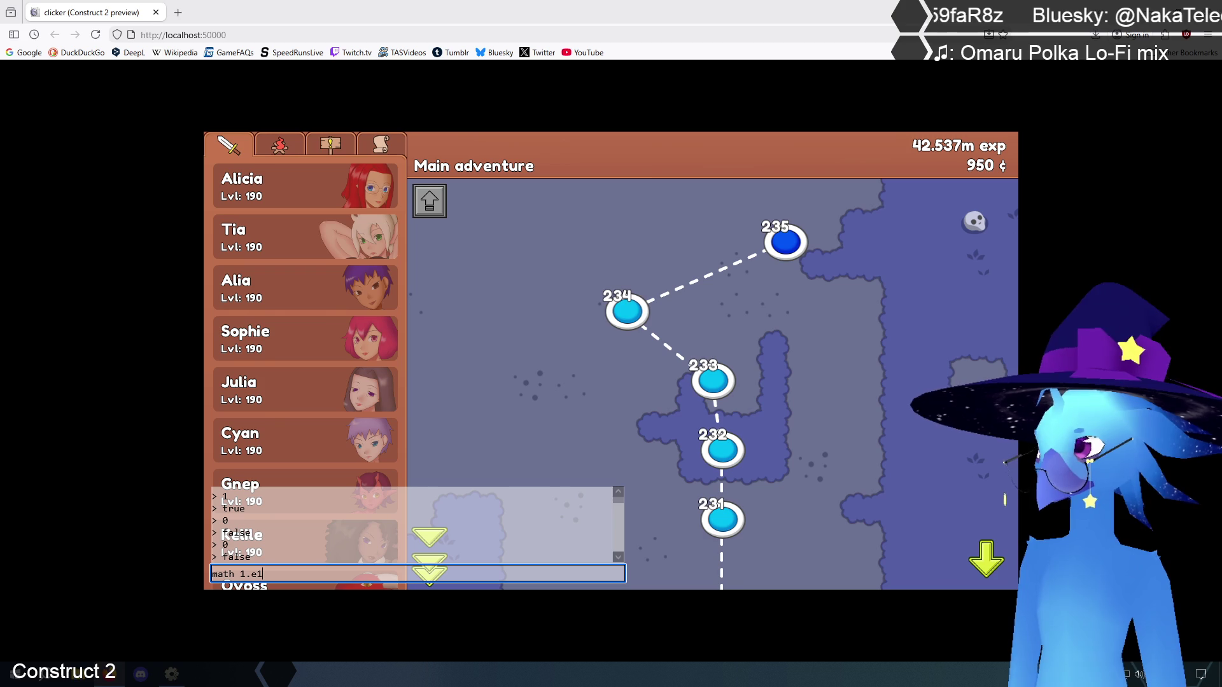
key(BackSpace)
key(BackSpace)
text(1)
text(e1)
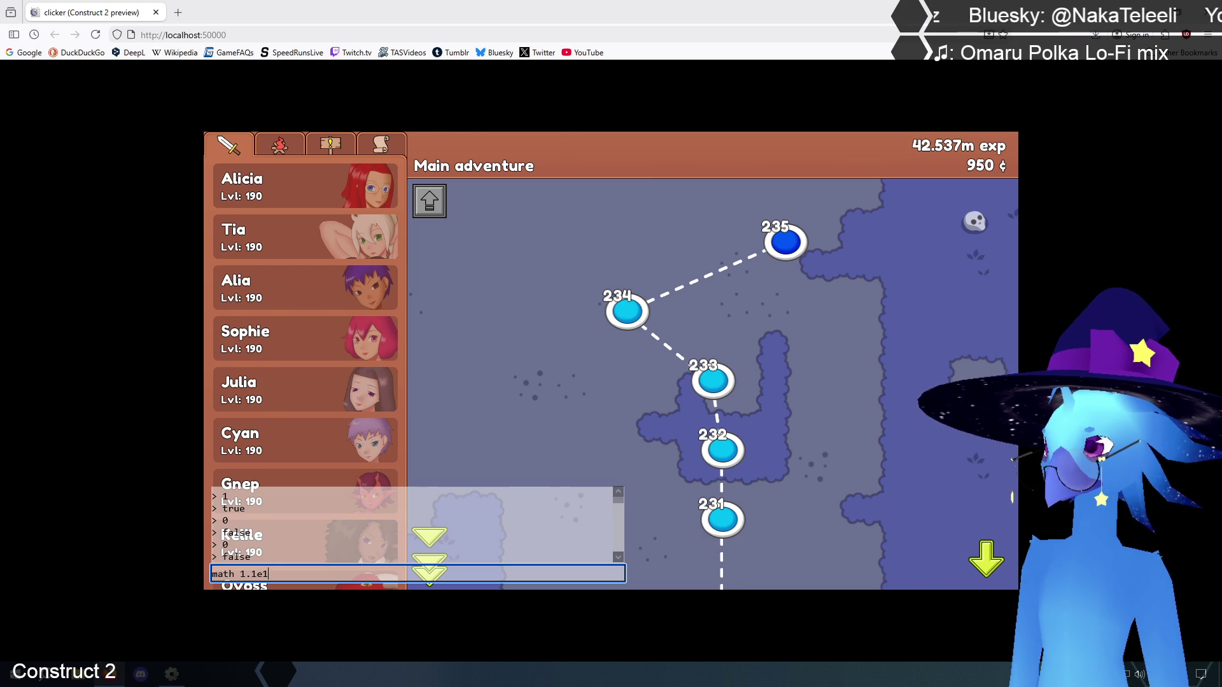
text(00 <)
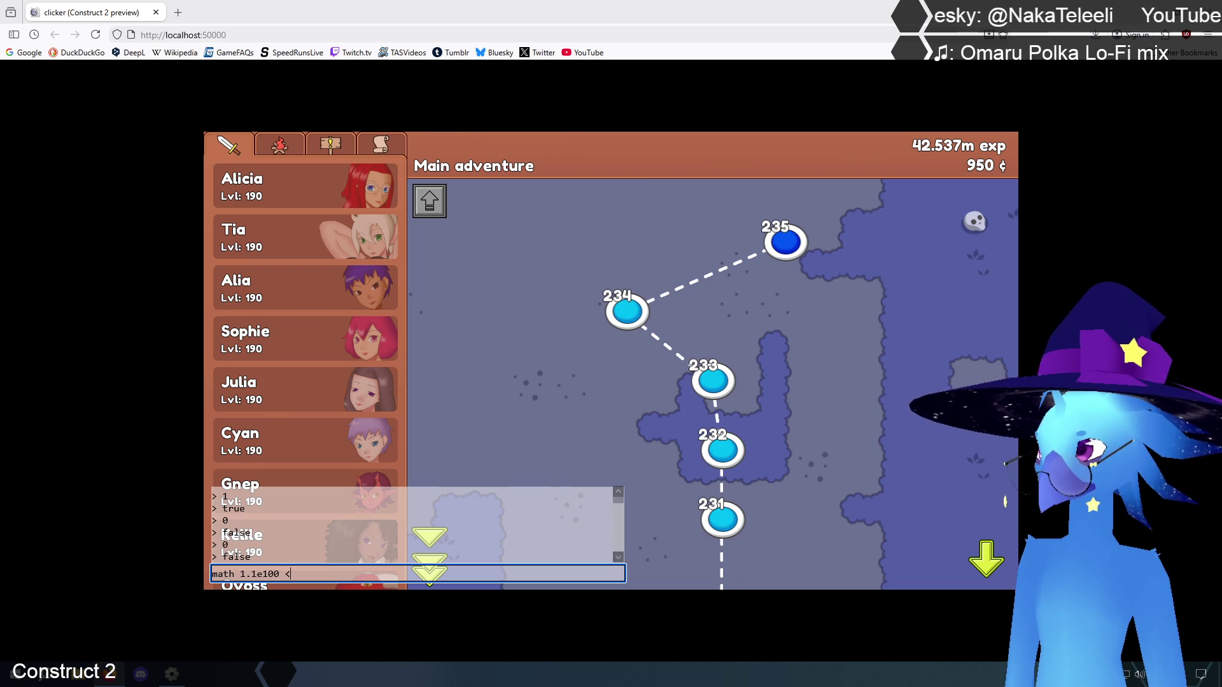
text( 1.1)
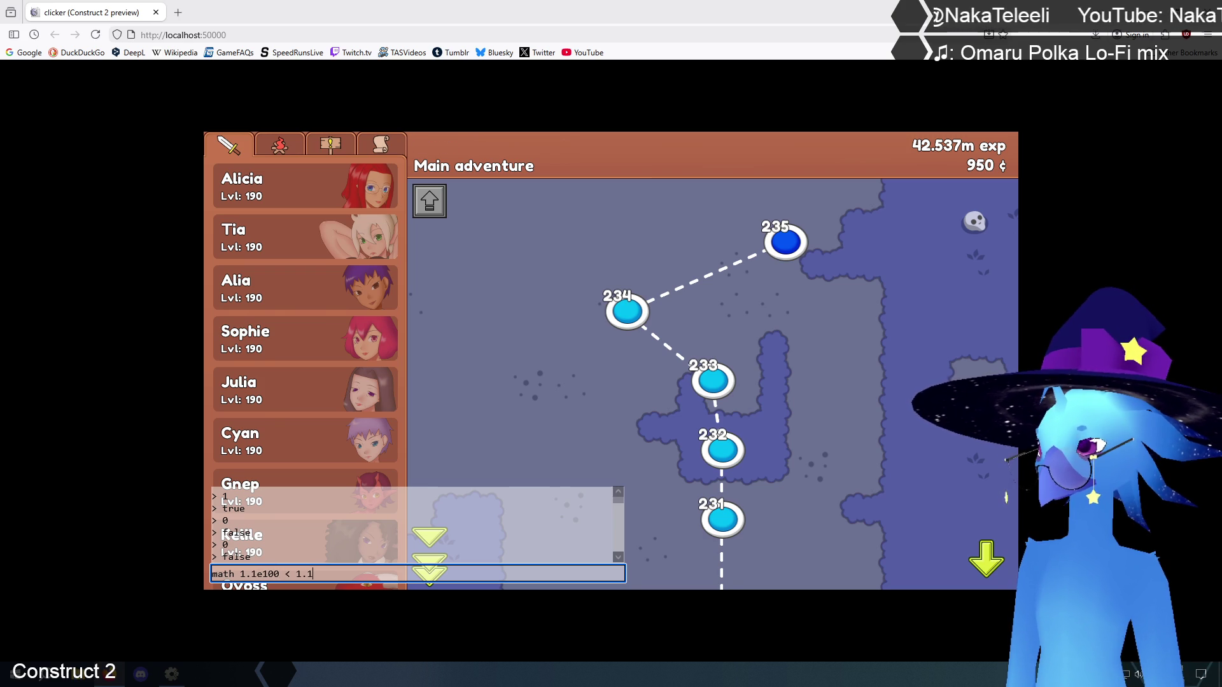
text(e99)
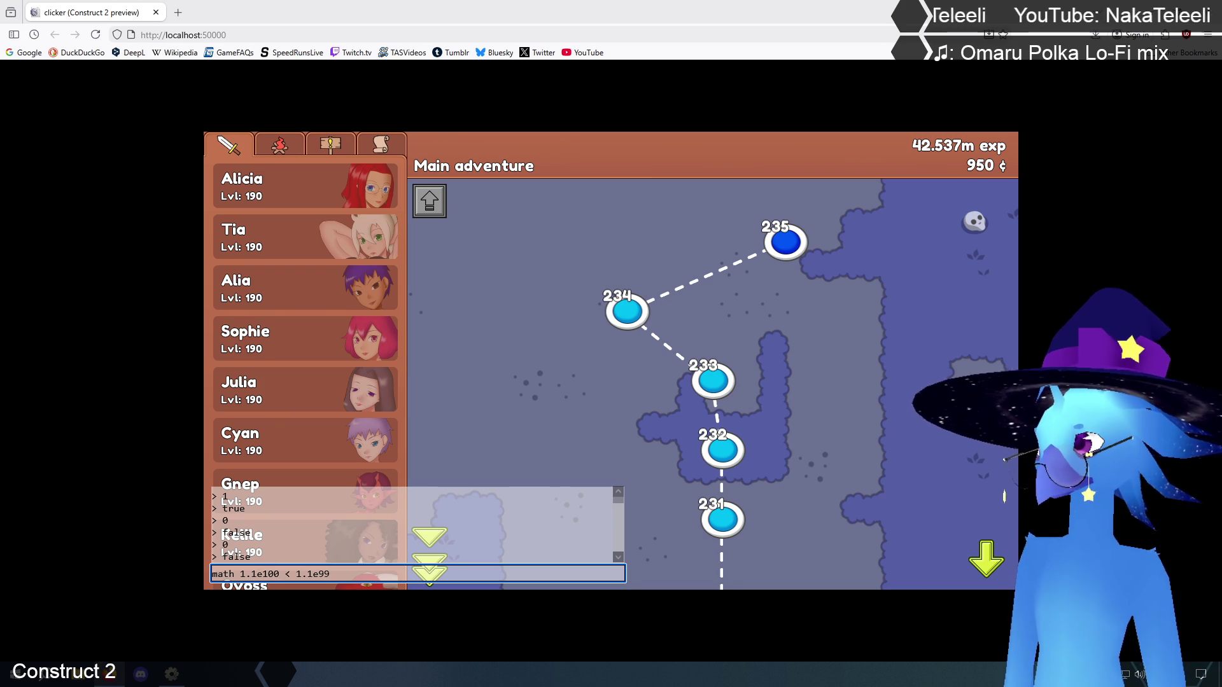
key(BackSpace)
key(BackSpace)
text(101)
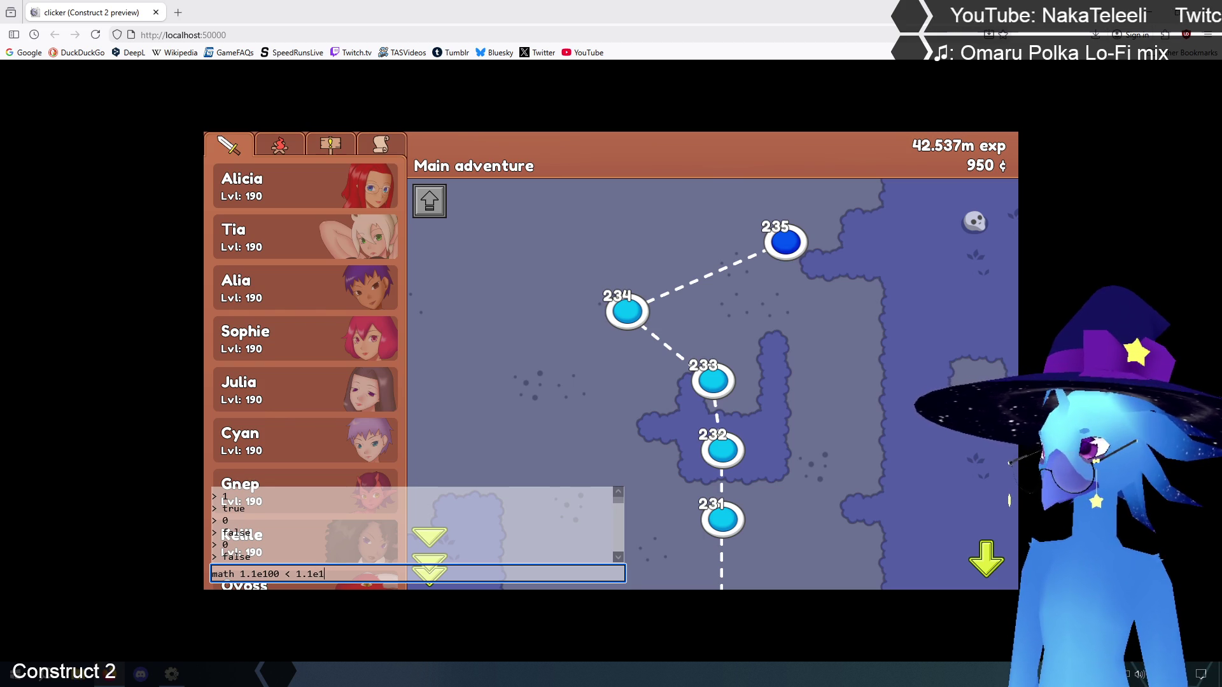
key(Return)
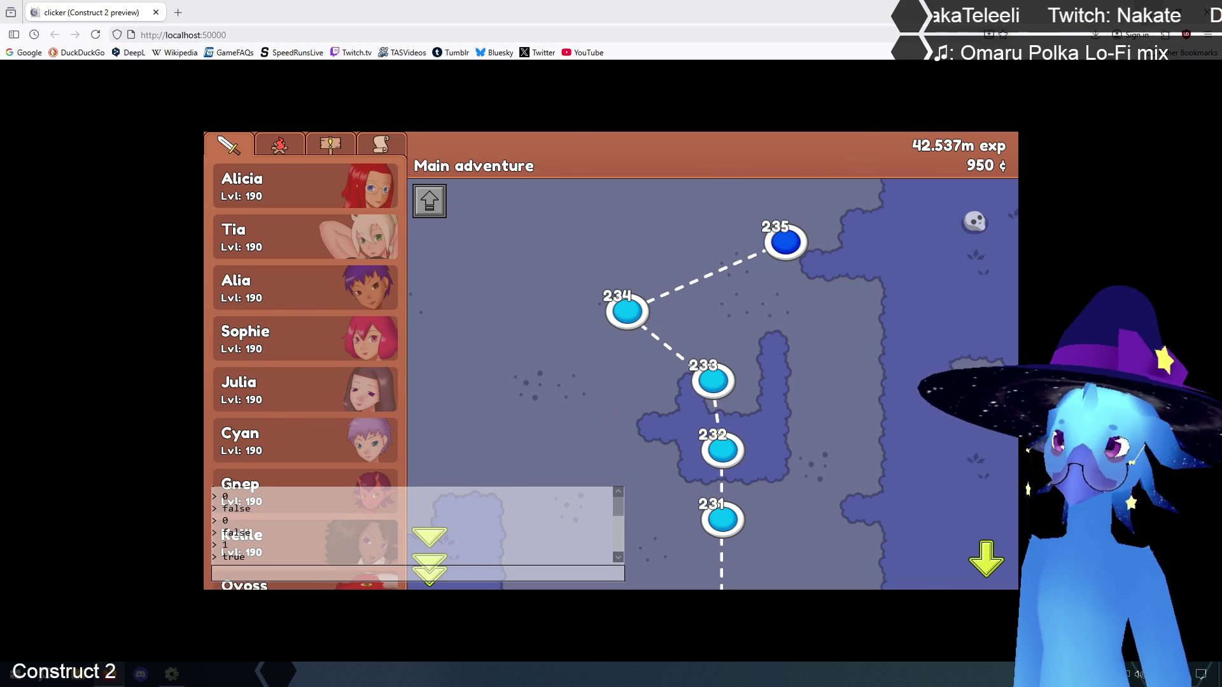
key(alt+Tab)
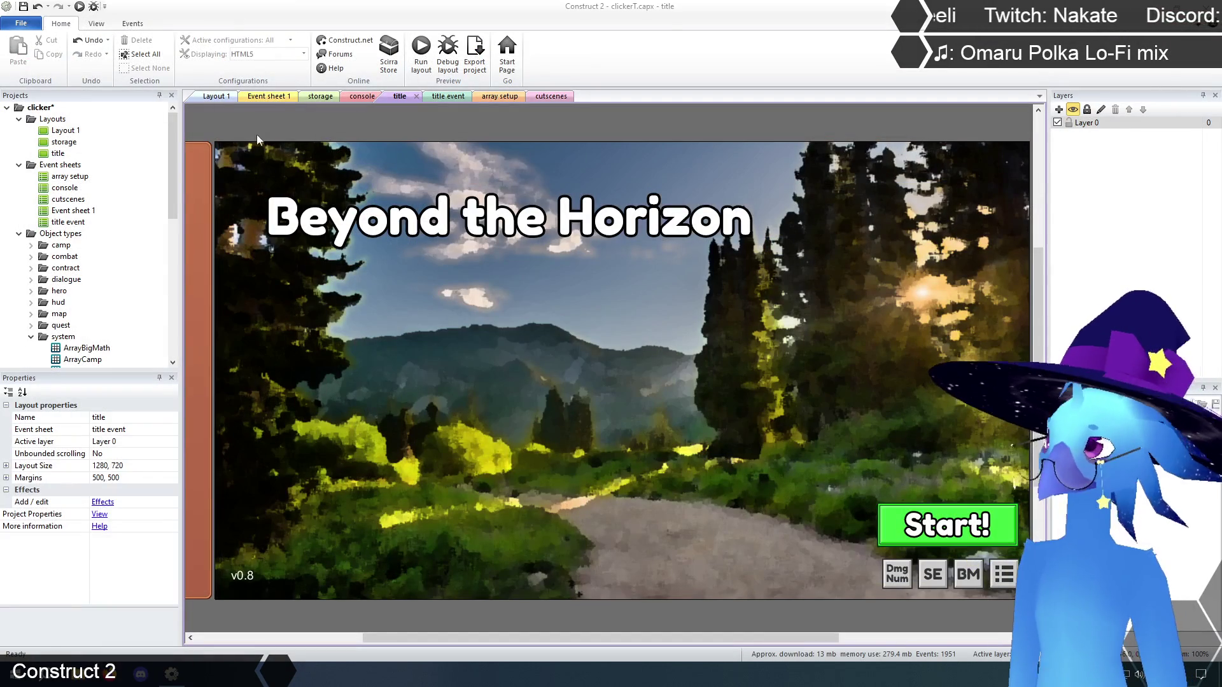
click(268, 97)
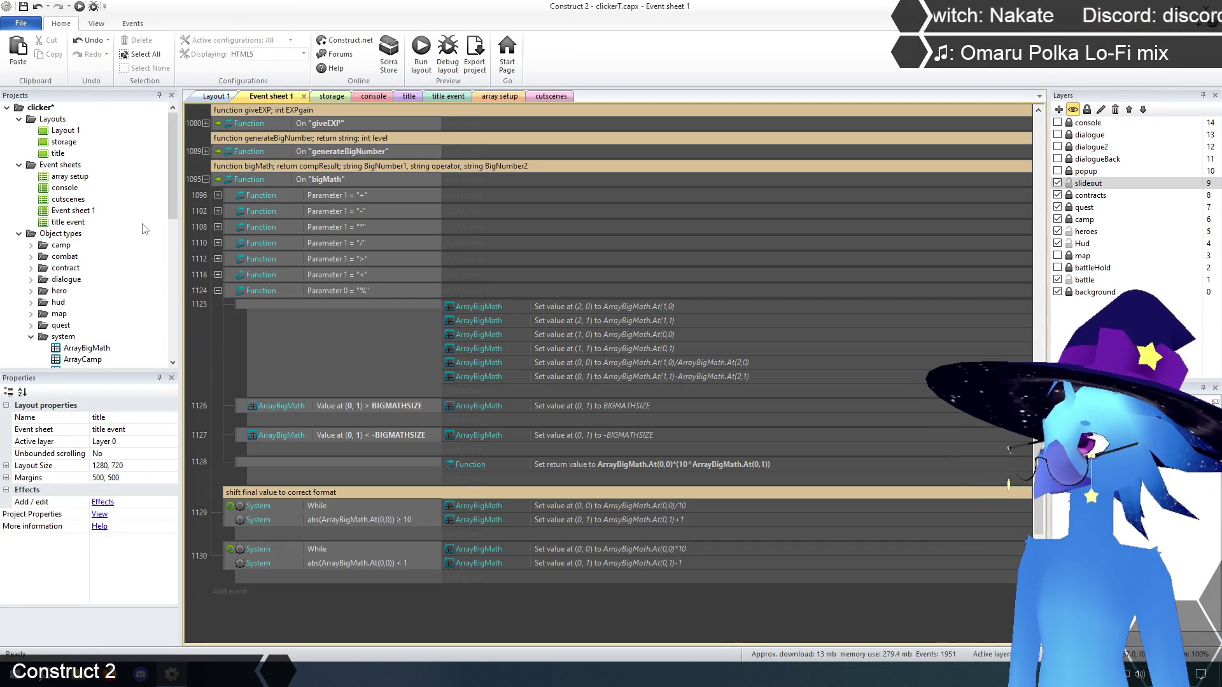
click(24, 7)
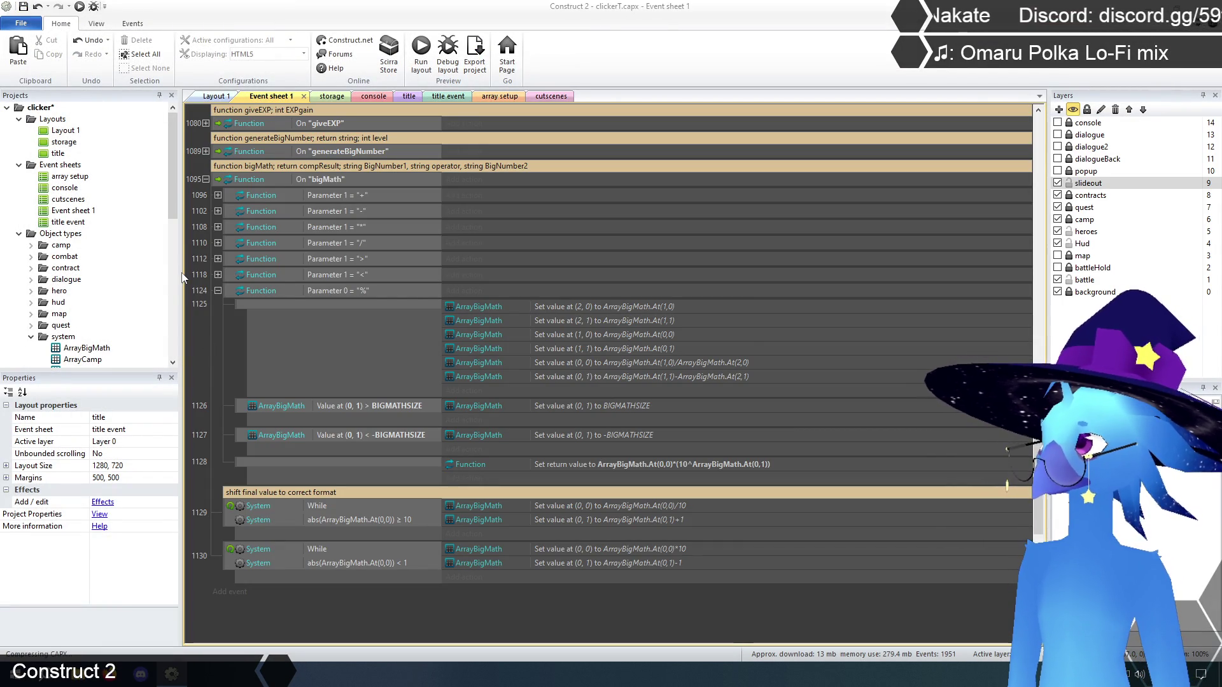
scroll(216, 353, down, 1)
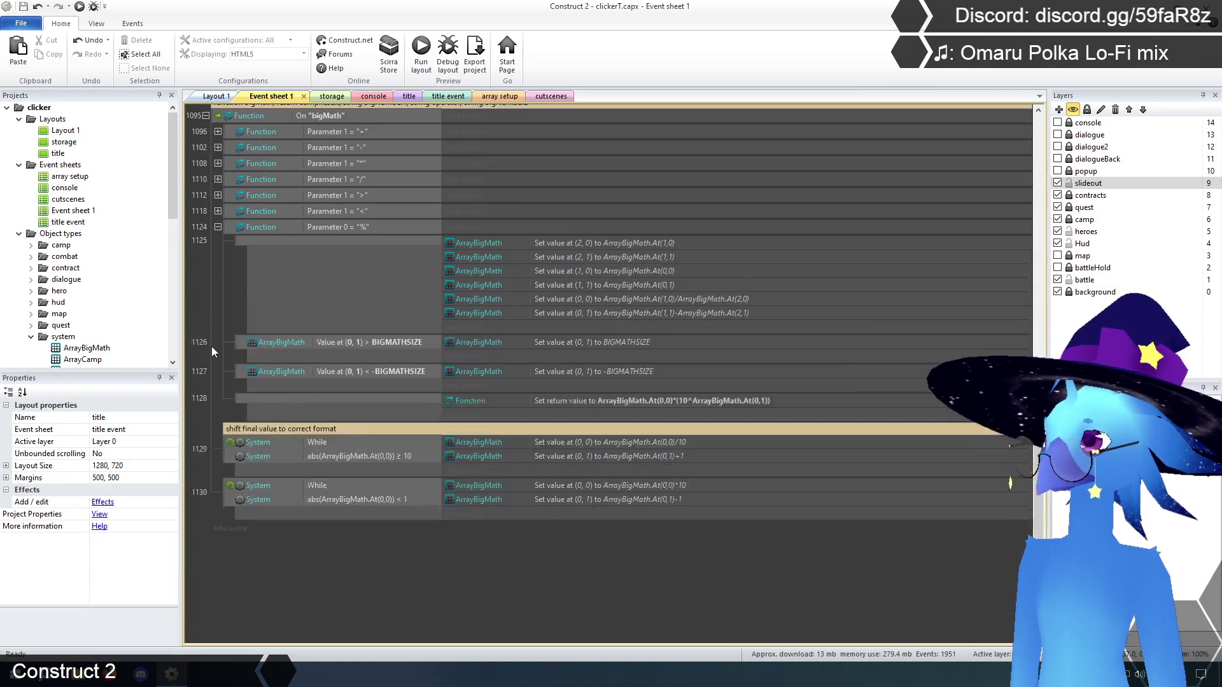
scroll(213, 352, up, 2)
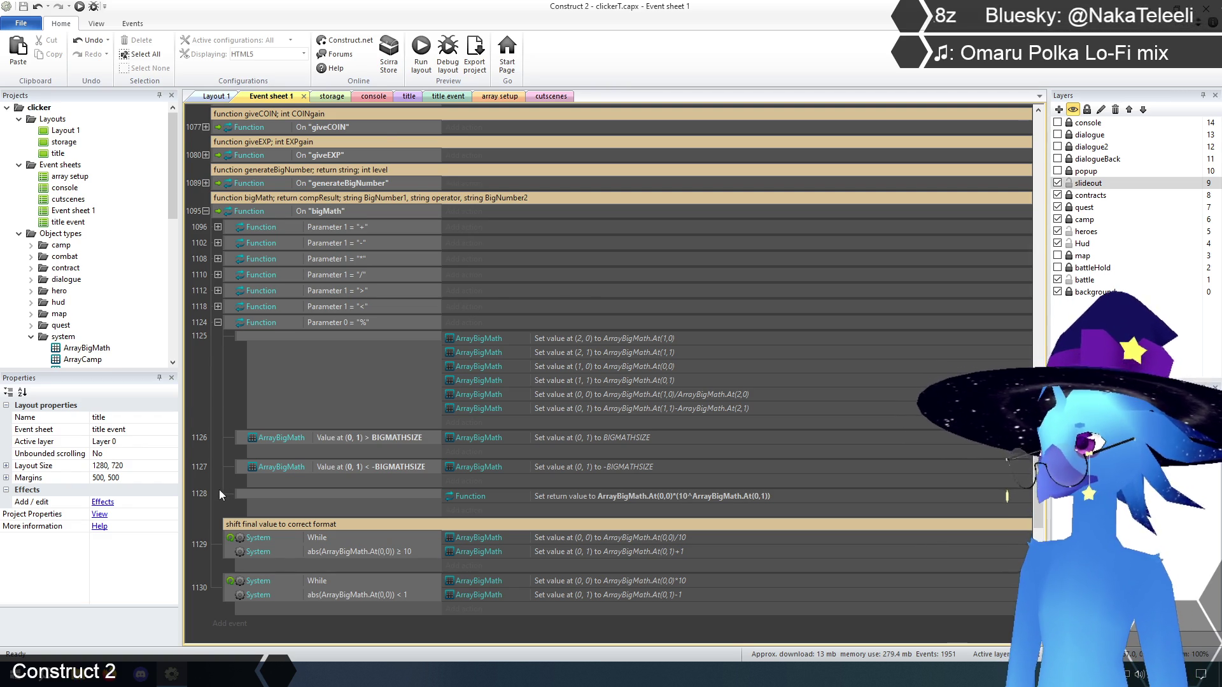
scroll(219, 494, down, 3)
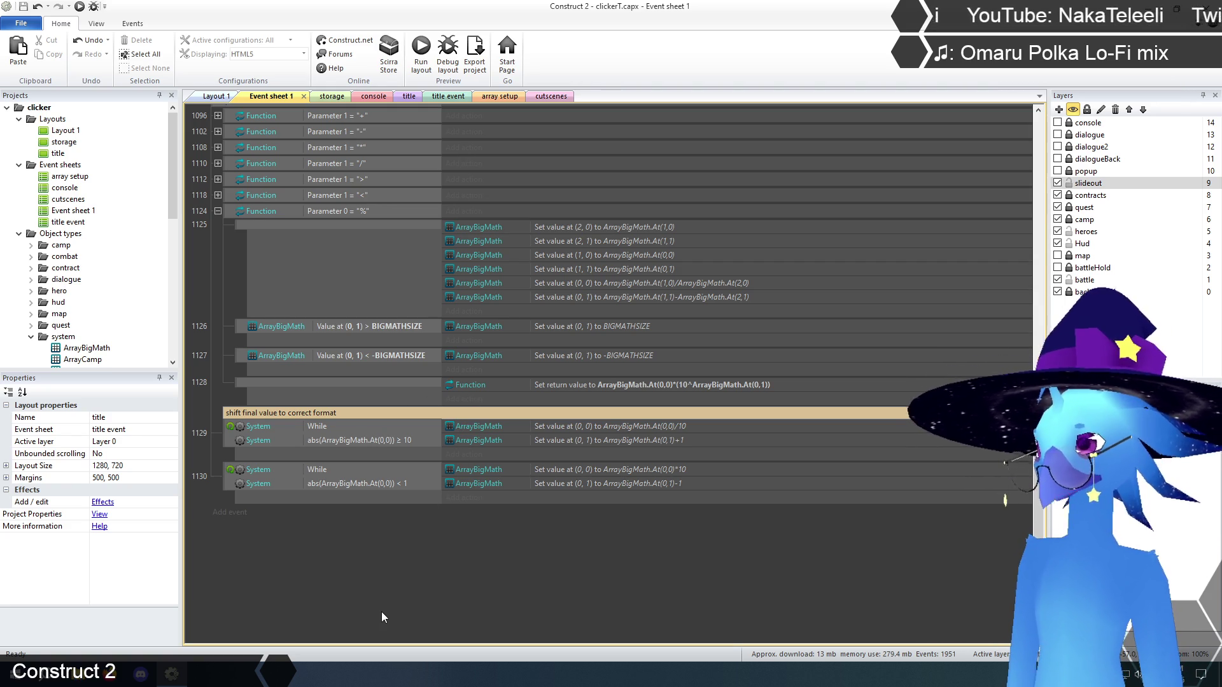
scroll(375, 614, up, 3)
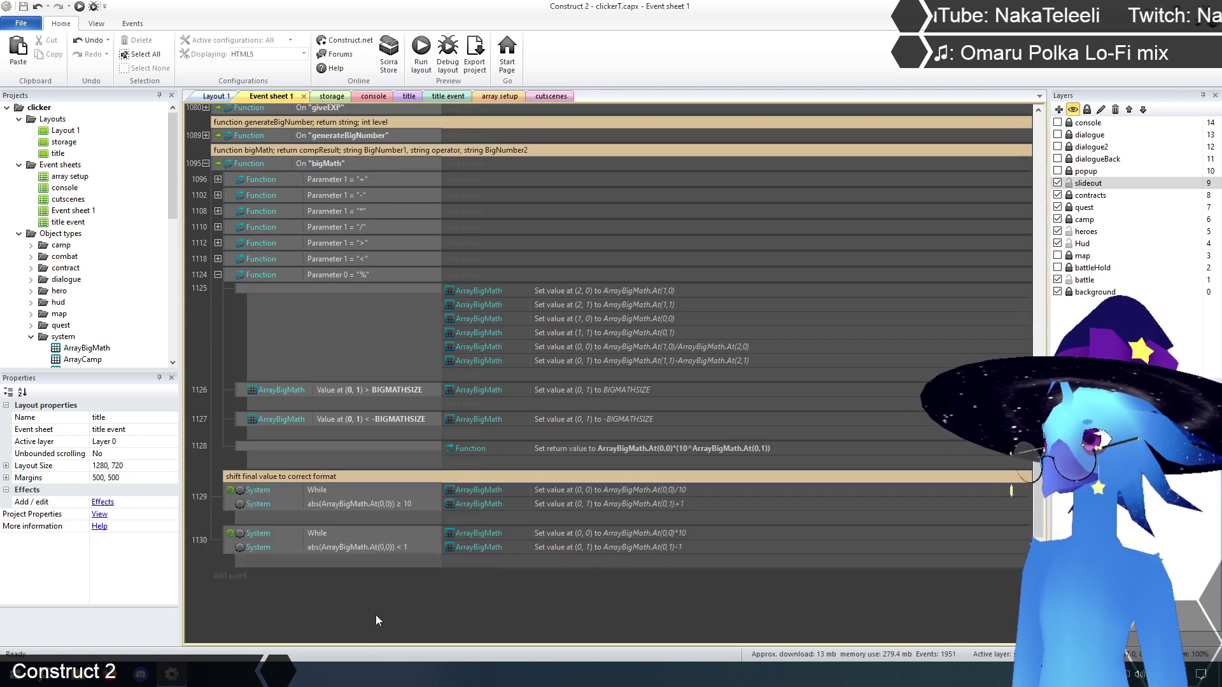
scroll(377, 618, down, 1)
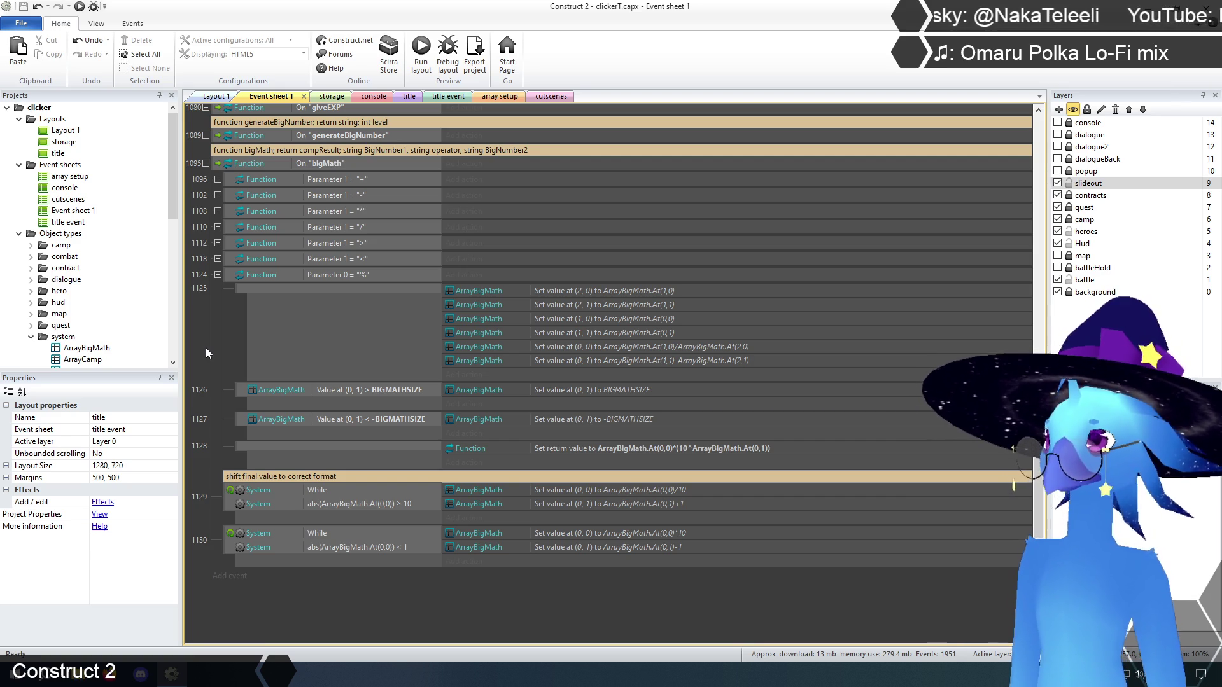
- Move the (2, 0) and (2, 1) actions below the (1, …) actions
click(590, 291)
shift+click(587, 304)
drag(590, 289, 590, 335)
click(449, 629)
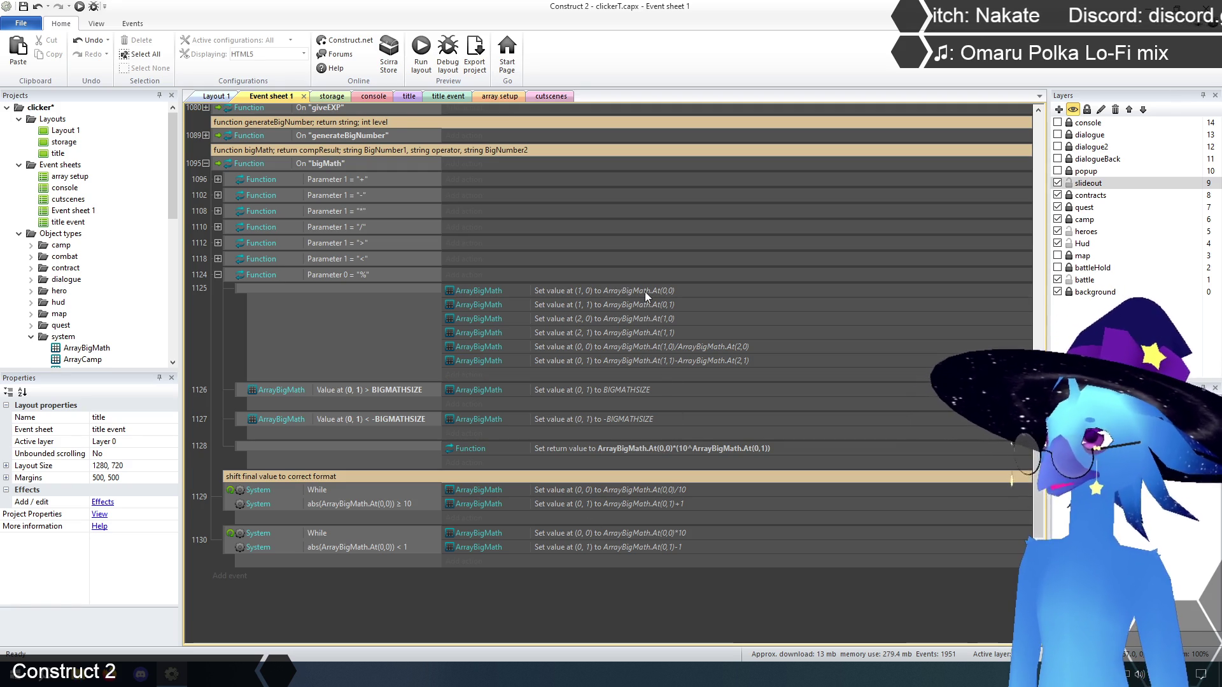
- Copy the division branch's four float(tokenat) actions into the % branch
scroll(584, 365, up, 1)
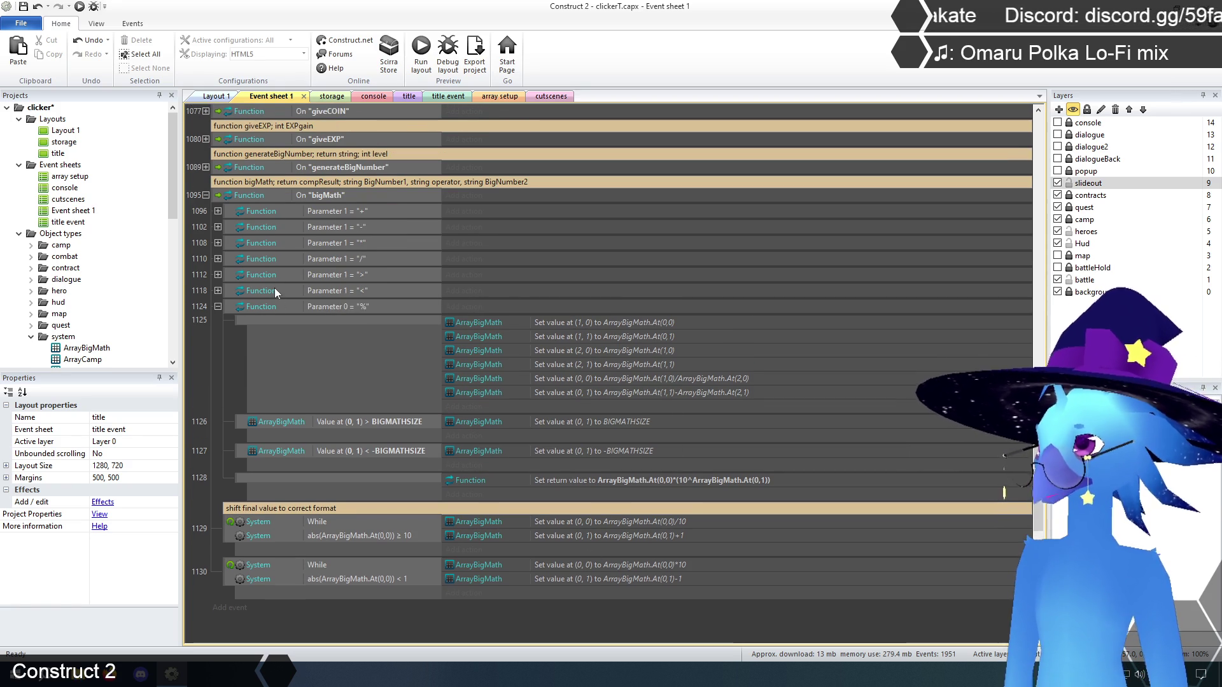
click(217, 259)
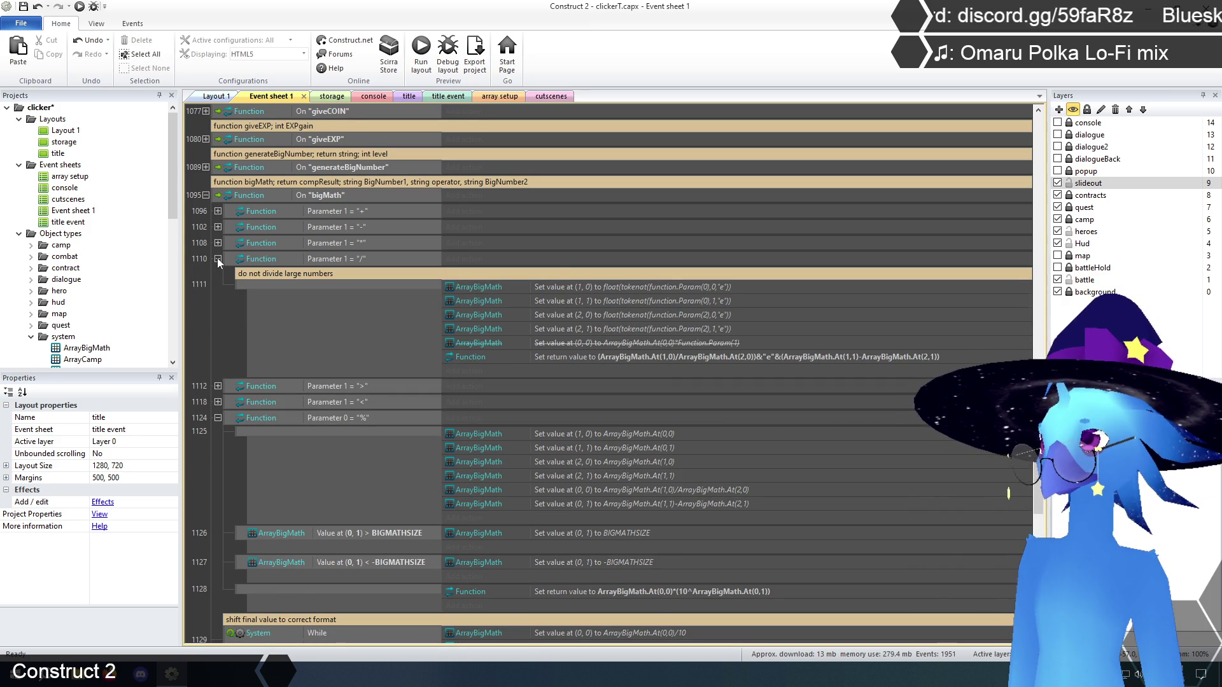
click(689, 288)
shift+click(681, 332)
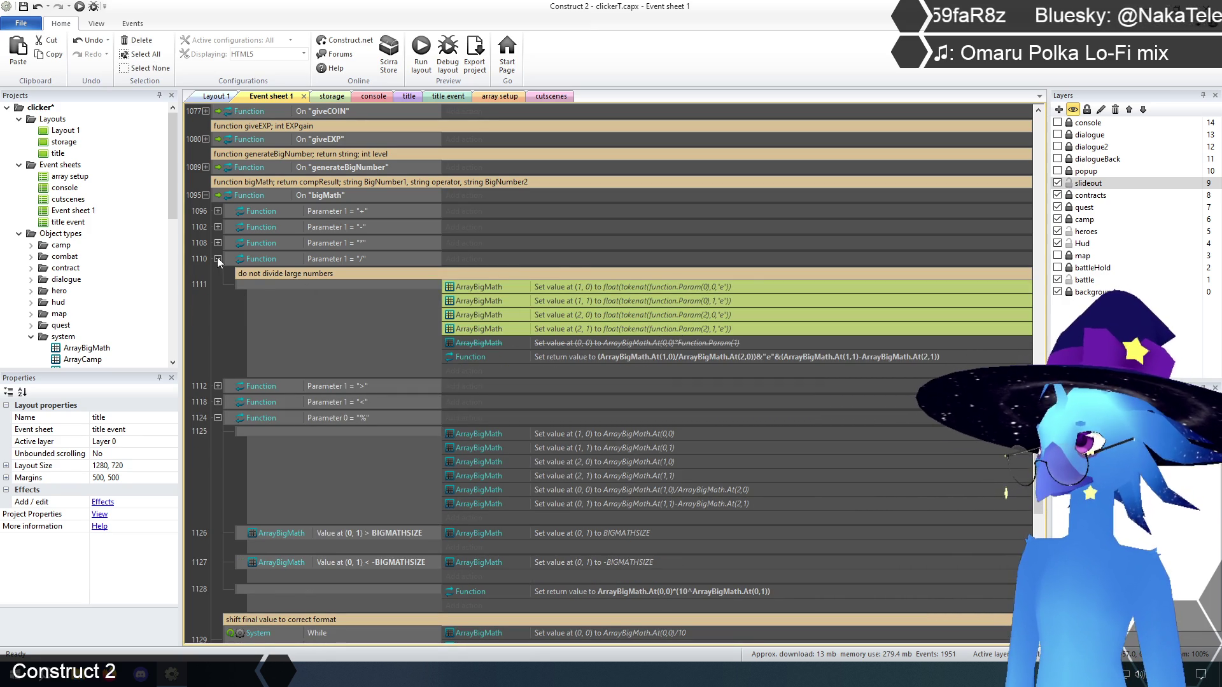
key(ctrl+c)
click(632, 505)
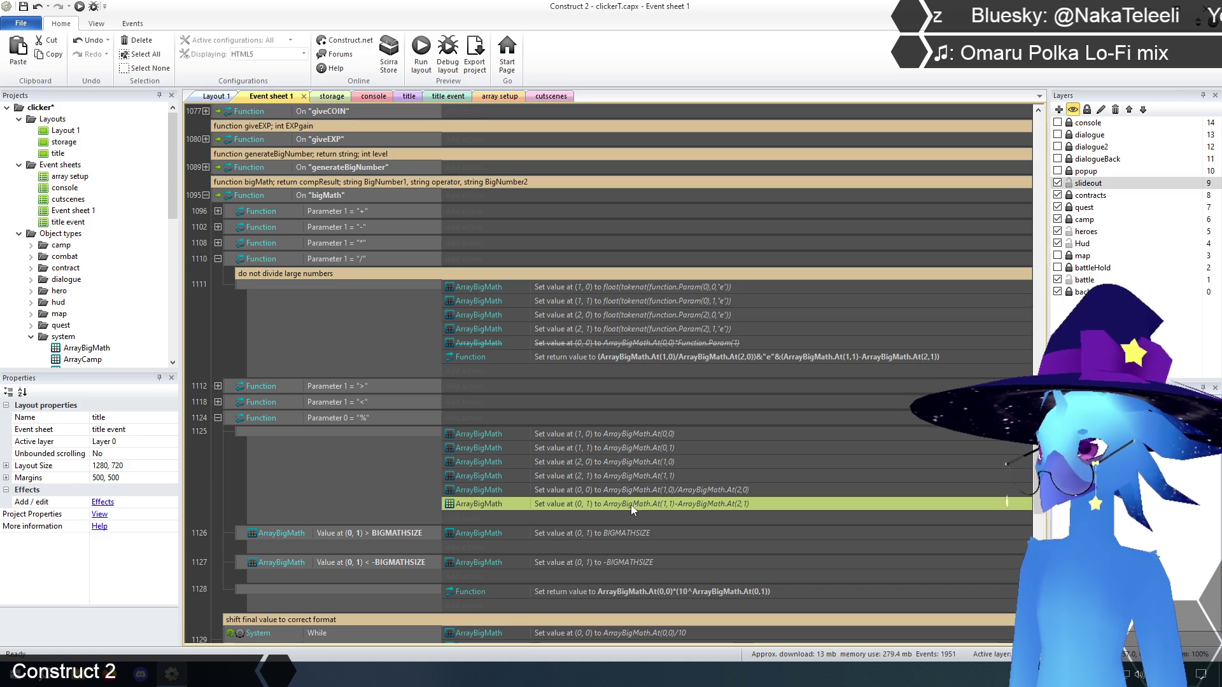
key(ctrl+v)
- Delete the four old Set value actions and move the (0, 0) and (0, 1) actions last
click(651, 477)
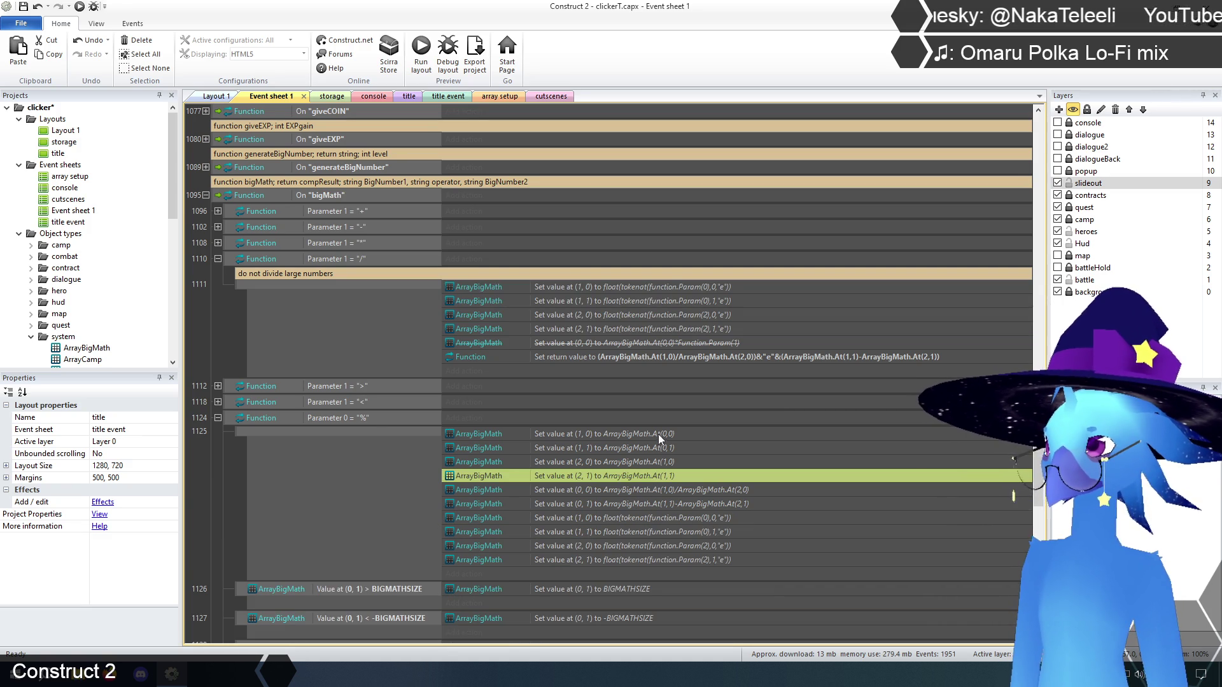
shift+click(658, 434)
key(Delete)
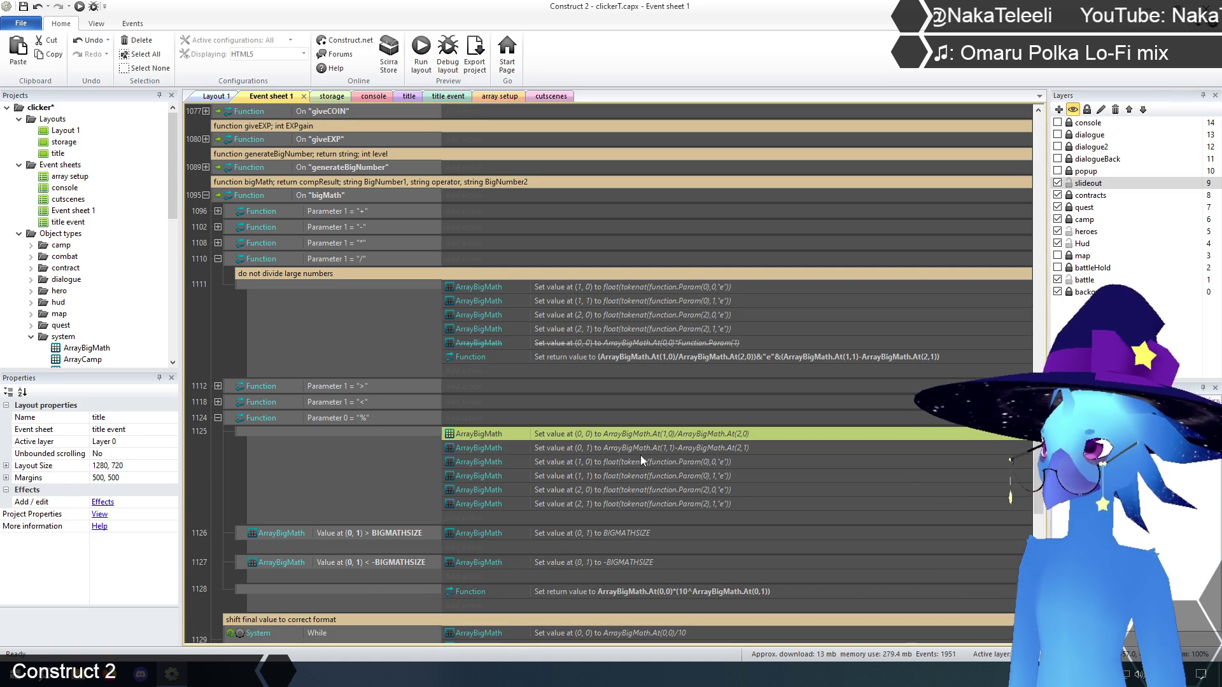
shift+click(639, 444)
drag(642, 430, 641, 506)
scroll(256, 472, down, 3)
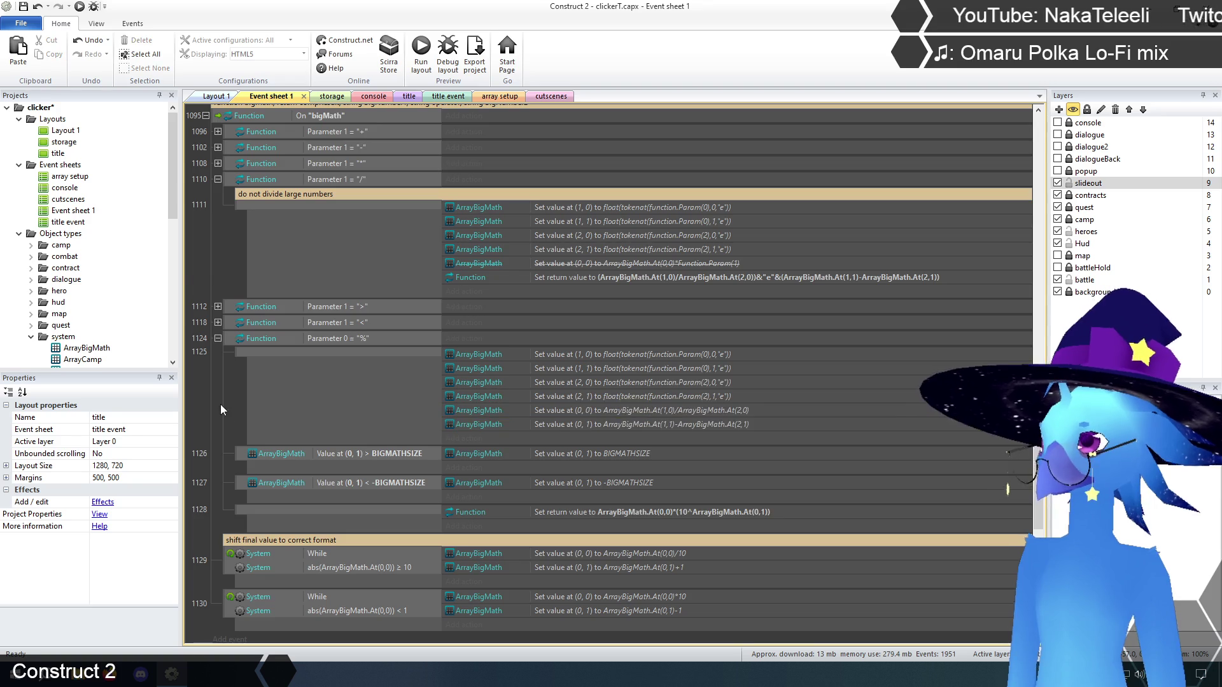
scroll(239, 407, down, 2)
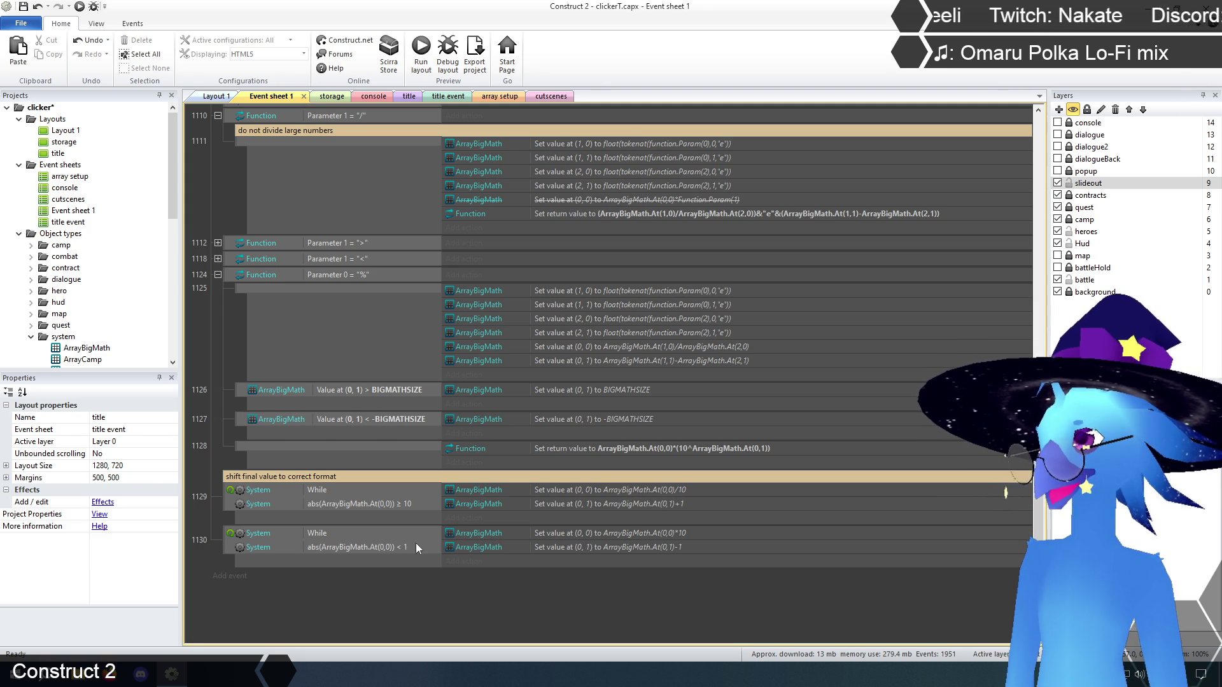
click(404, 499)
click(429, 608)
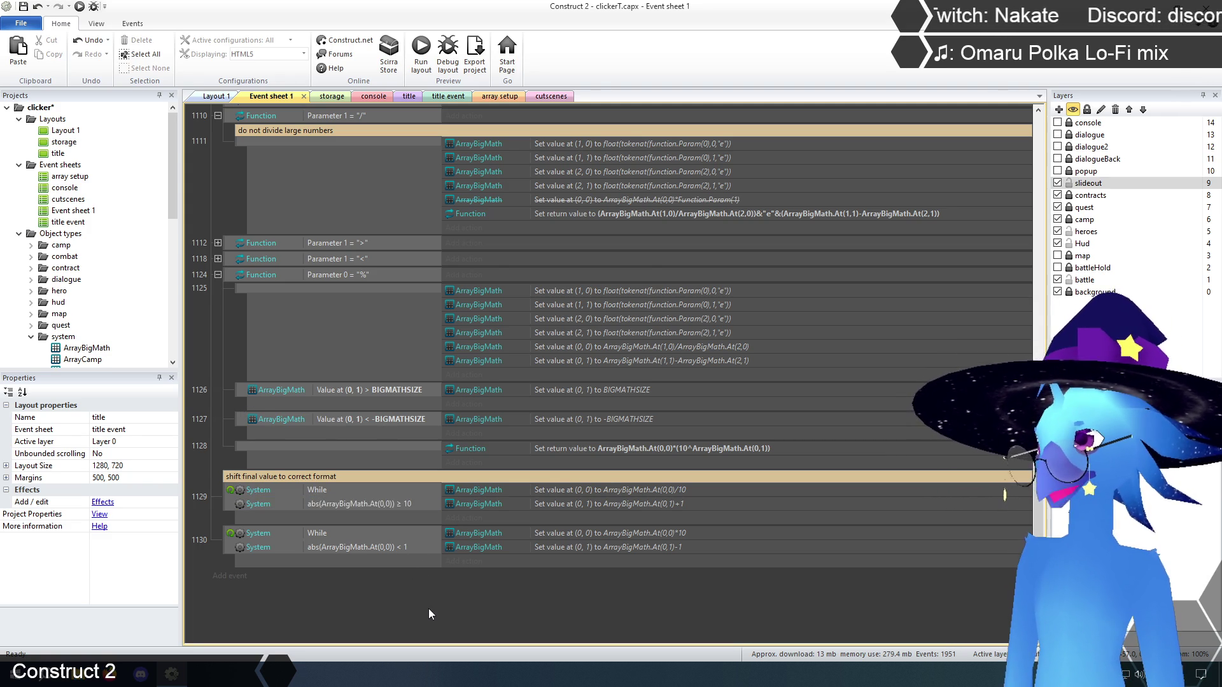
scroll(430, 609, down, 2)
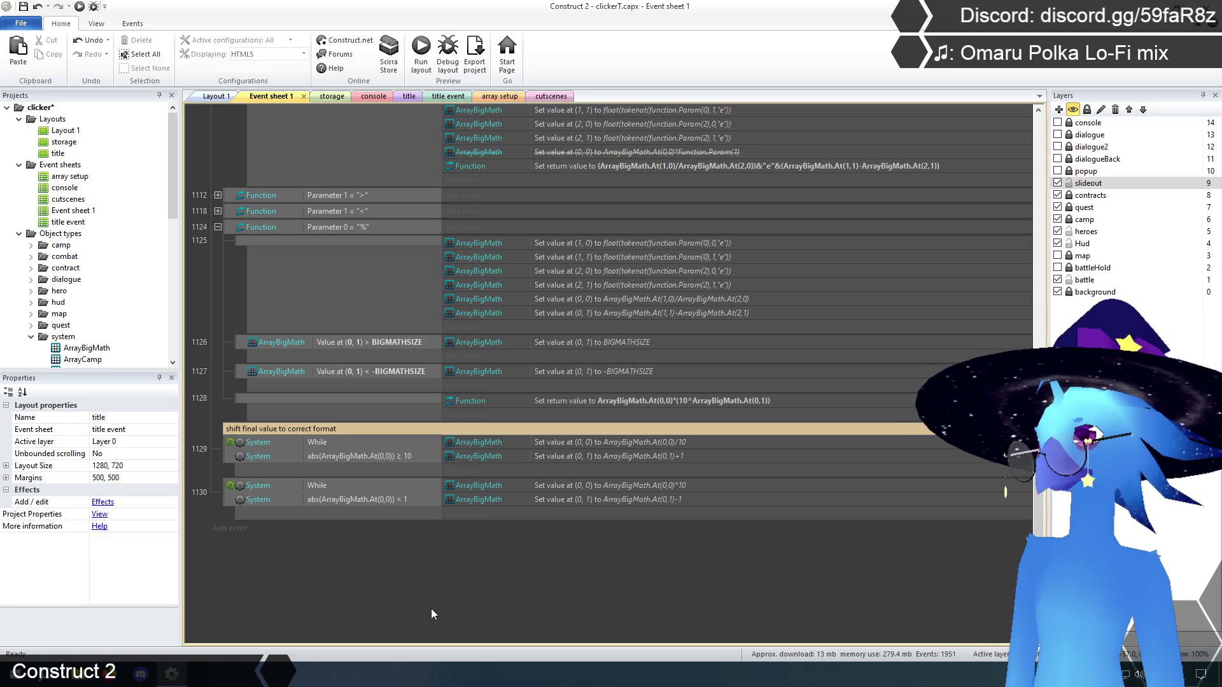
scroll(431, 610, up, 1)
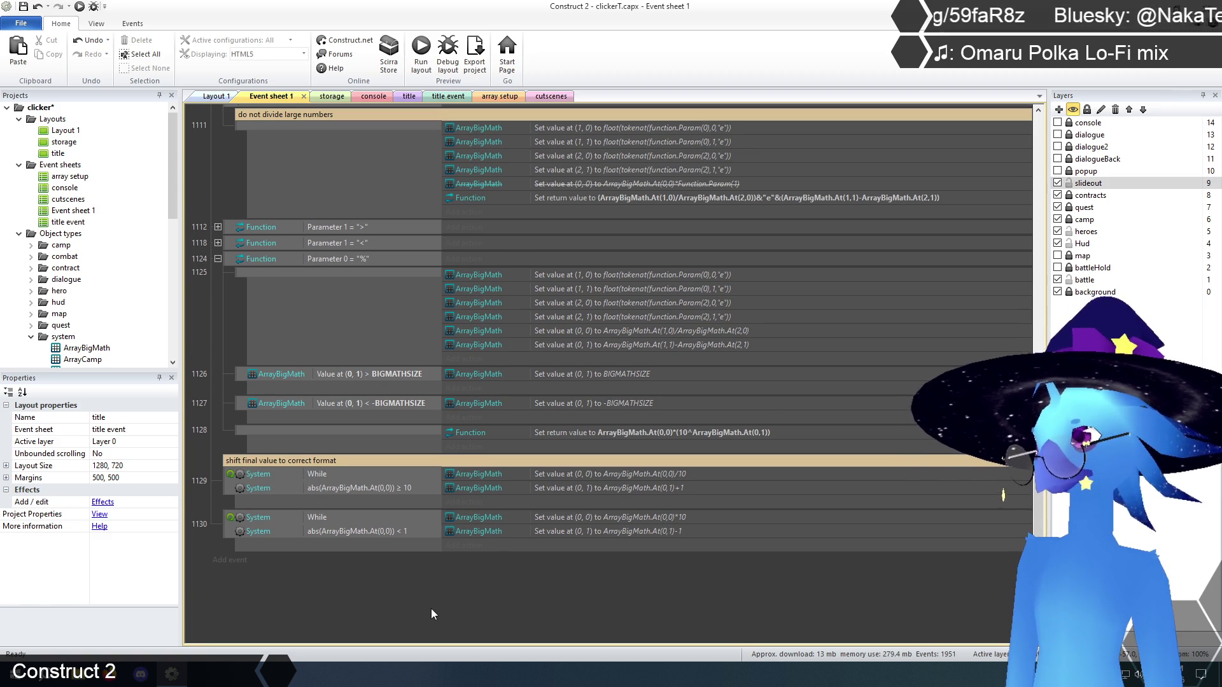
scroll(430, 609, up, 2)
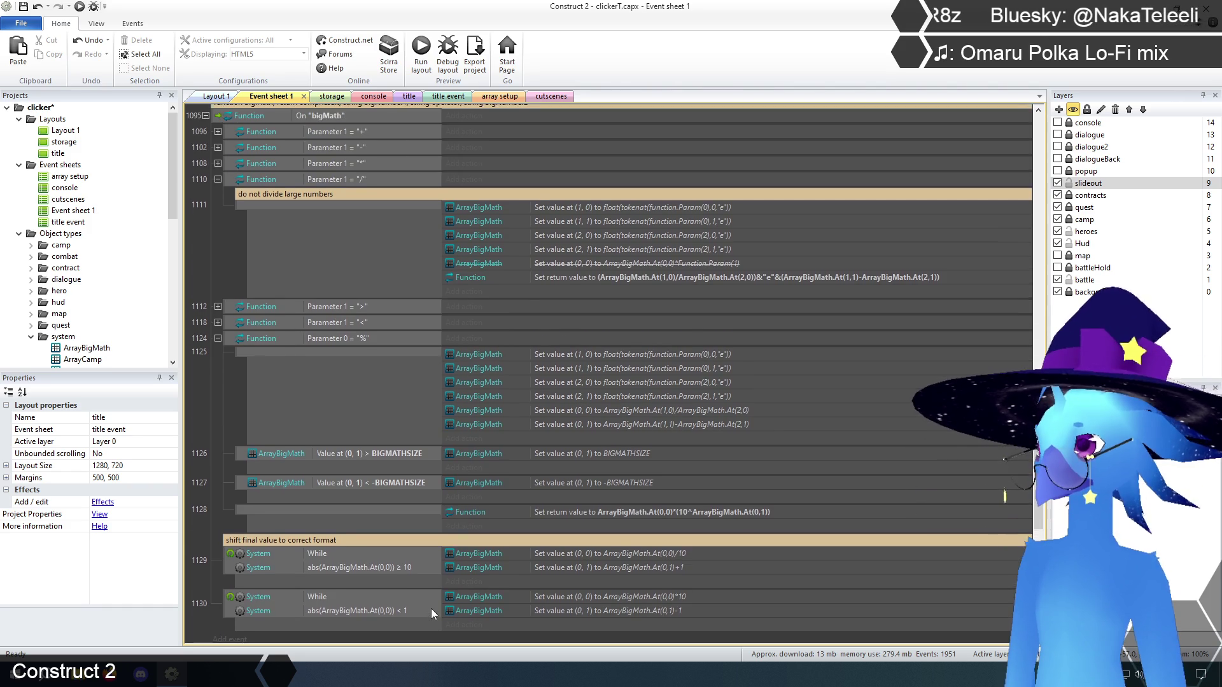
scroll(431, 609, down, 1)
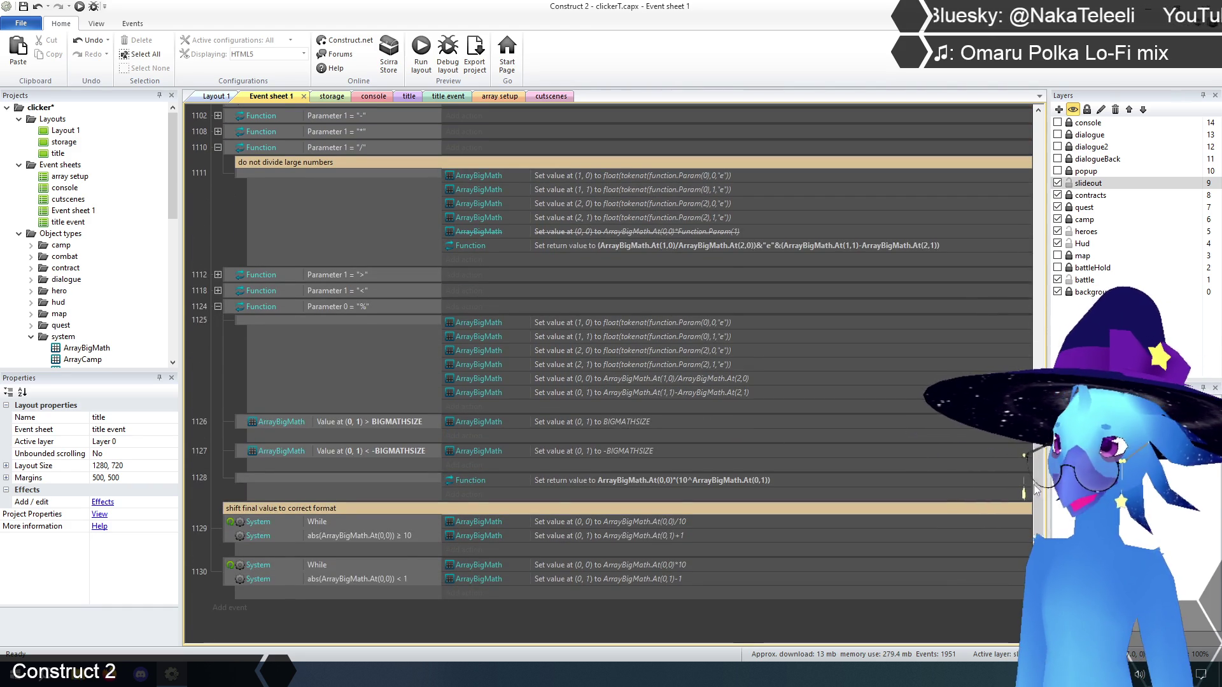
mouse_move(1040, 491)
mouse_down()
mouse_move(1075, 151)
mouse_move(1057, 203)
mouse_move(1040, 637)
mouse_up()
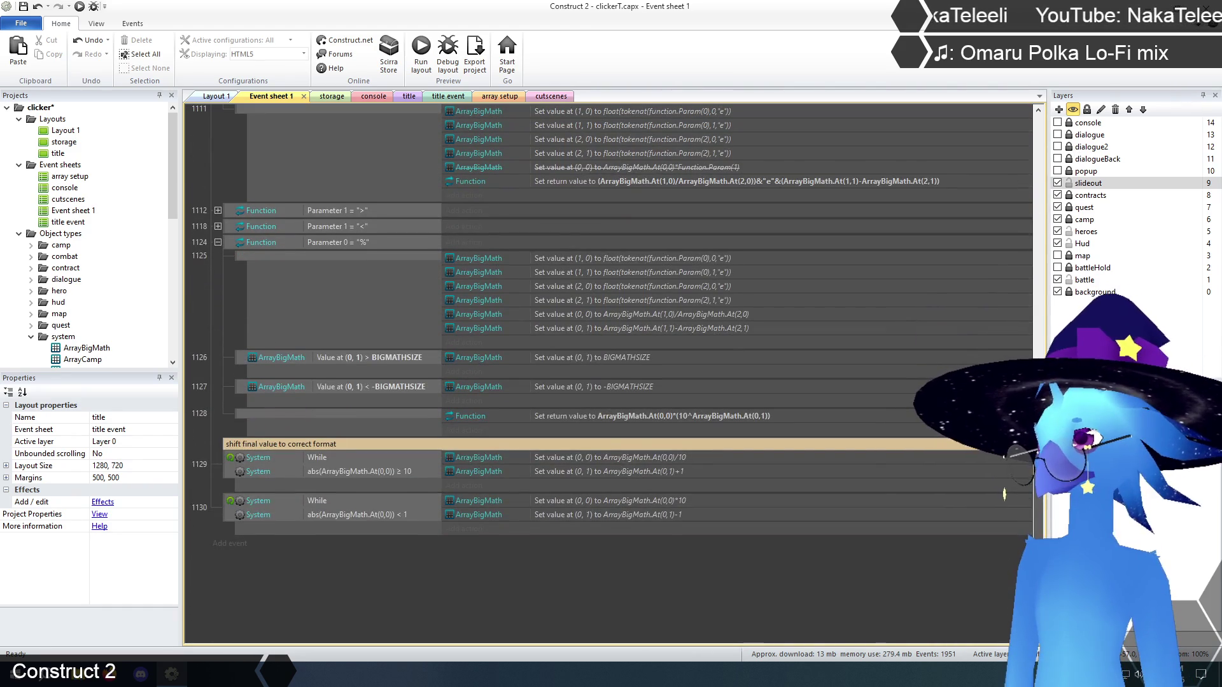
scroll(479, 625, up, 1)
scroll(481, 631, down, 1)
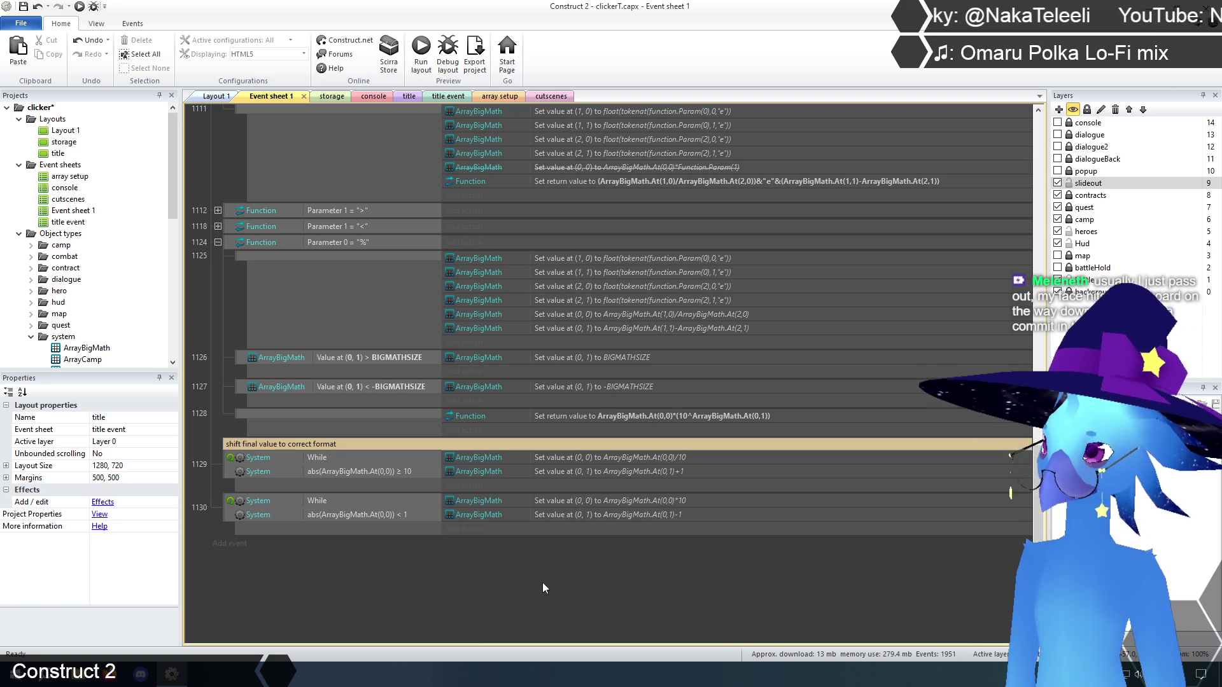
click(682, 315)
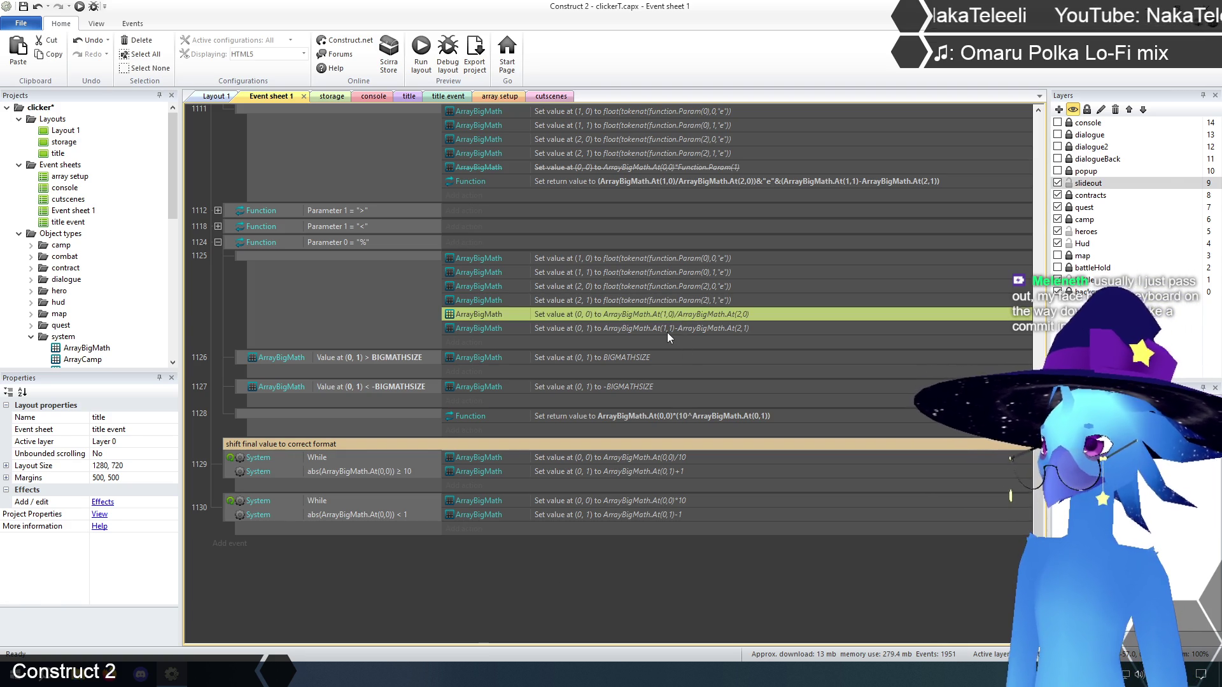
- Review the % branch's tokenat, BIGMATHSIZE clamp and return-value actions
click(664, 330)
click(663, 301)
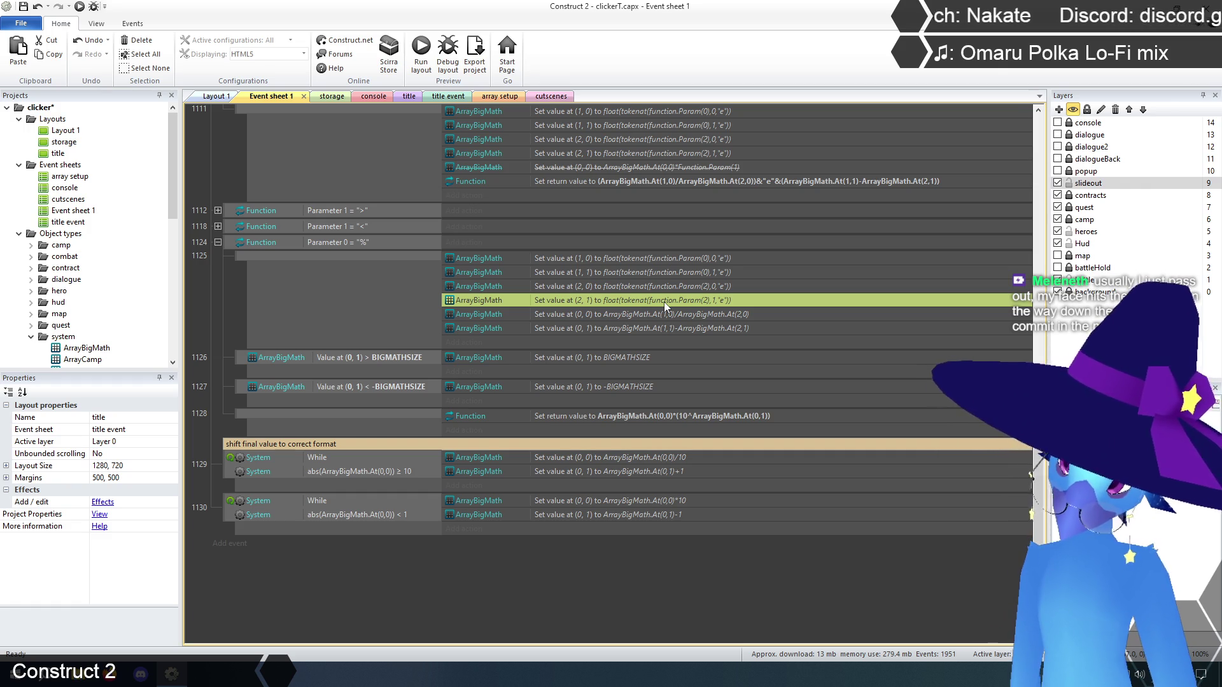
click(631, 357)
click(621, 387)
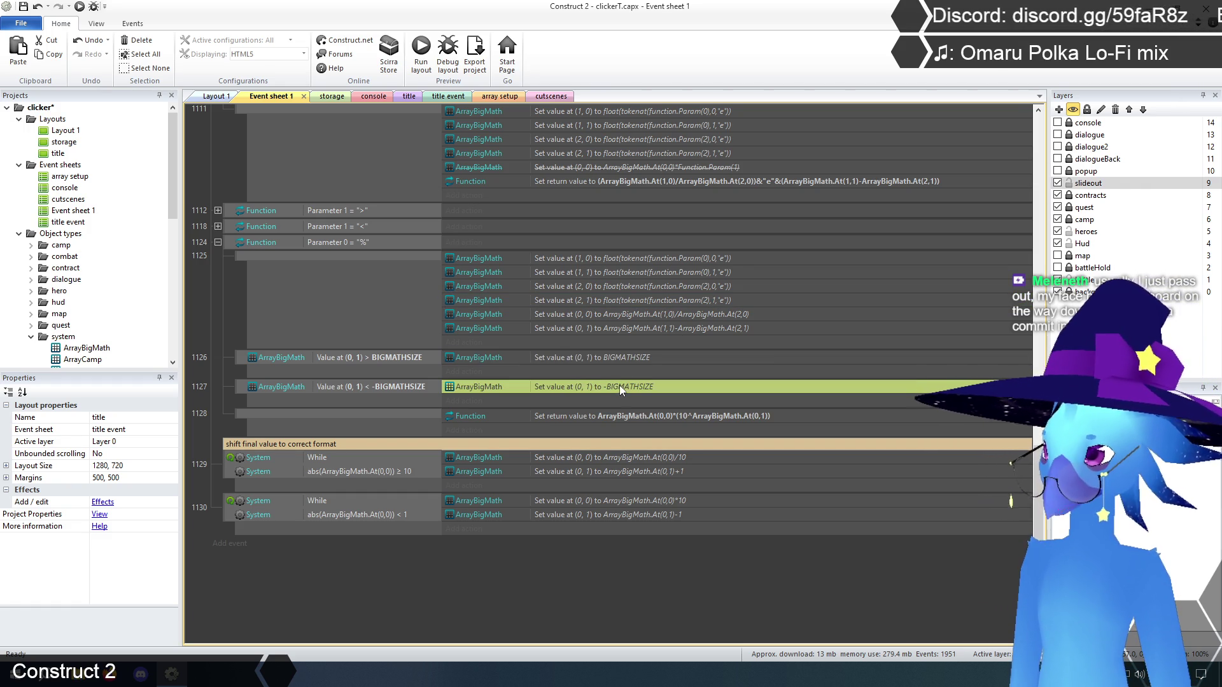
click(610, 417)
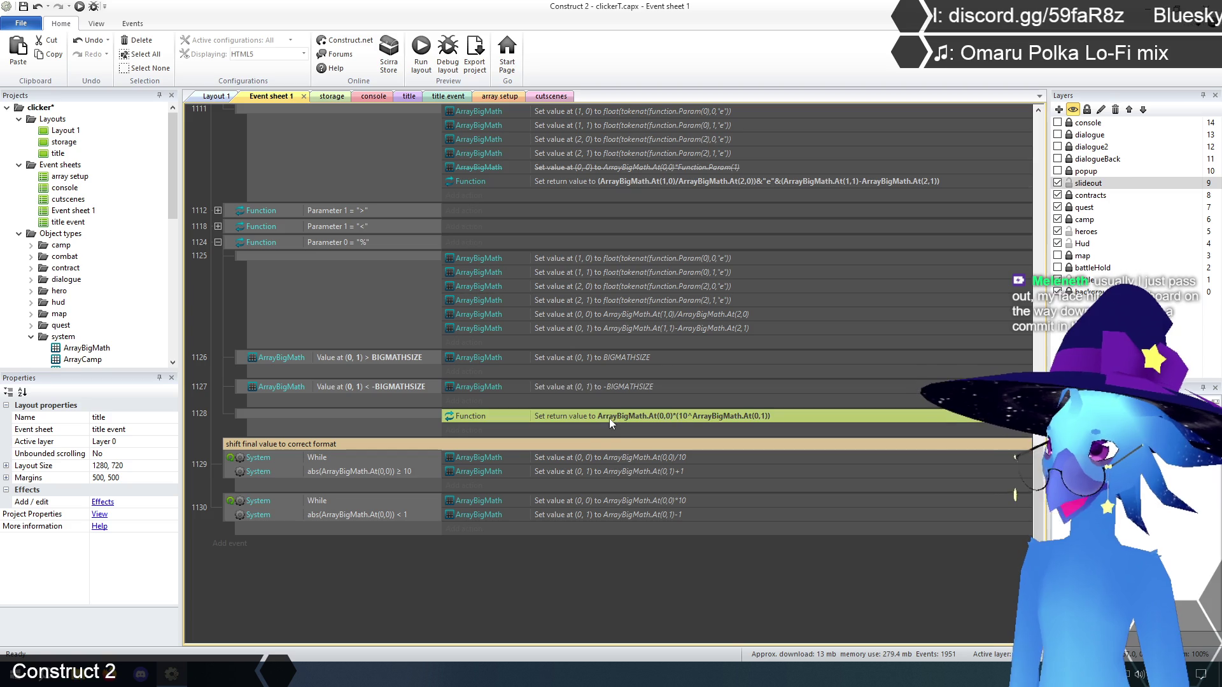
click(624, 586)
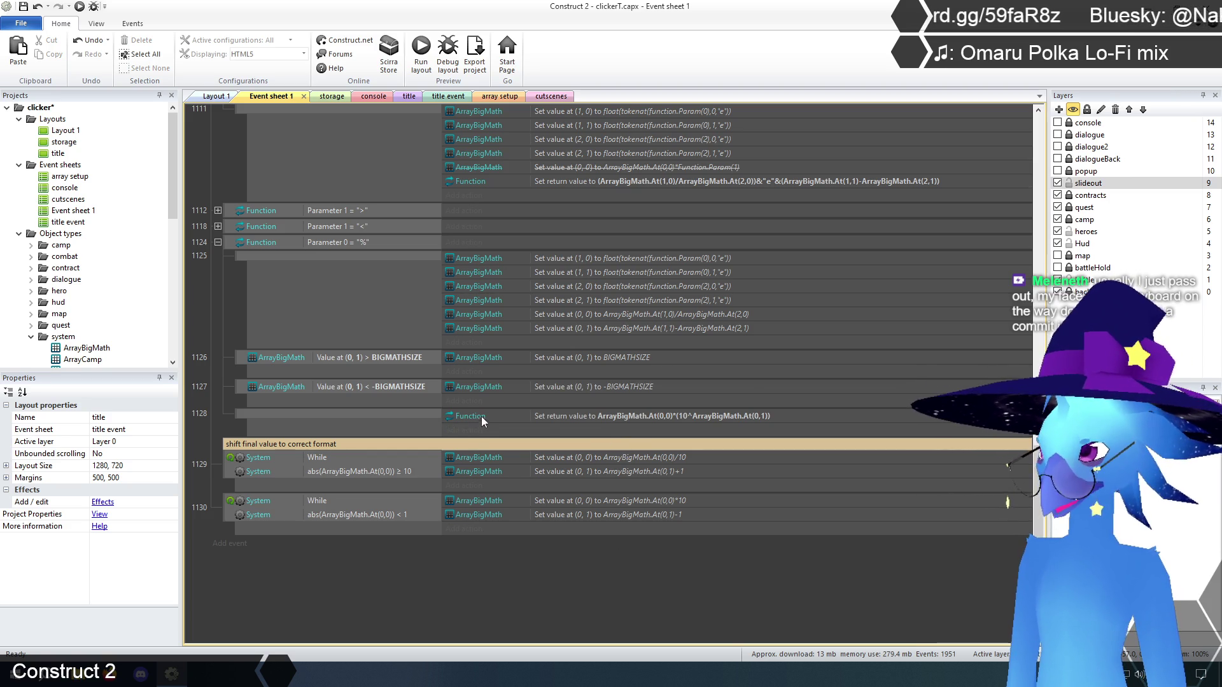
click(548, 417)
click(494, 578)
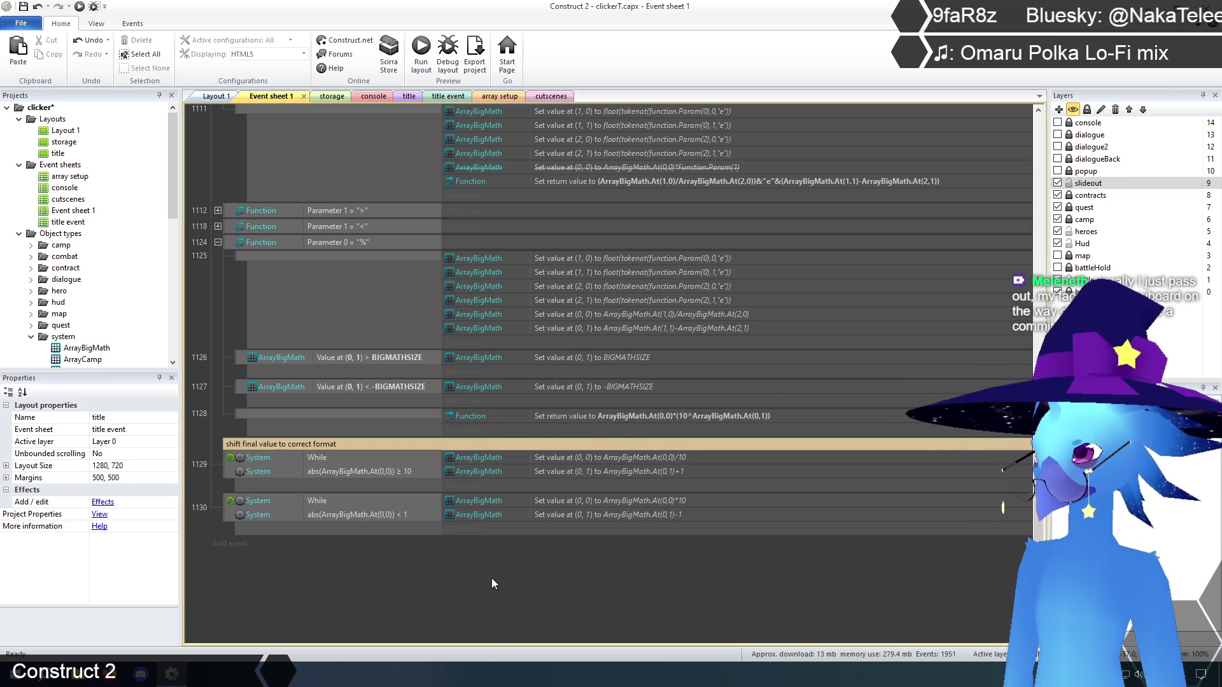
- Edit the % branch's Parameter 0 = "%" comparison condition
scroll(500, 577, up, 3)
scroll(500, 576, up, 3)
scroll(500, 577, down, 4)
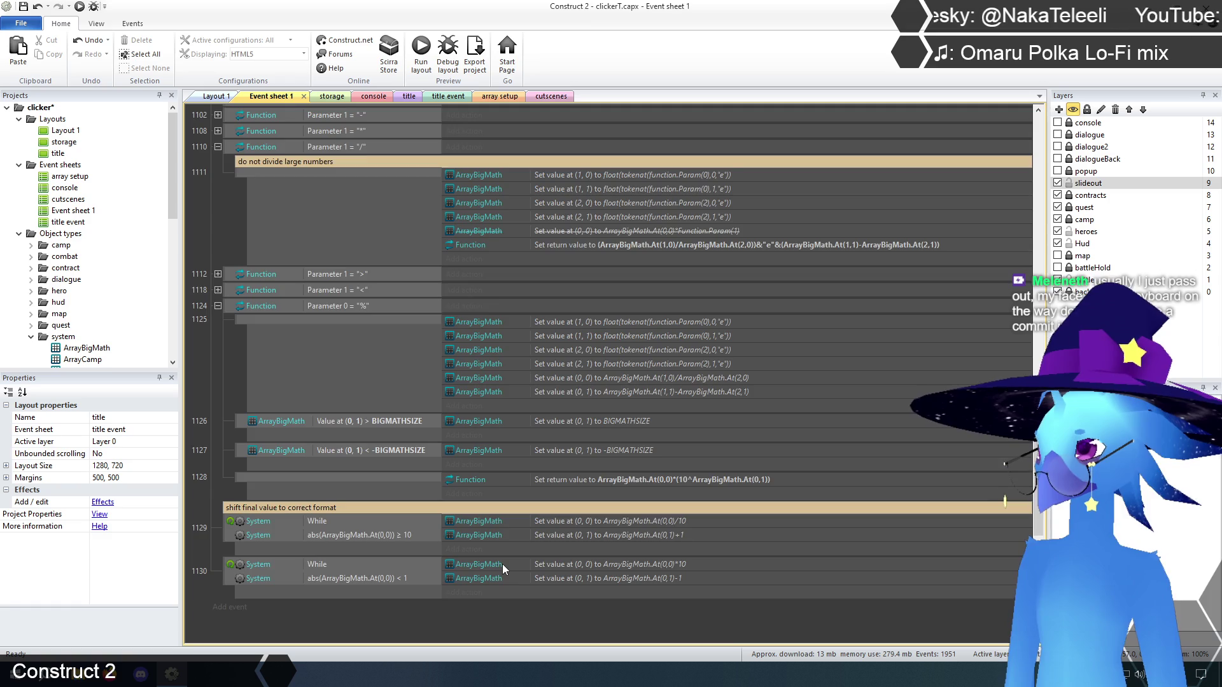
scroll(503, 564, down, 1)
scroll(550, 615, down, 1)
scroll(550, 615, up, 1)
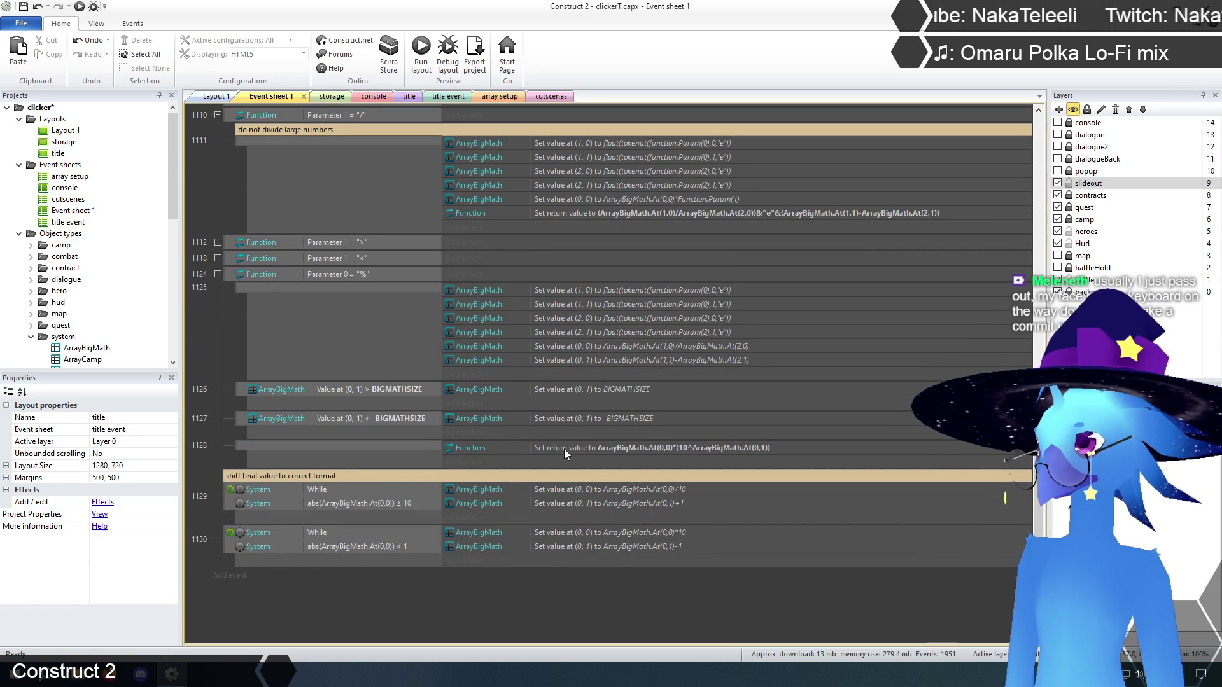
scroll(580, 611, down, 2)
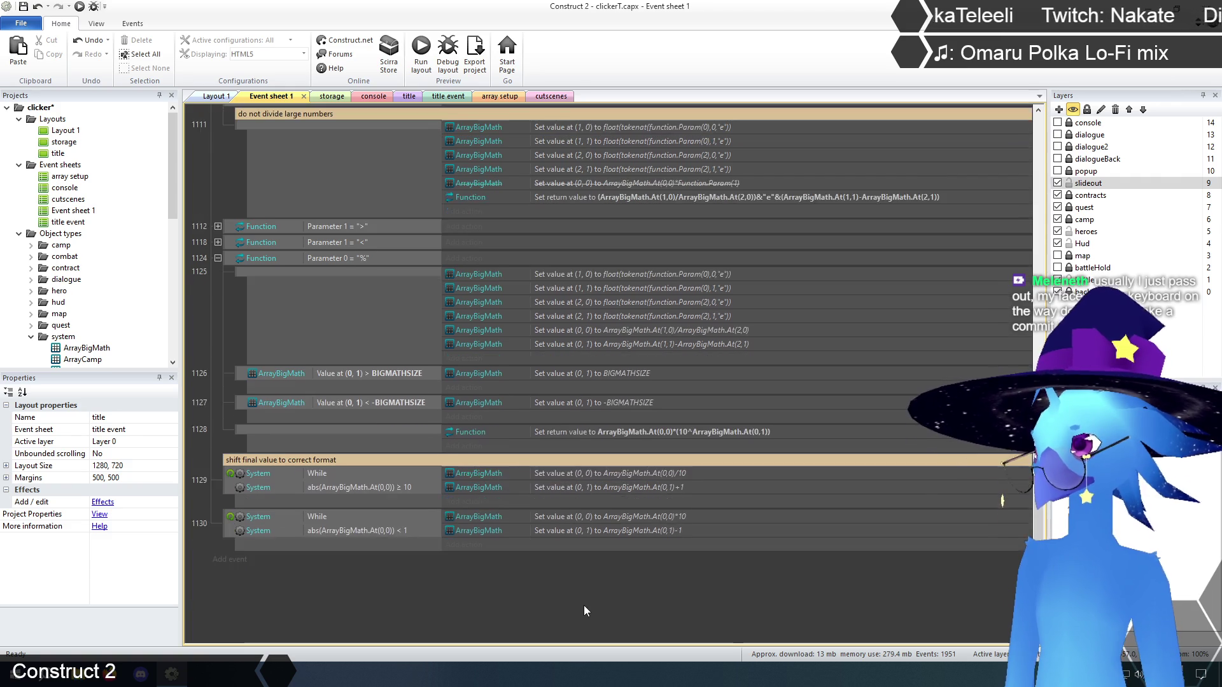
scroll(583, 610, up, 2)
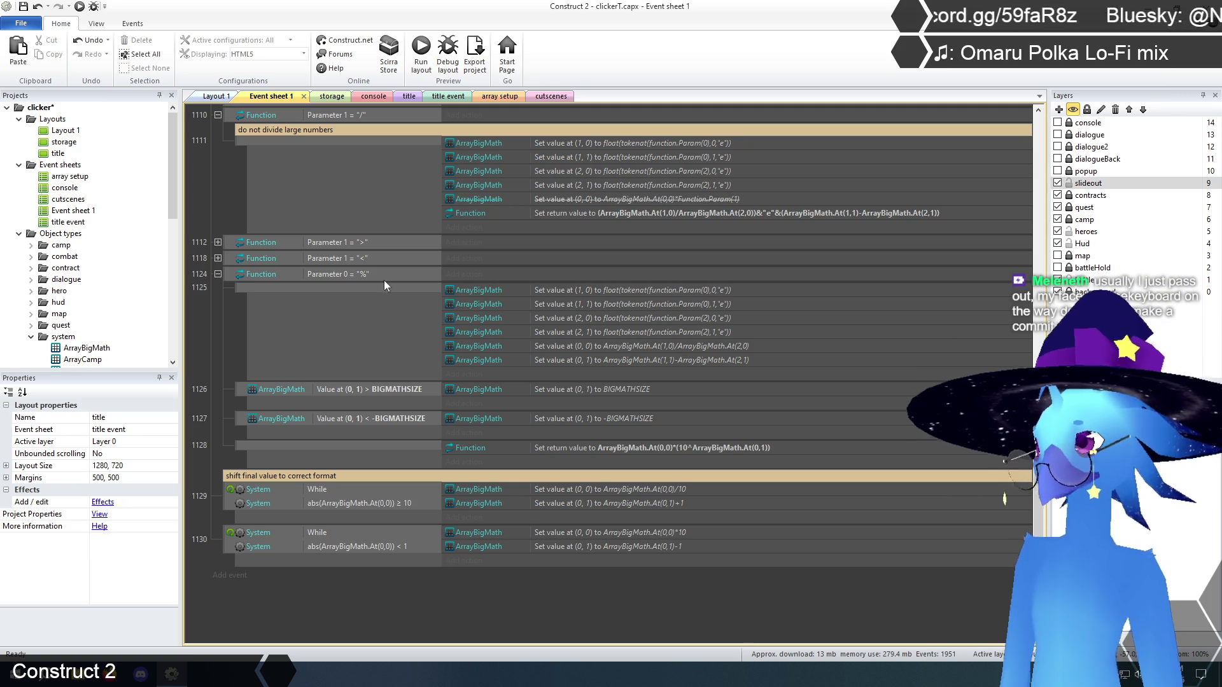
double_click(336, 274)
- Change the % condition to compare Parameter 1 with "%"
text(1)
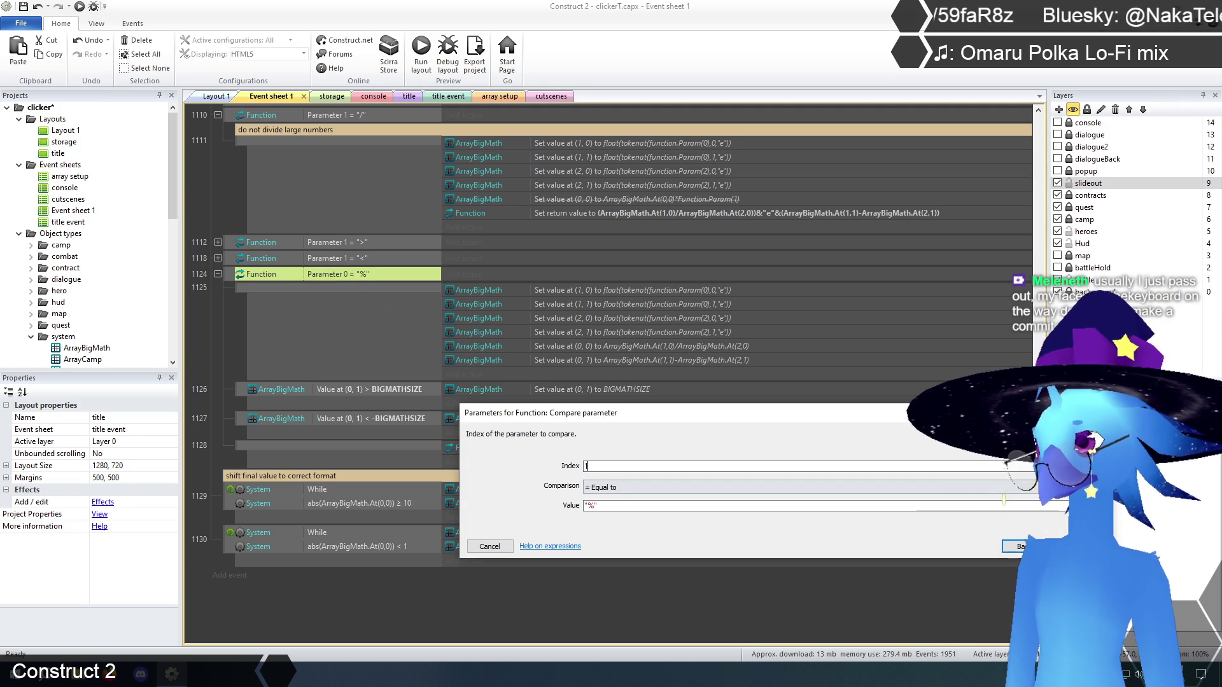
key(Return)
click(470, 614)
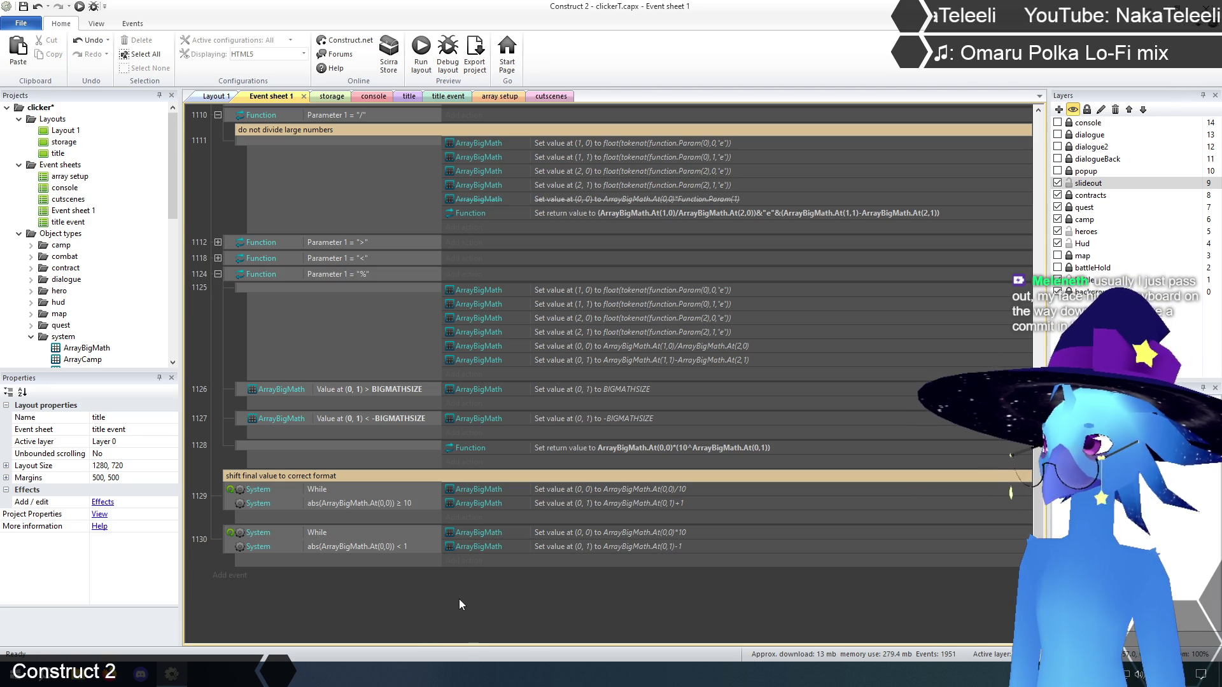
- Delete the two BIGMATHSIZE clamp rows and jump to the top of the event sheet
click(255, 395)
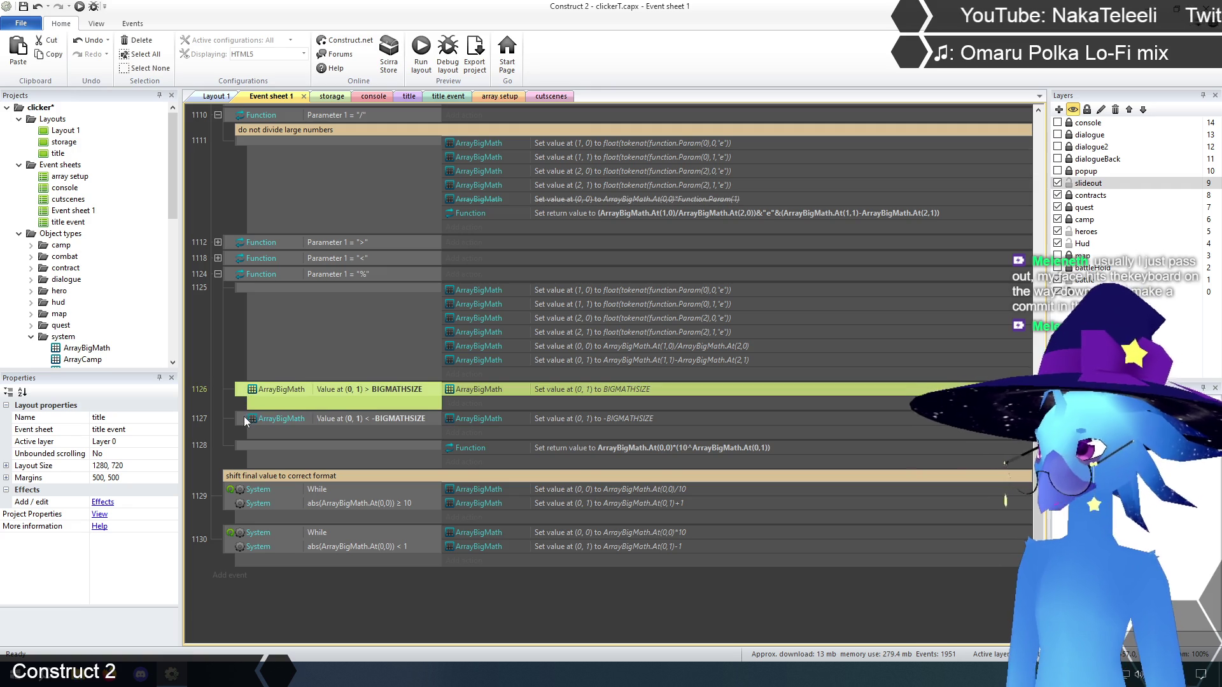
ctrl+click(243, 417)
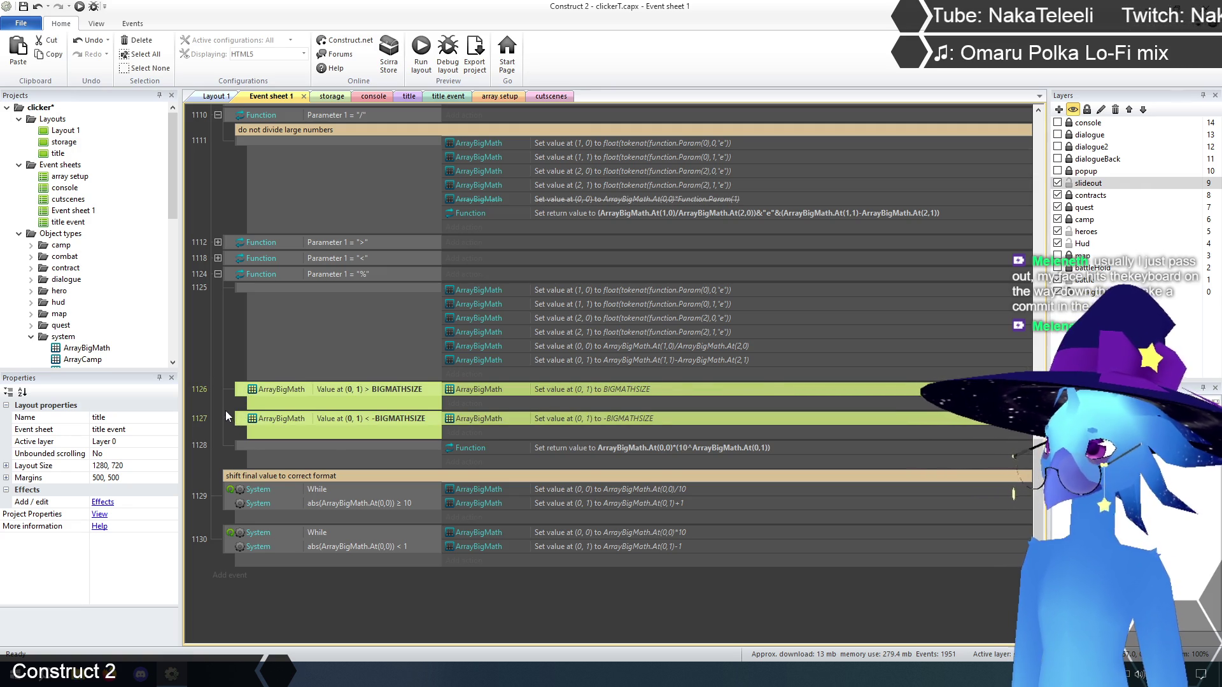
key(Delete)
click(216, 364)
scroll(566, 572, up, 2)
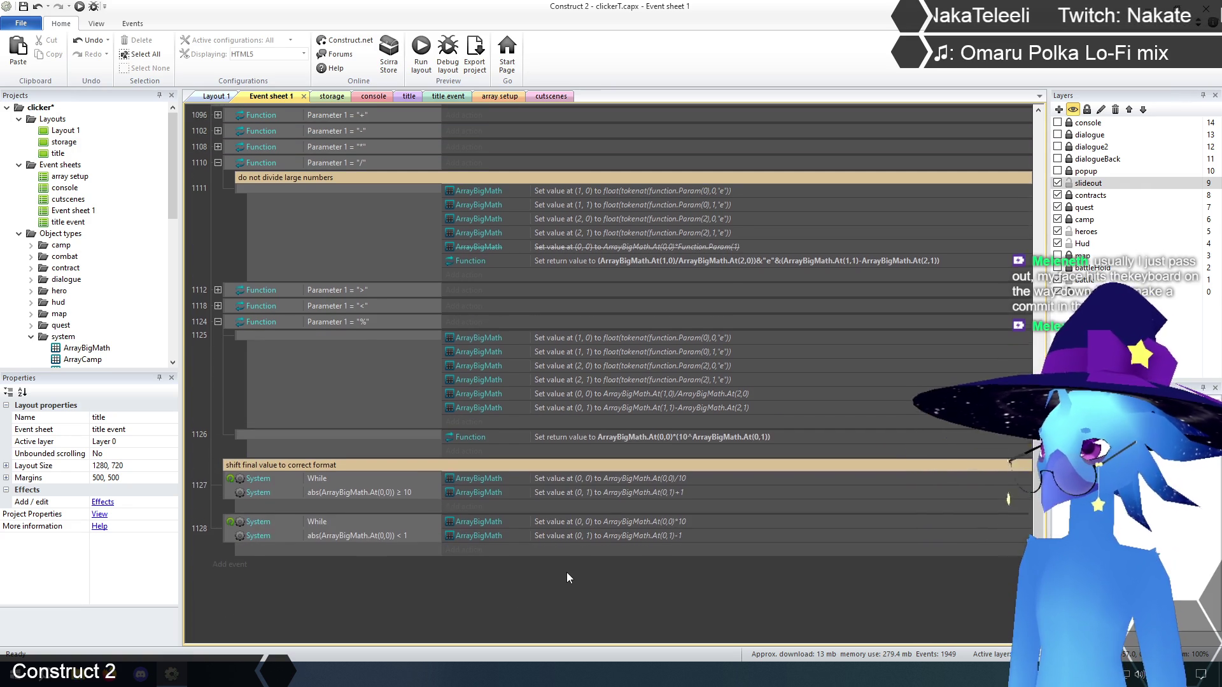
scroll(559, 574, down, 2)
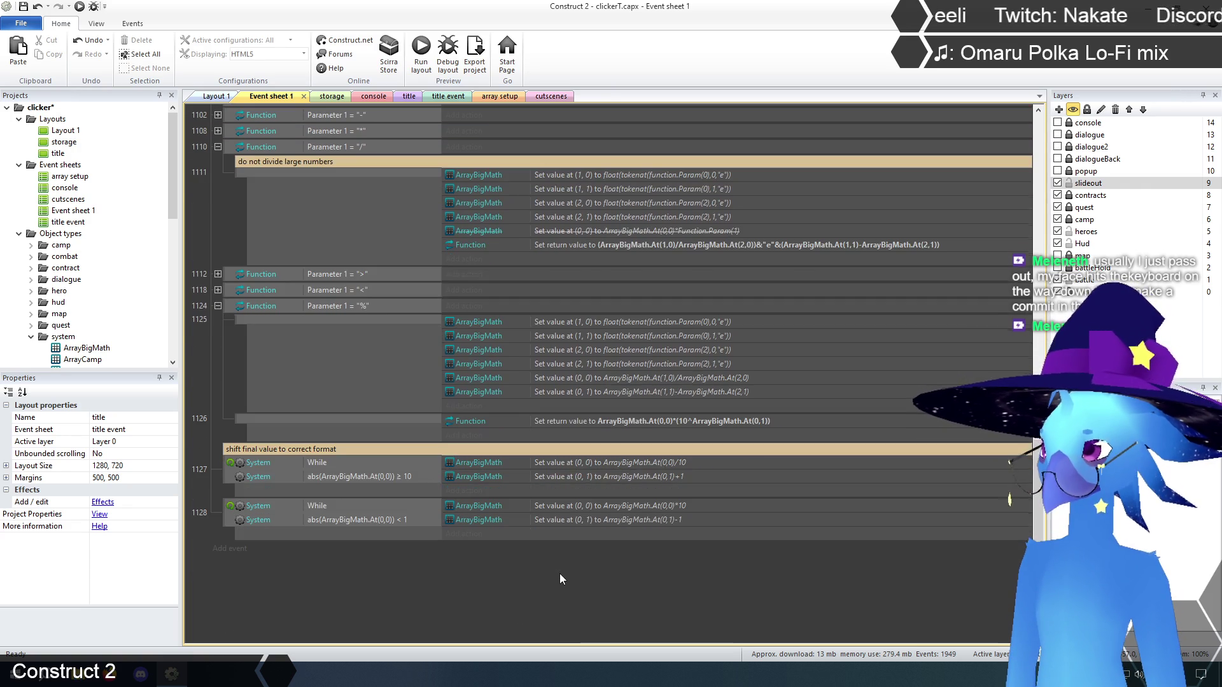
key(ctrl+Home)
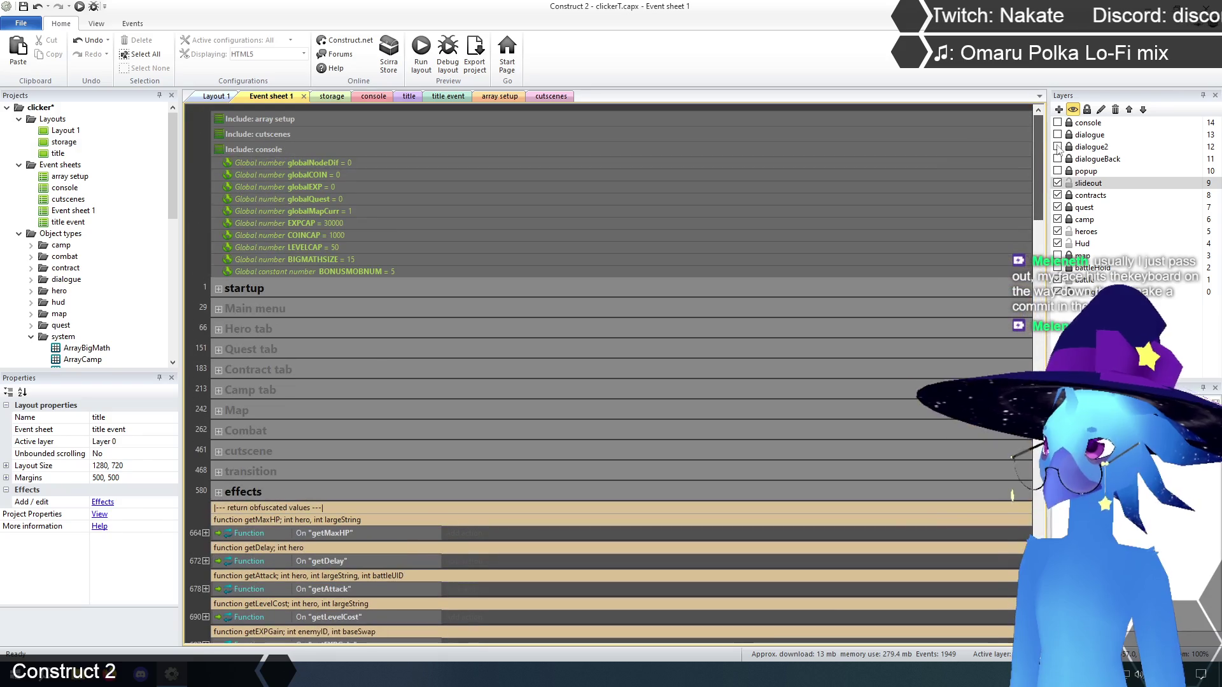
- Change the first loop's condition from abs(ArrayBigMath.At(0,0)) ≥ 10 to ≥ BIGMATHSIZE
key(ctrl+End)
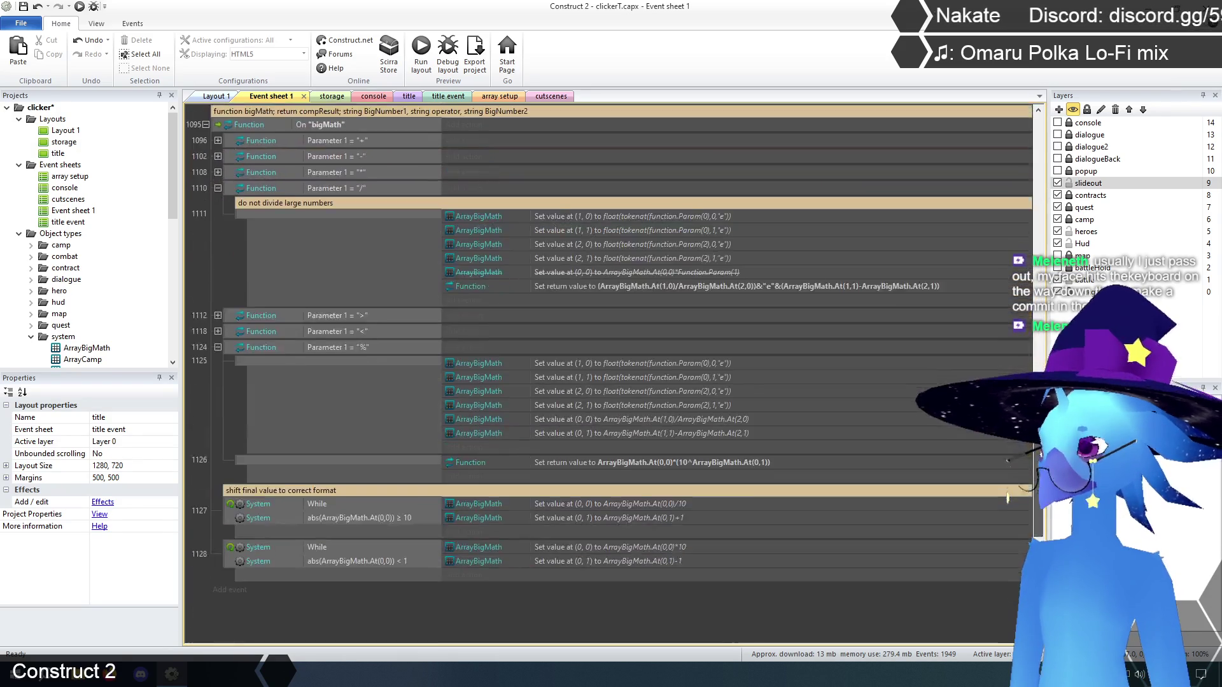
double_click(390, 456)
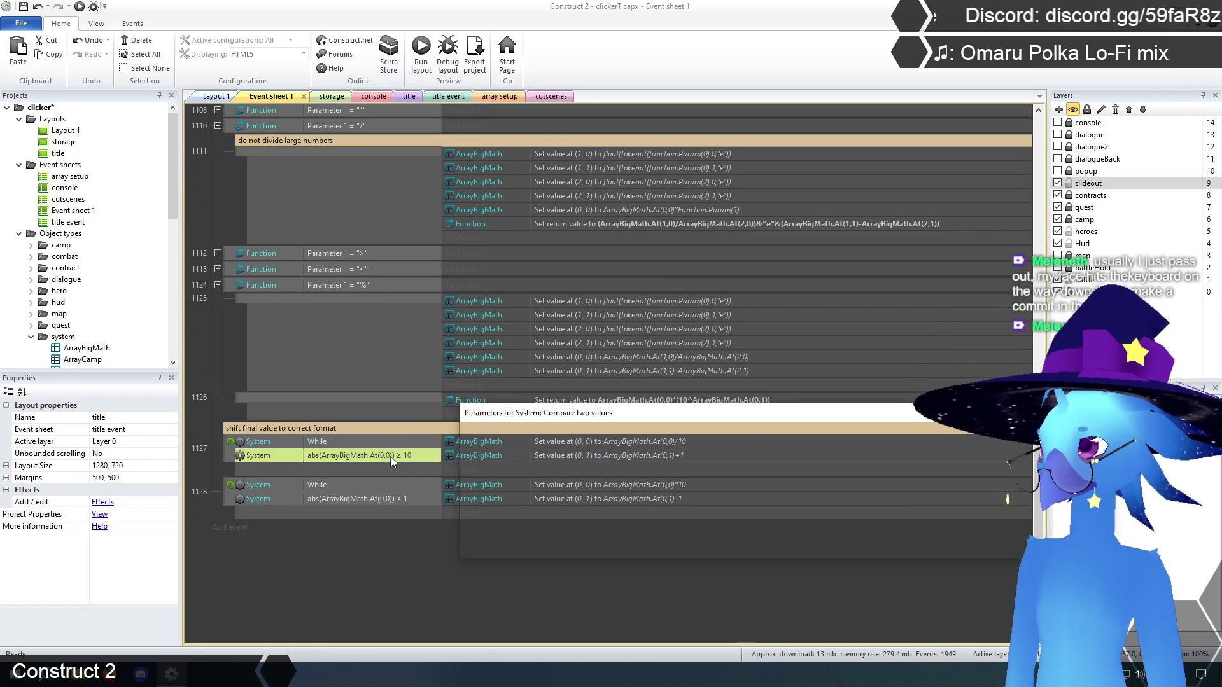
text(bigm)
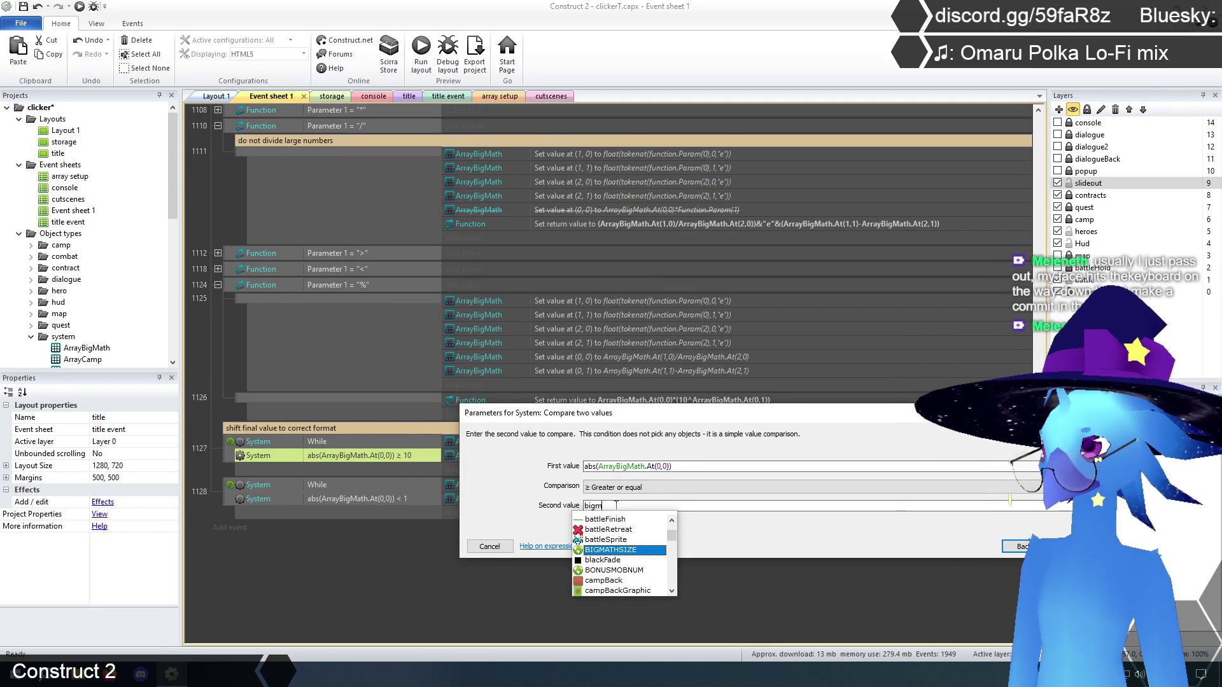
key(Return)
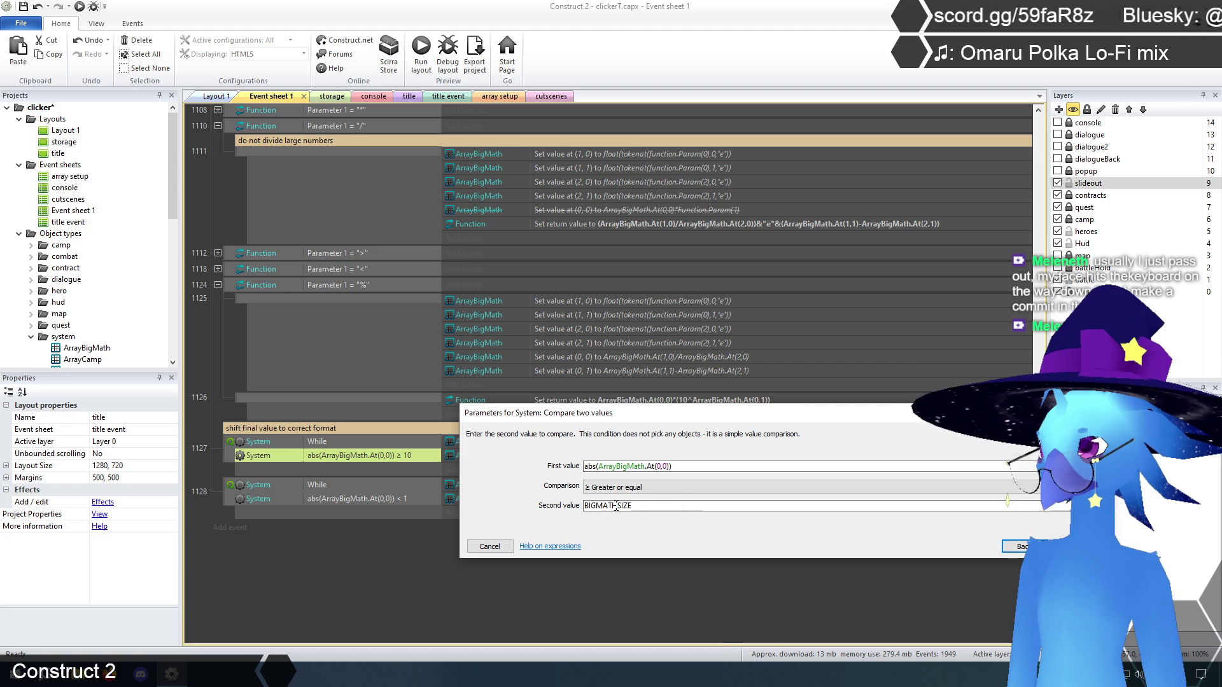
key(Return)
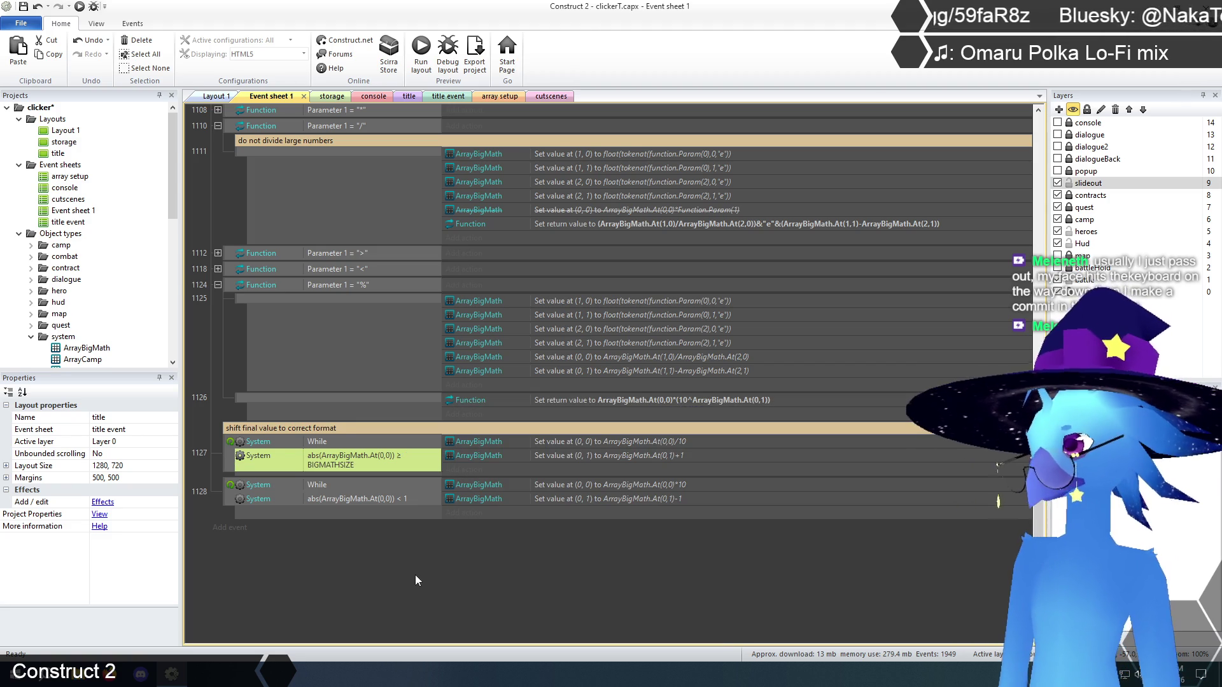
click(401, 575)
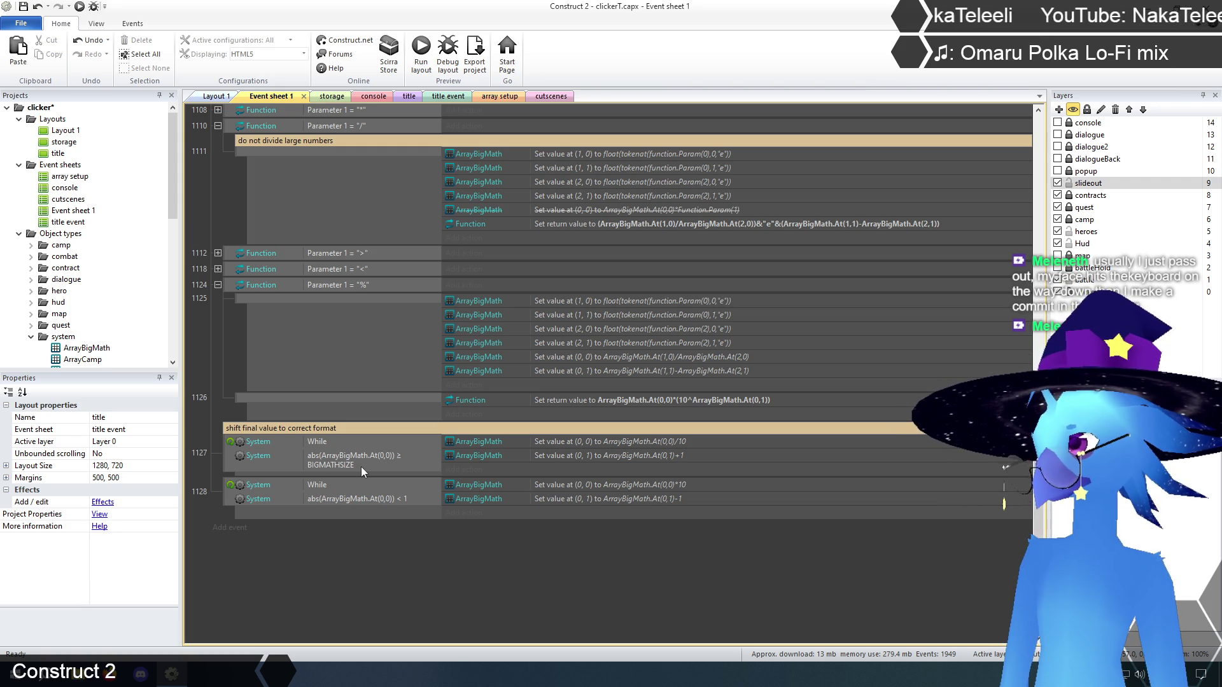
click(353, 460)
click(436, 577)
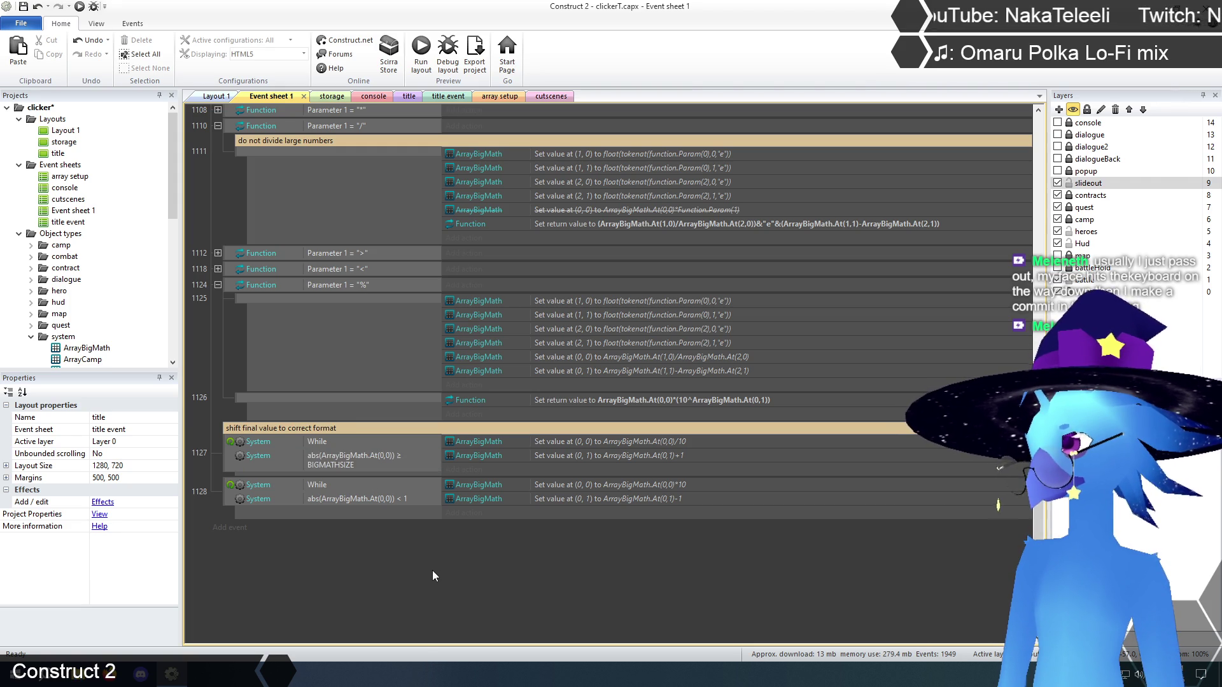
- Check the divide-by-10 action unchanged, then undo the BIGMATHSIZE edit back to ≥ 10
double_click(662, 441)
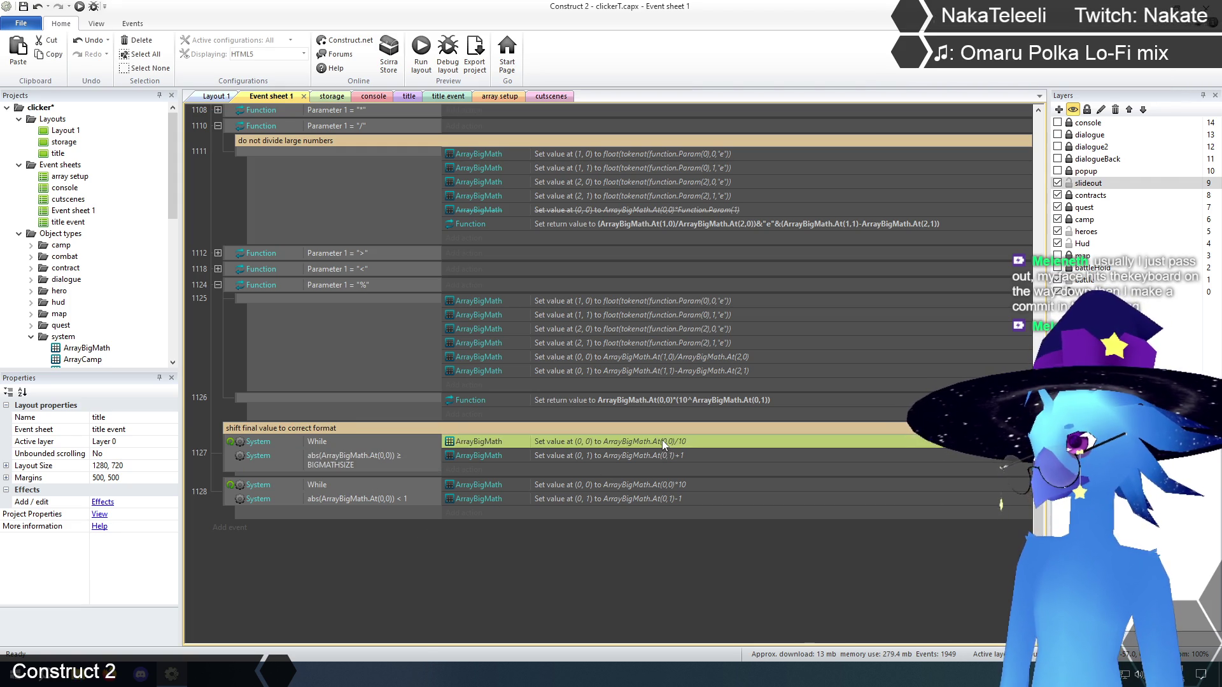
click(489, 545)
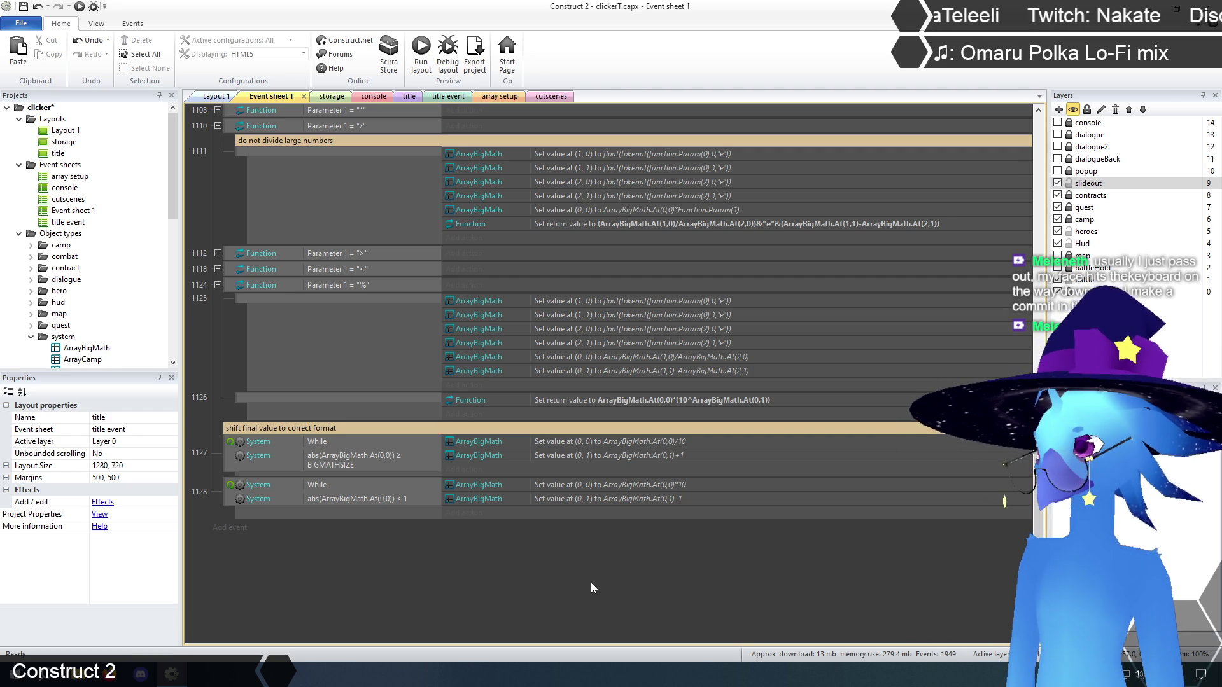
key(ctrl+z)
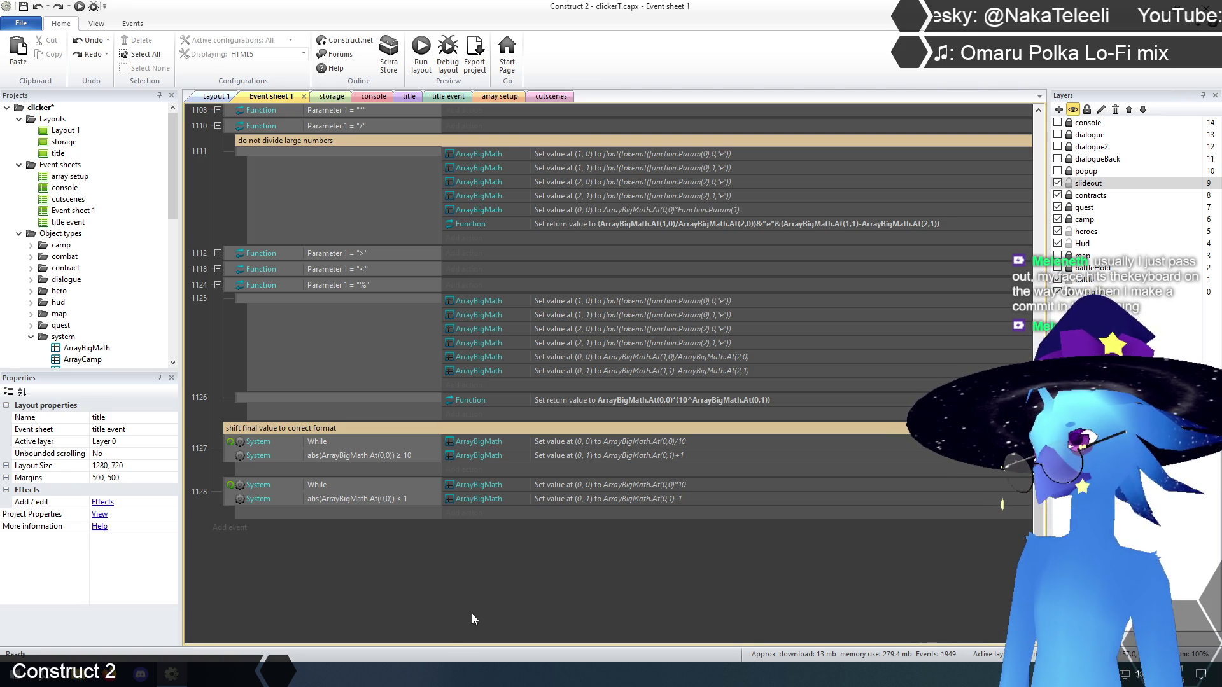
scroll(471, 613, up, 3)
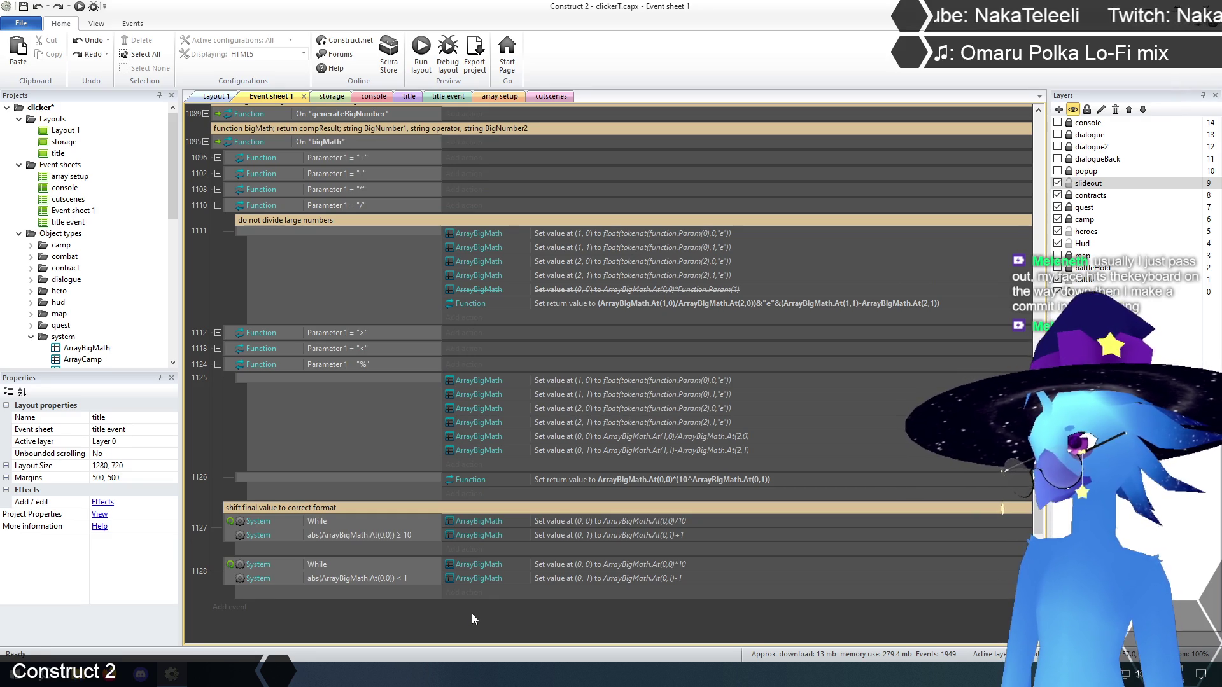
- Collapse the "/" division branch (event 1110) and save the clicker project
scroll(471, 619, down, 3)
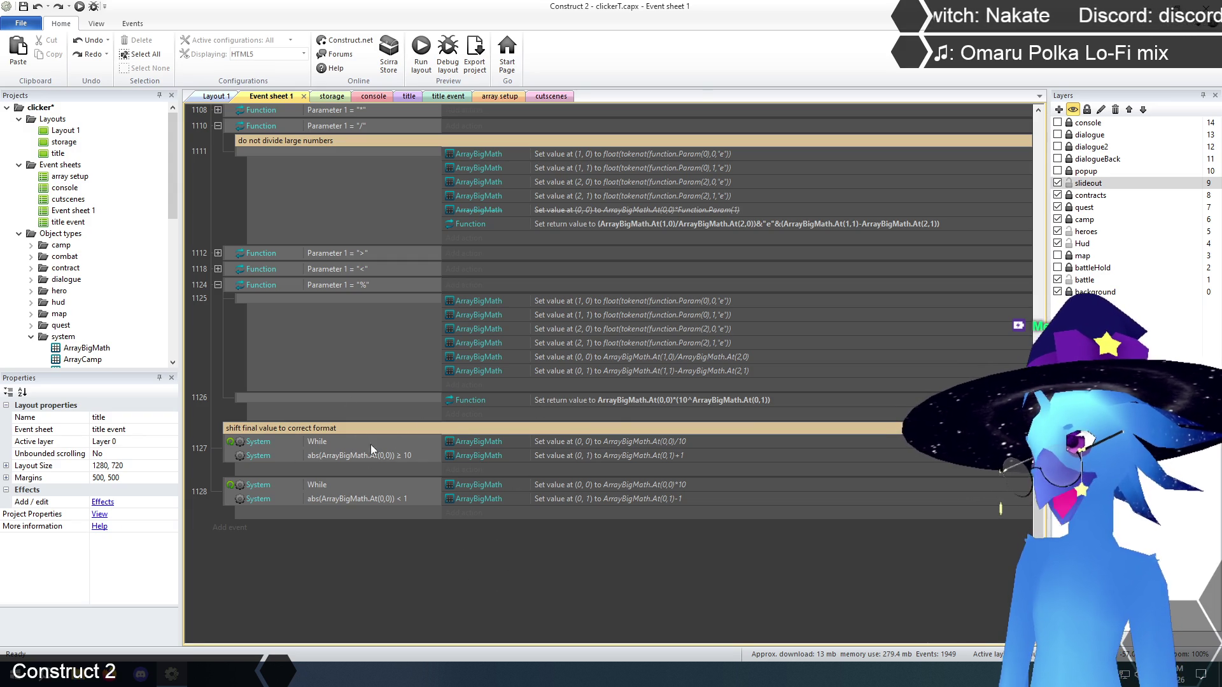
scroll(401, 579, up, 3)
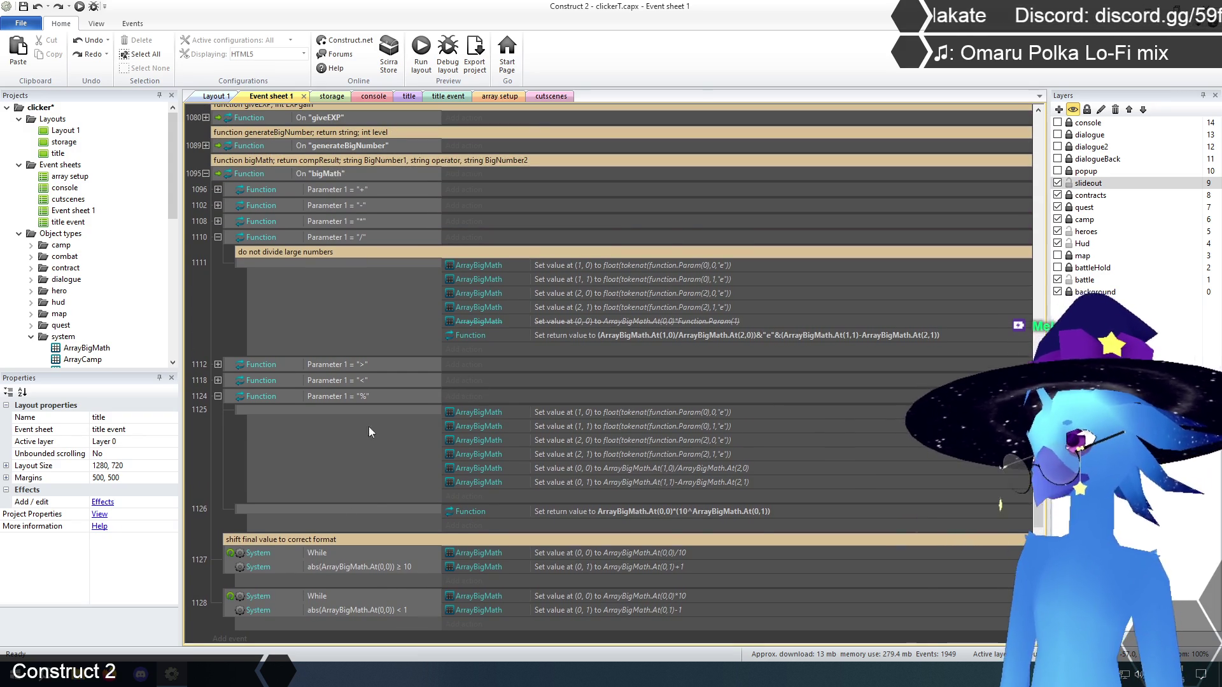
click(218, 237)
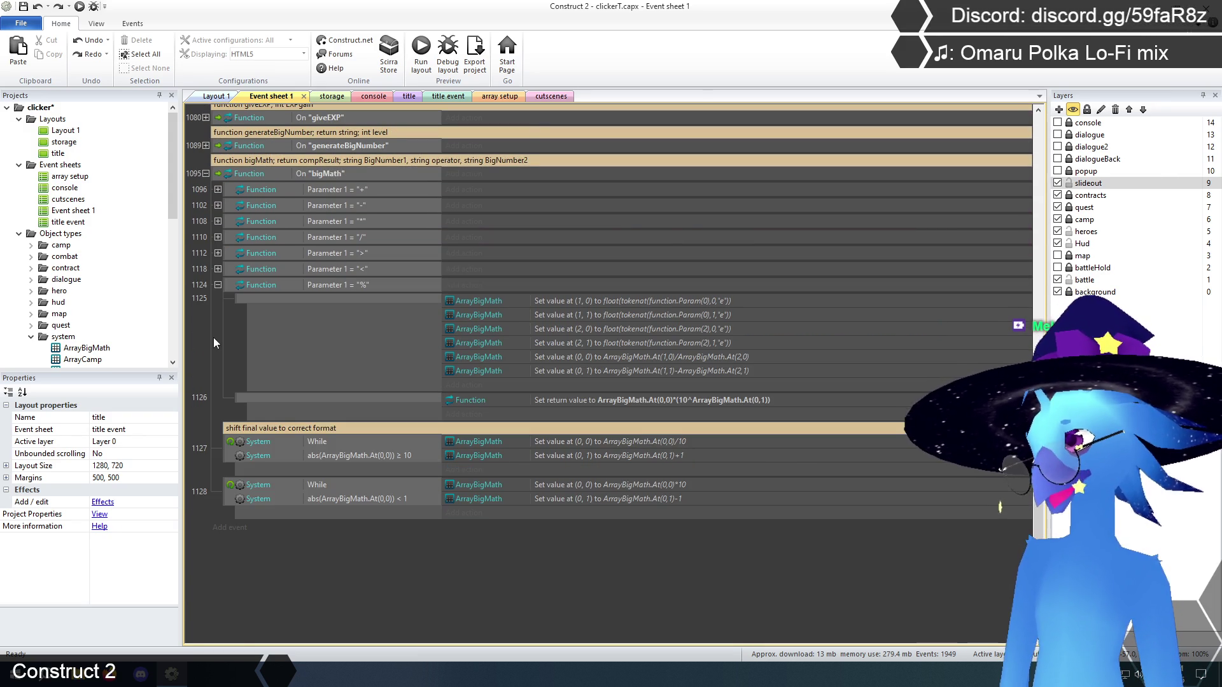
scroll(213, 343, up, 1)
click(23, 7)
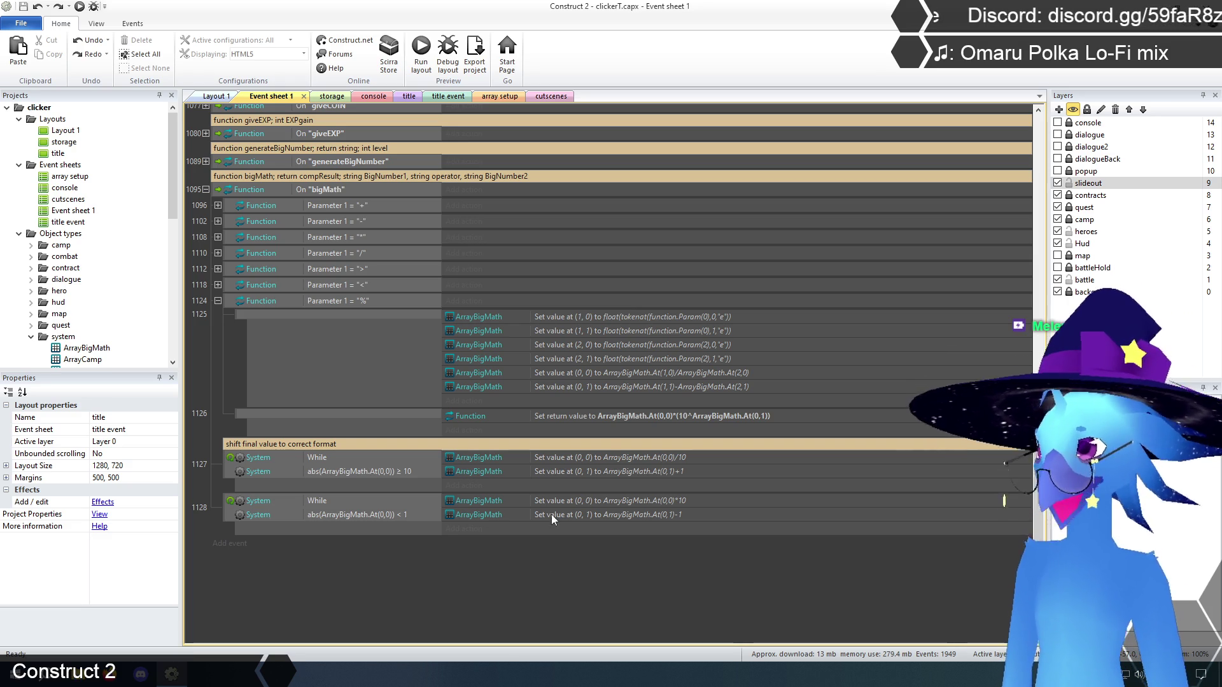
click(565, 384)
click(569, 417)
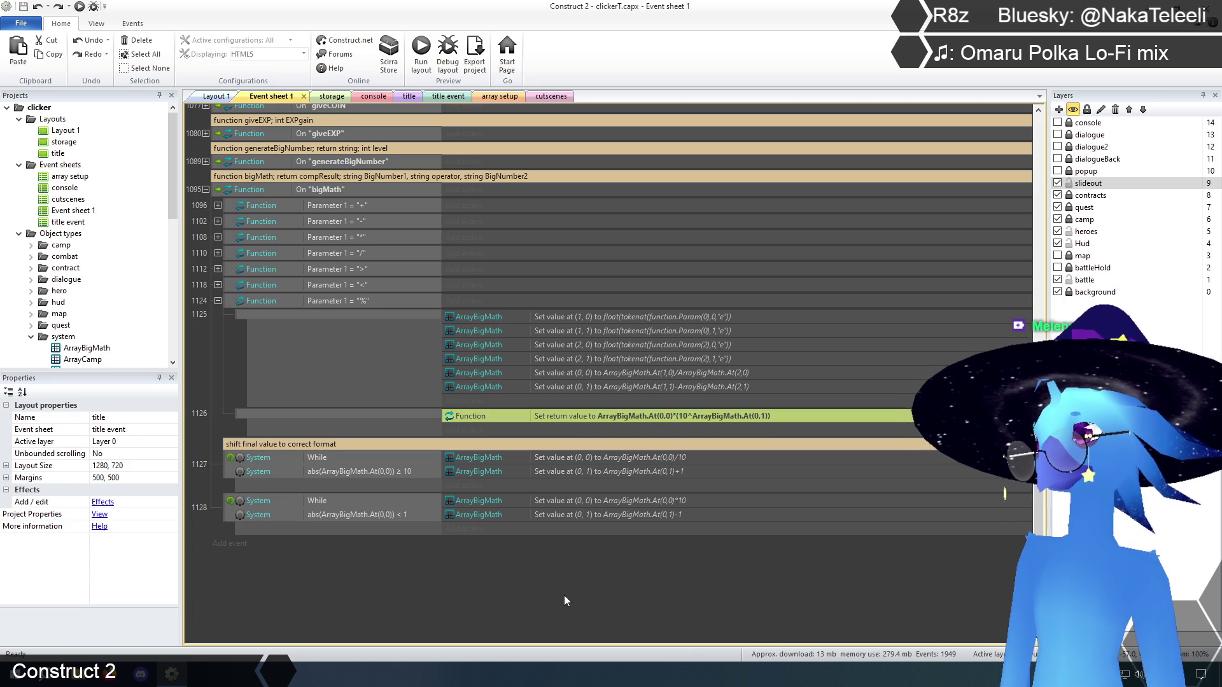
click(561, 594)
click(585, 414)
click(588, 388)
scroll(556, 567, up, 1)
scroll(555, 566, down, 1)
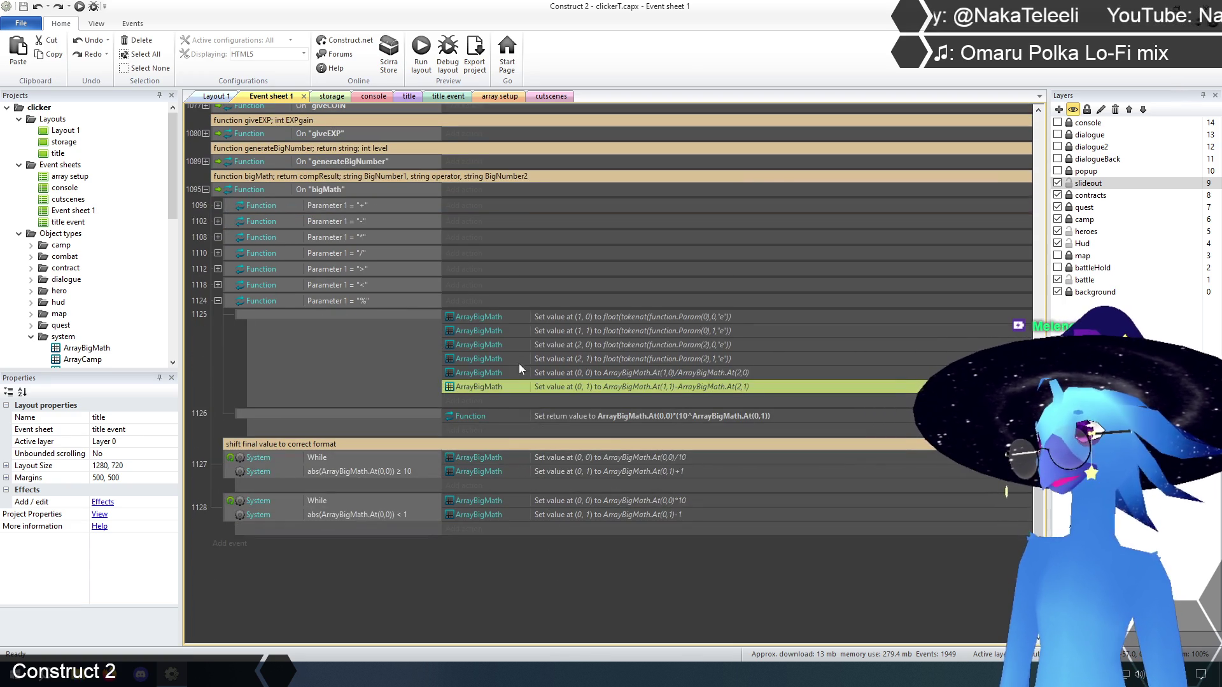
click(481, 345)
click(480, 371)
click(484, 318)
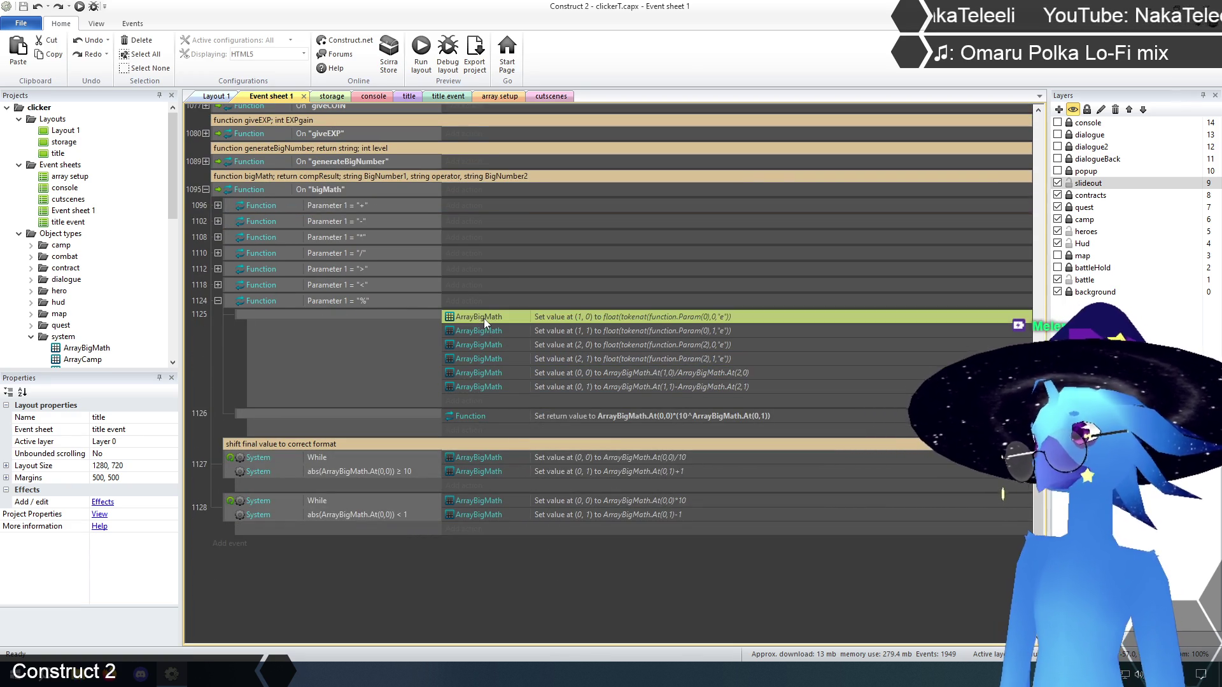
click(531, 593)
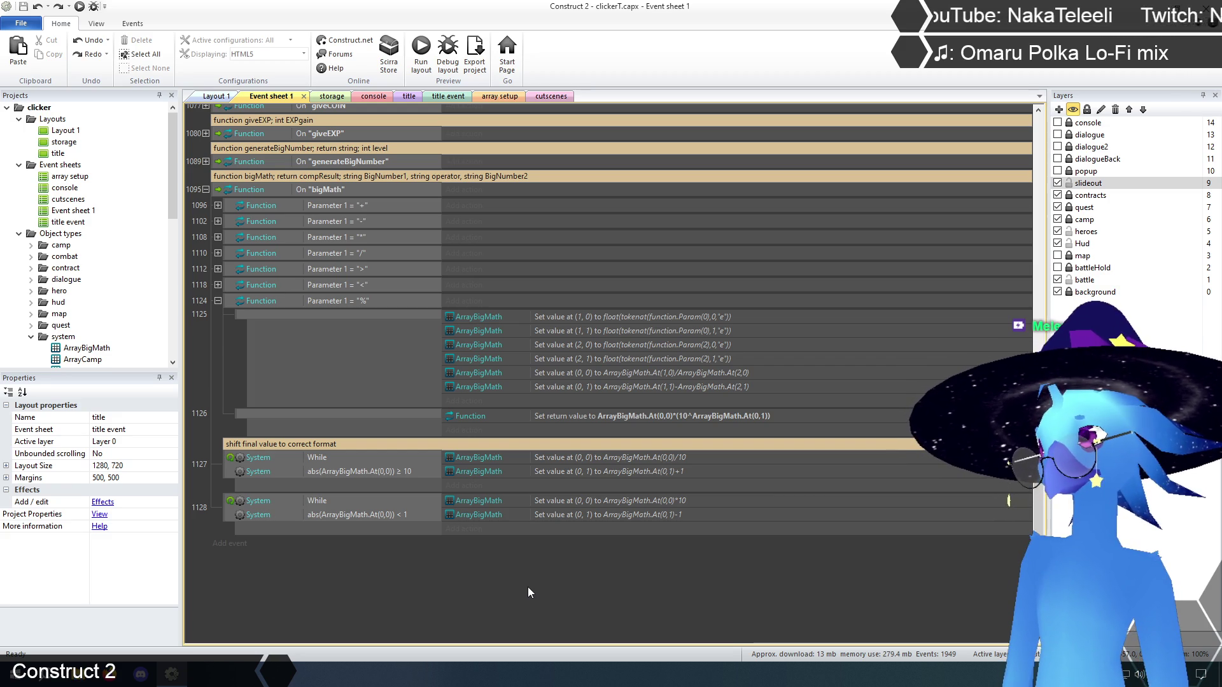
scroll(512, 577, up, 2)
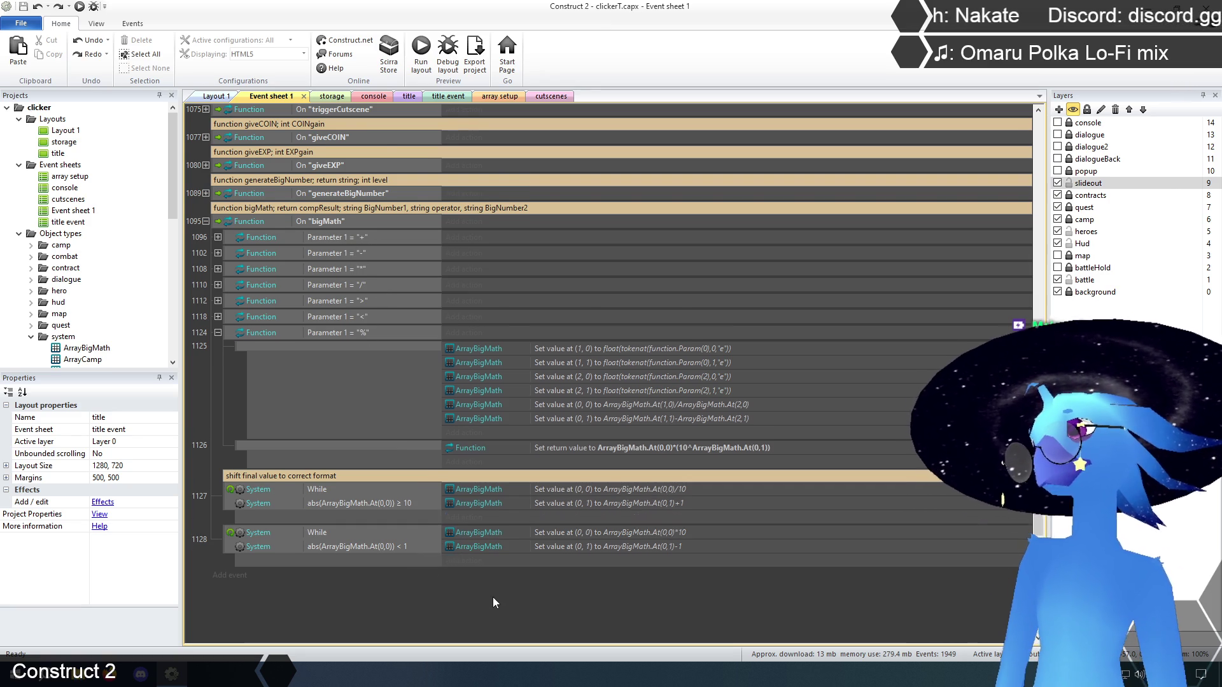
scroll(492, 603, down, 1)
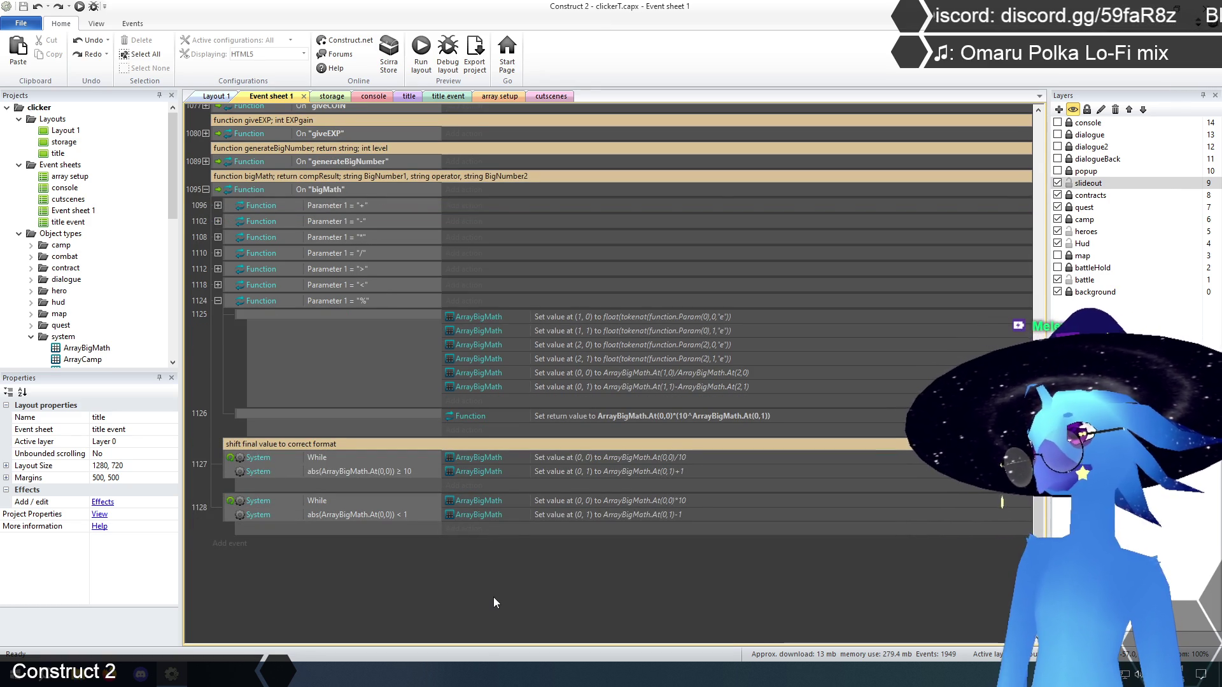
scroll(494, 603, down, 1)
scroll(494, 603, up, 1)
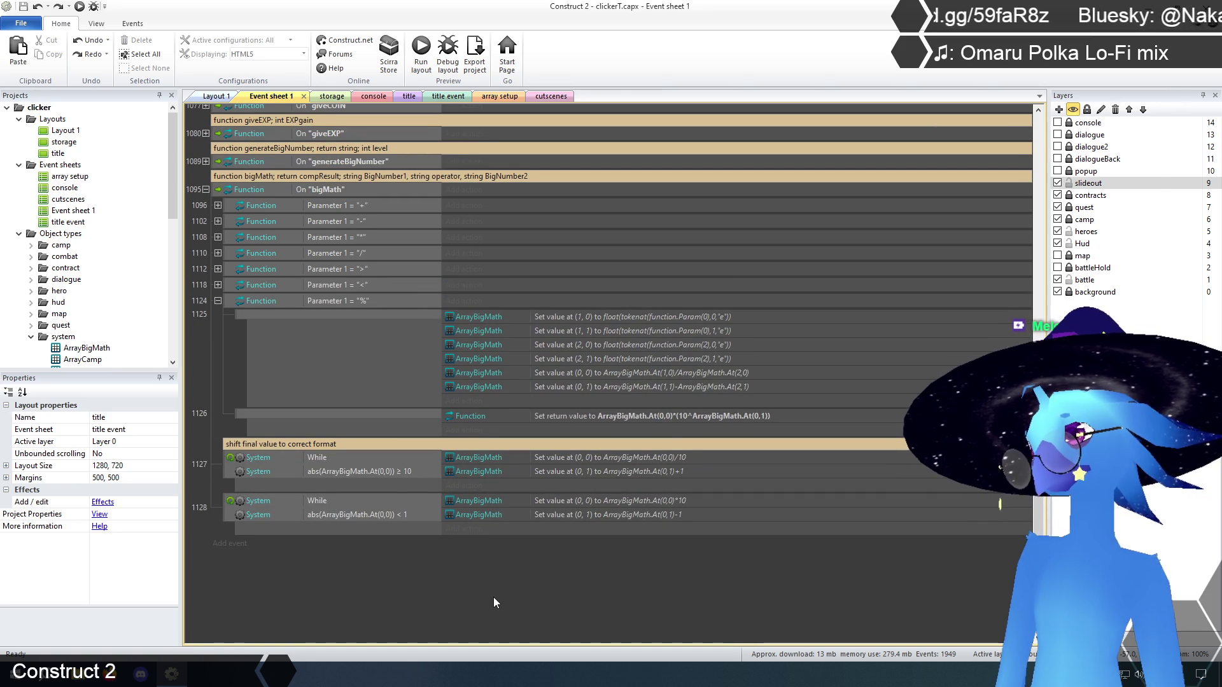